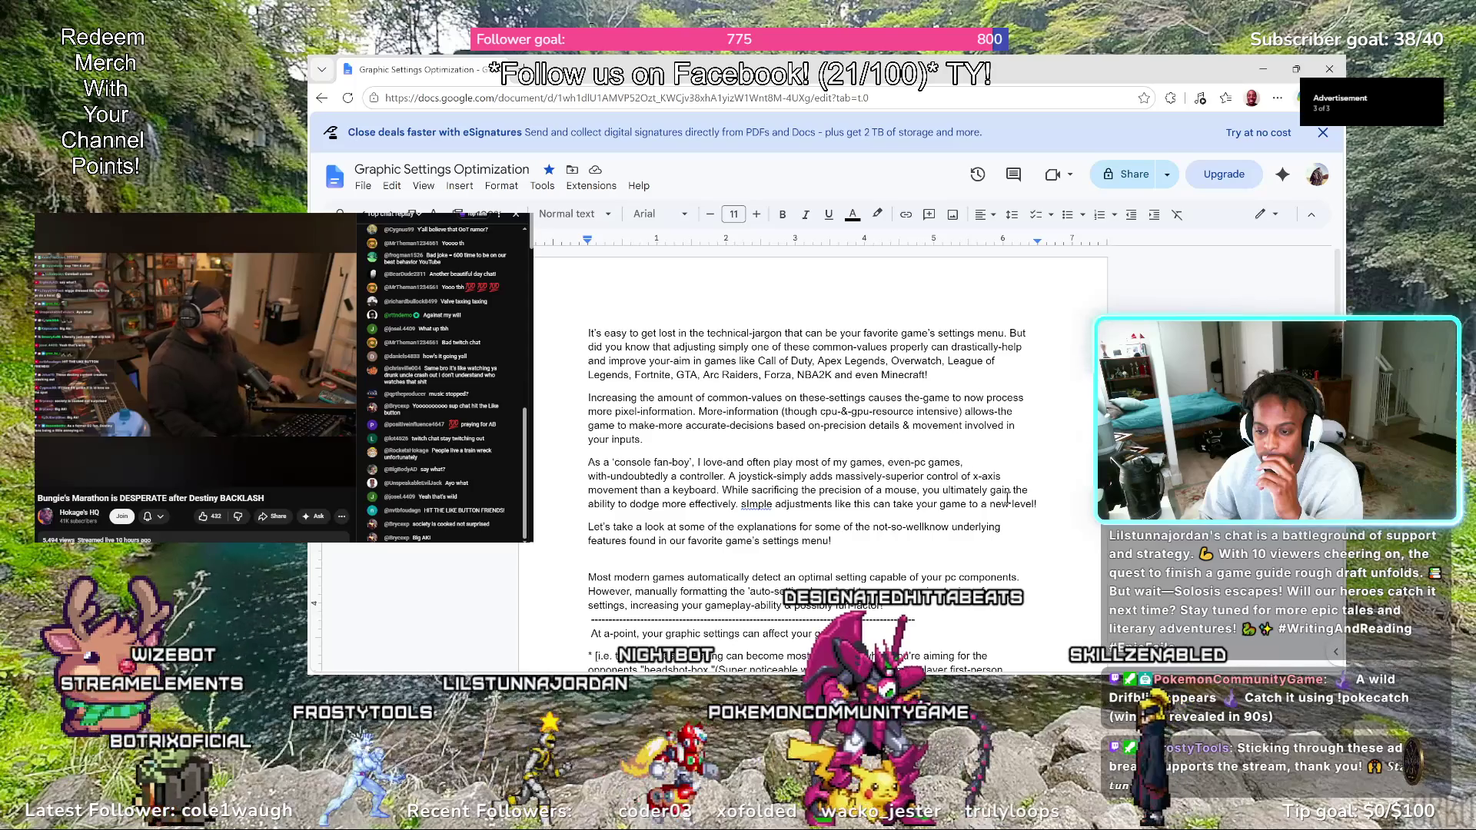
Reword the joystick sentence to 'control of a title's x-axis movement-ability than a keyboard' and bracket the next sentence
key("BackSpace")
type("ytilt")
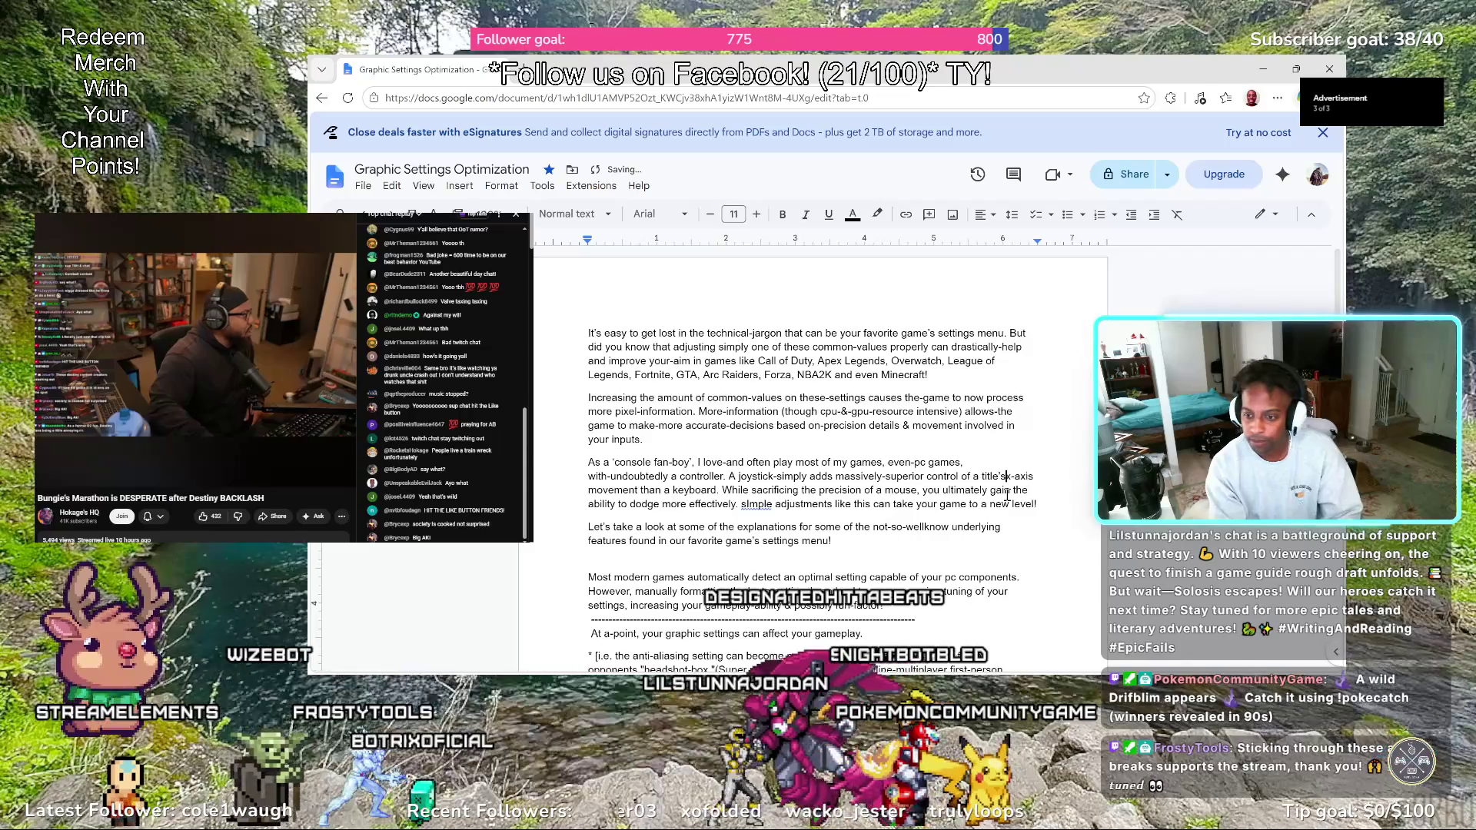
type(" x")
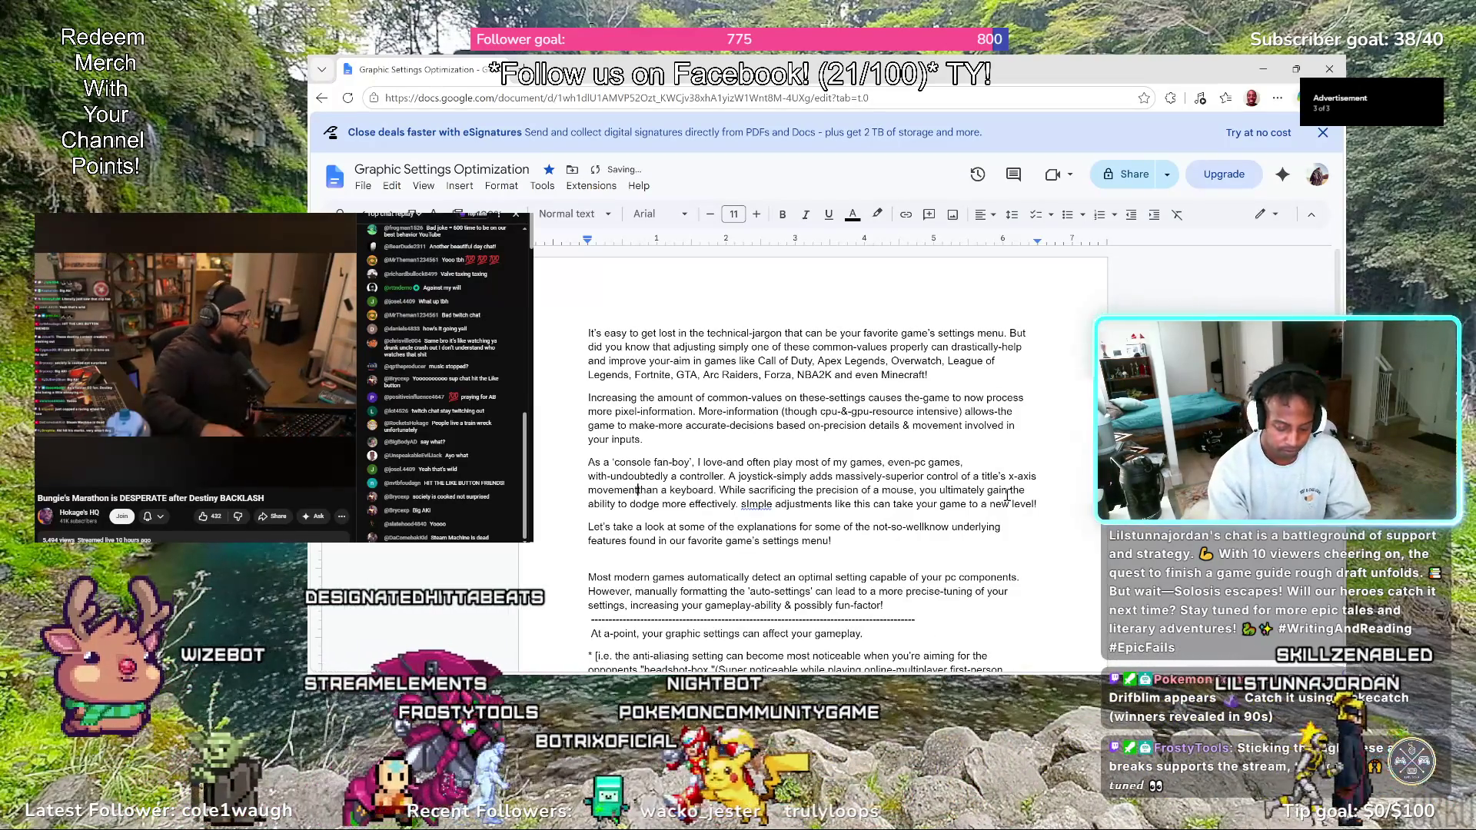
type("-ability")
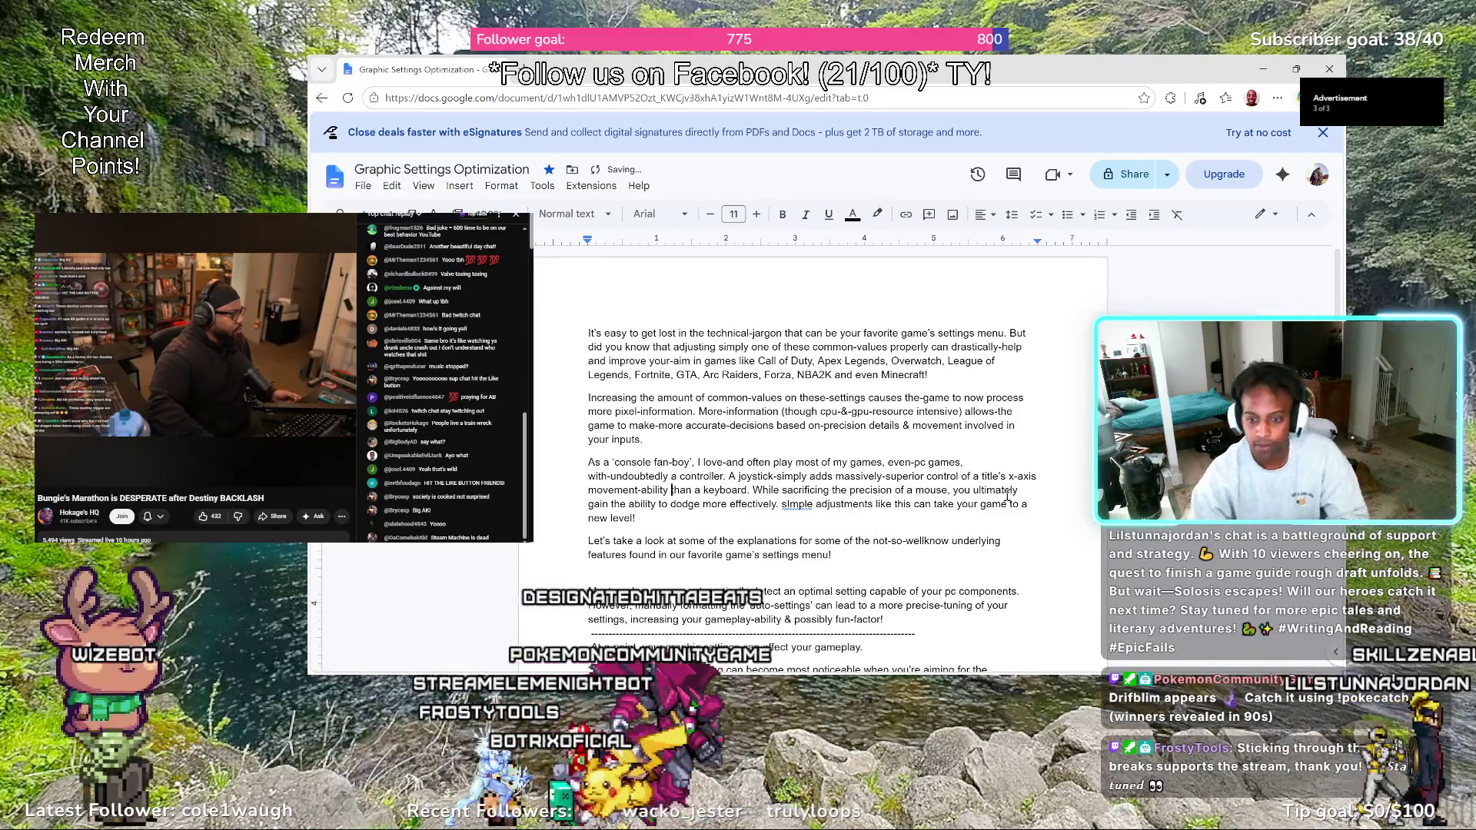
key("Right")
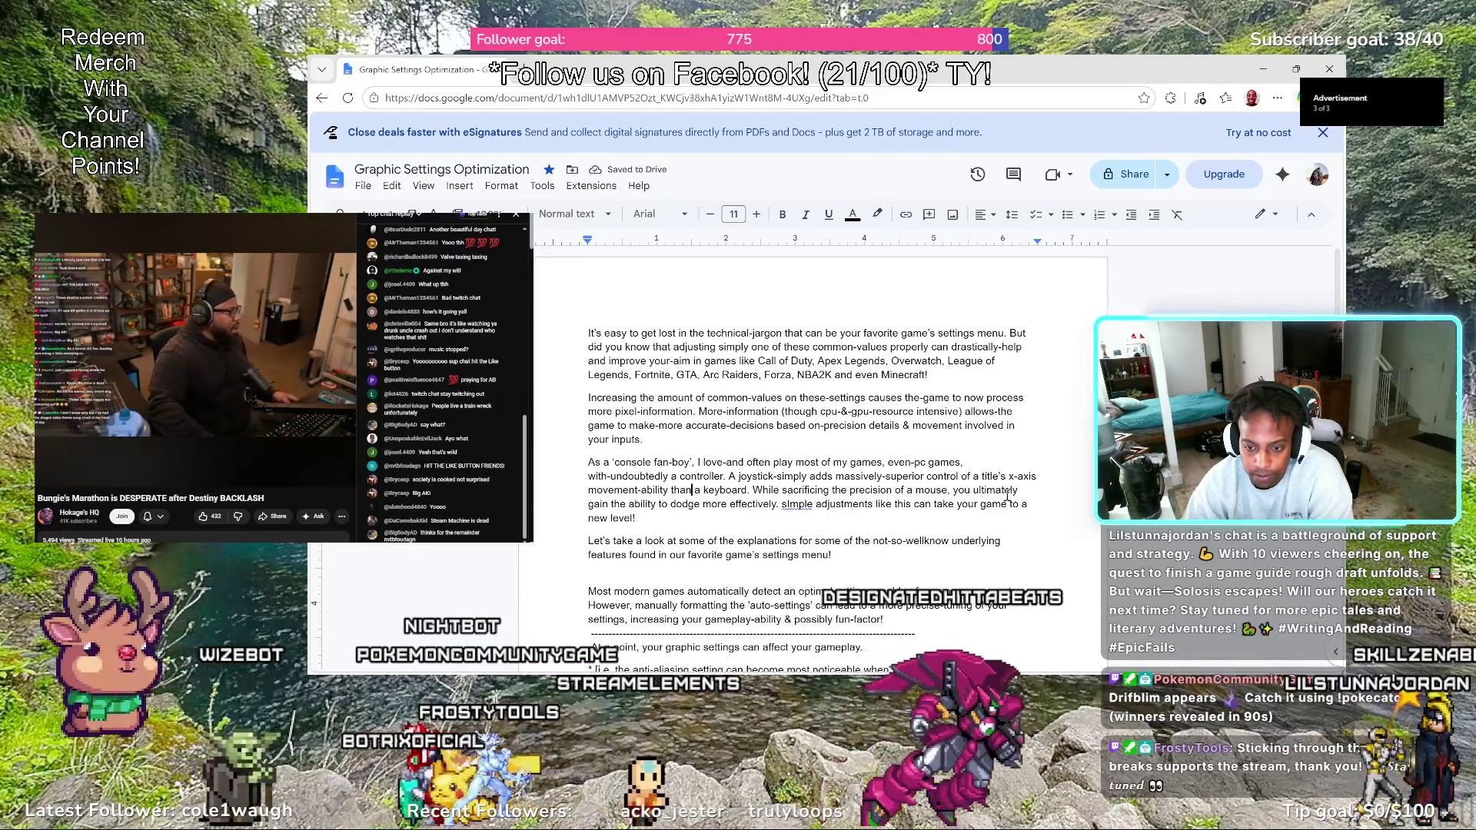
key("Right")
key("Right")
key("Right")
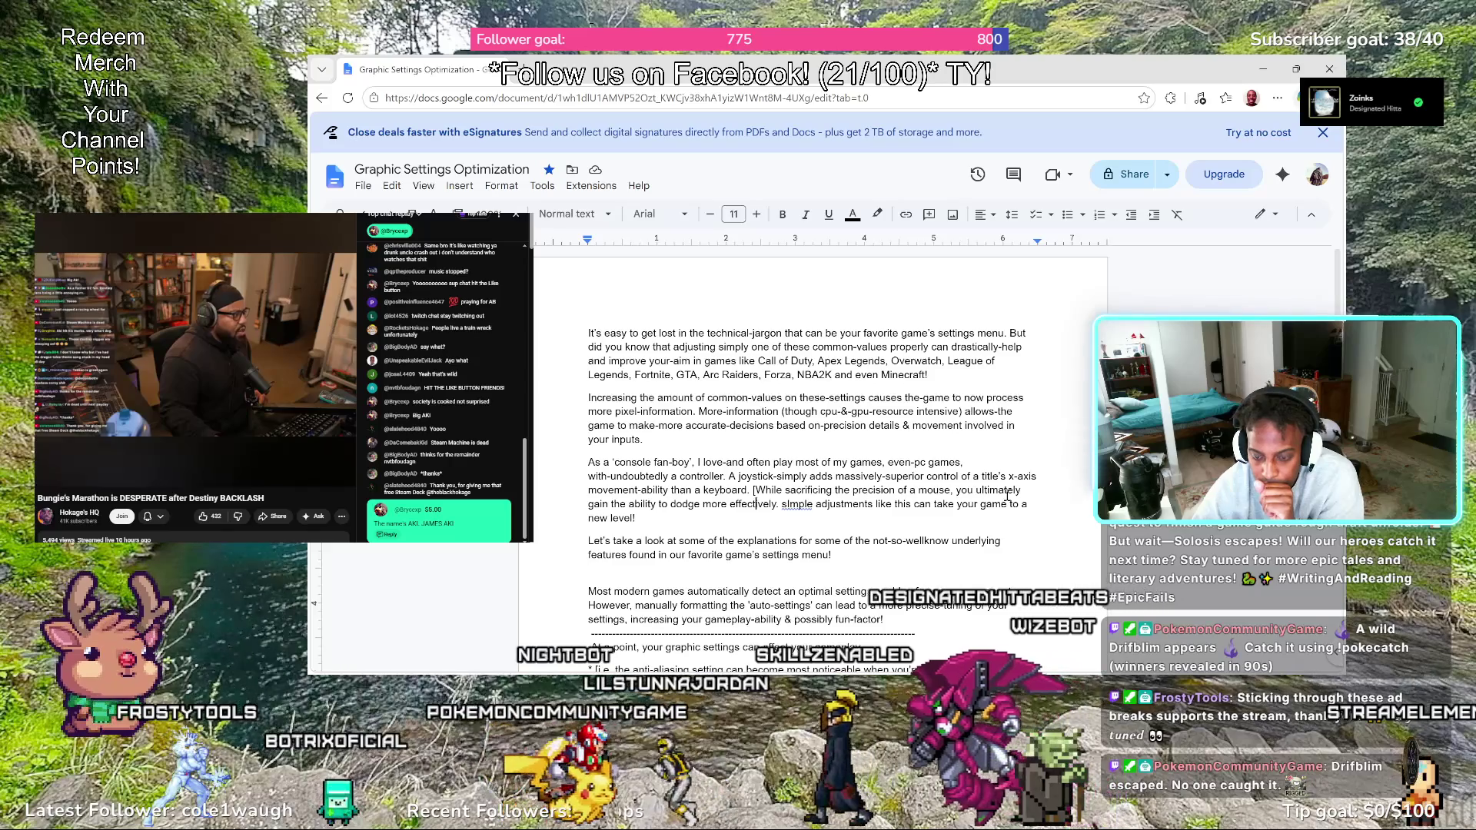
End the bracketed sentence with 'dodge-harm more effectively!]' and start 'Simple adjustments…' as a new paragraph
key("Right")
key("Right")
key("Right")
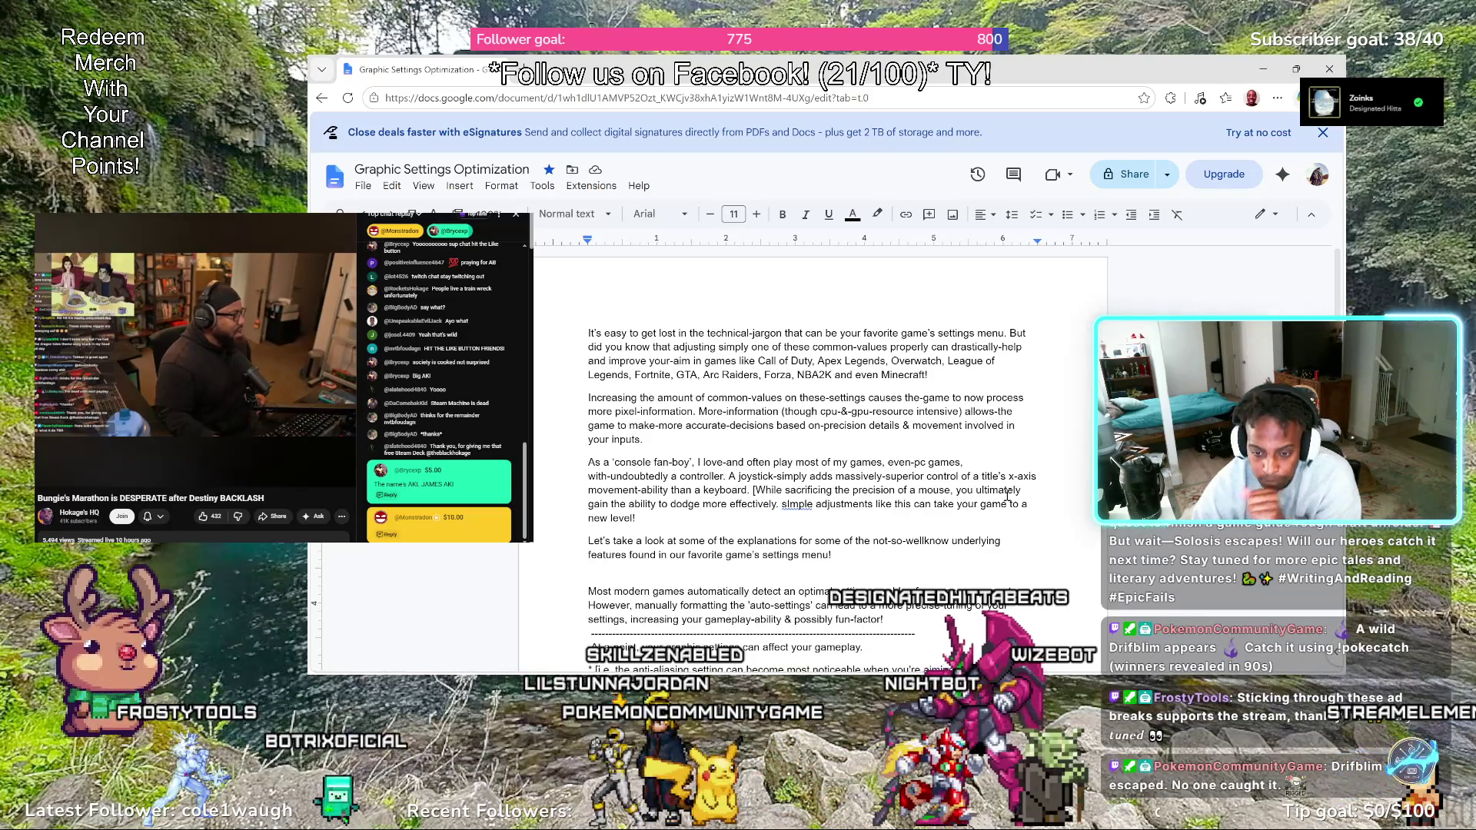
type("dangers")
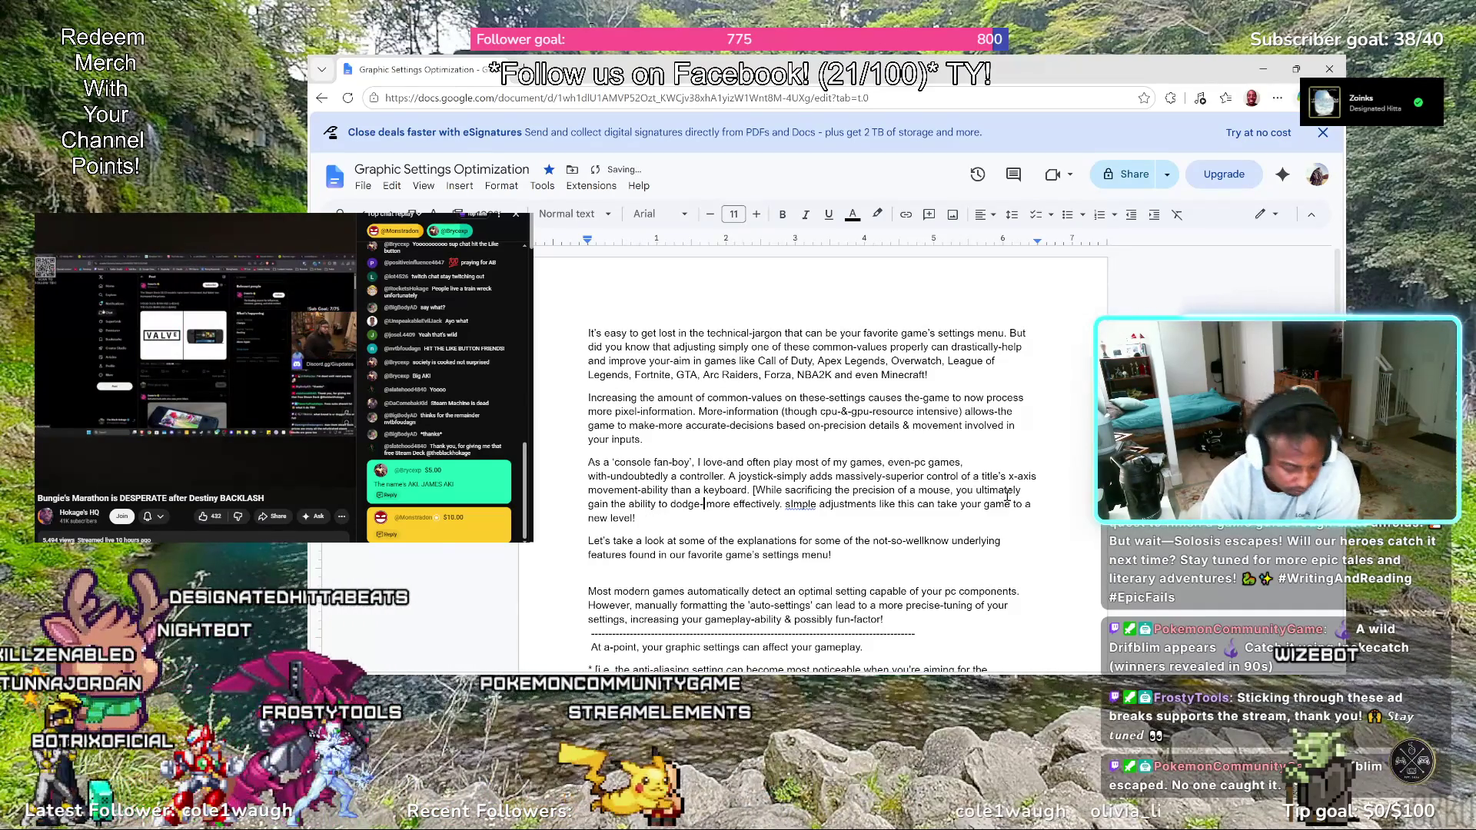
type("harm")
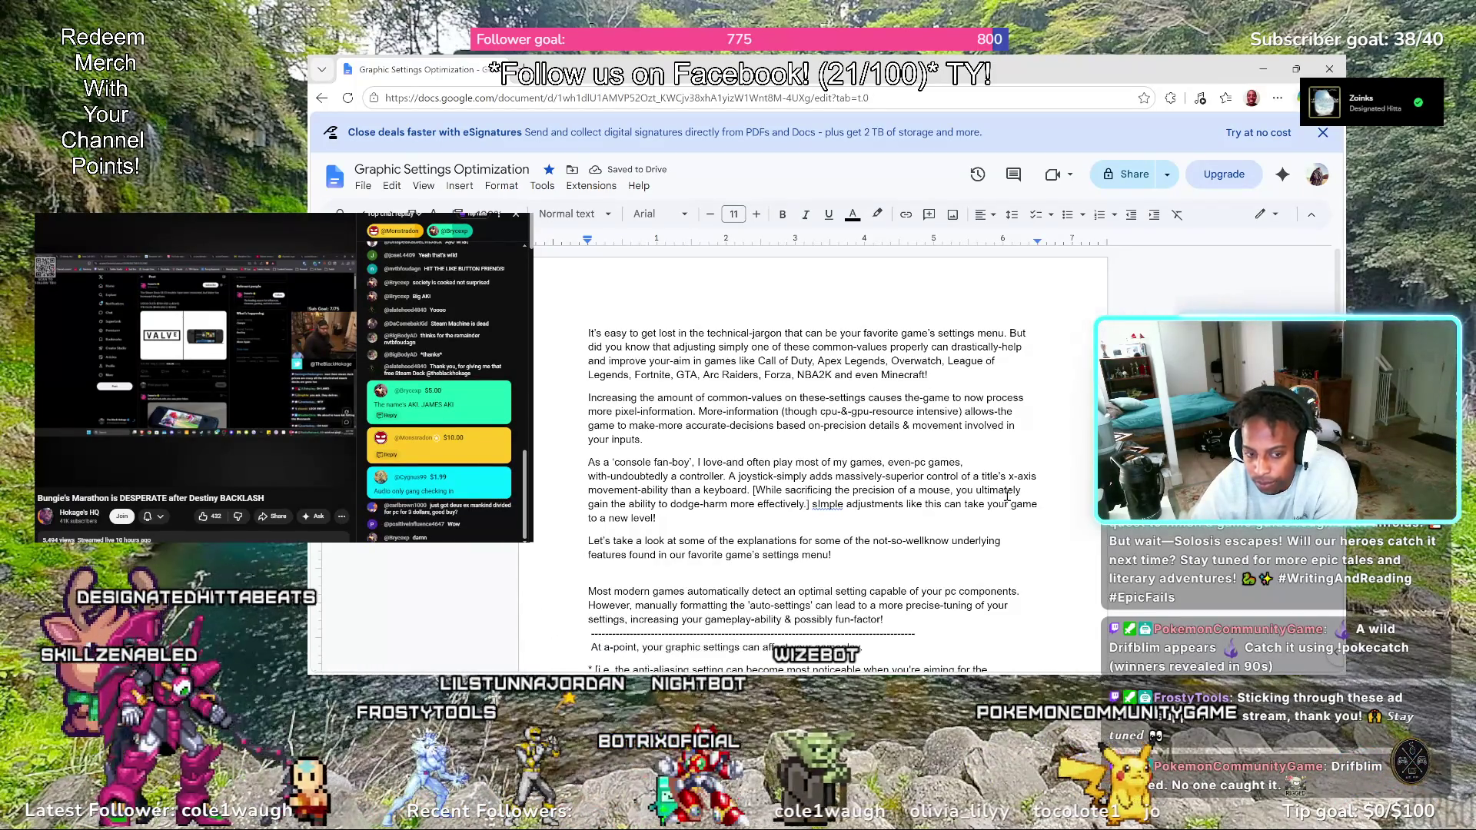
key("BackSpace")
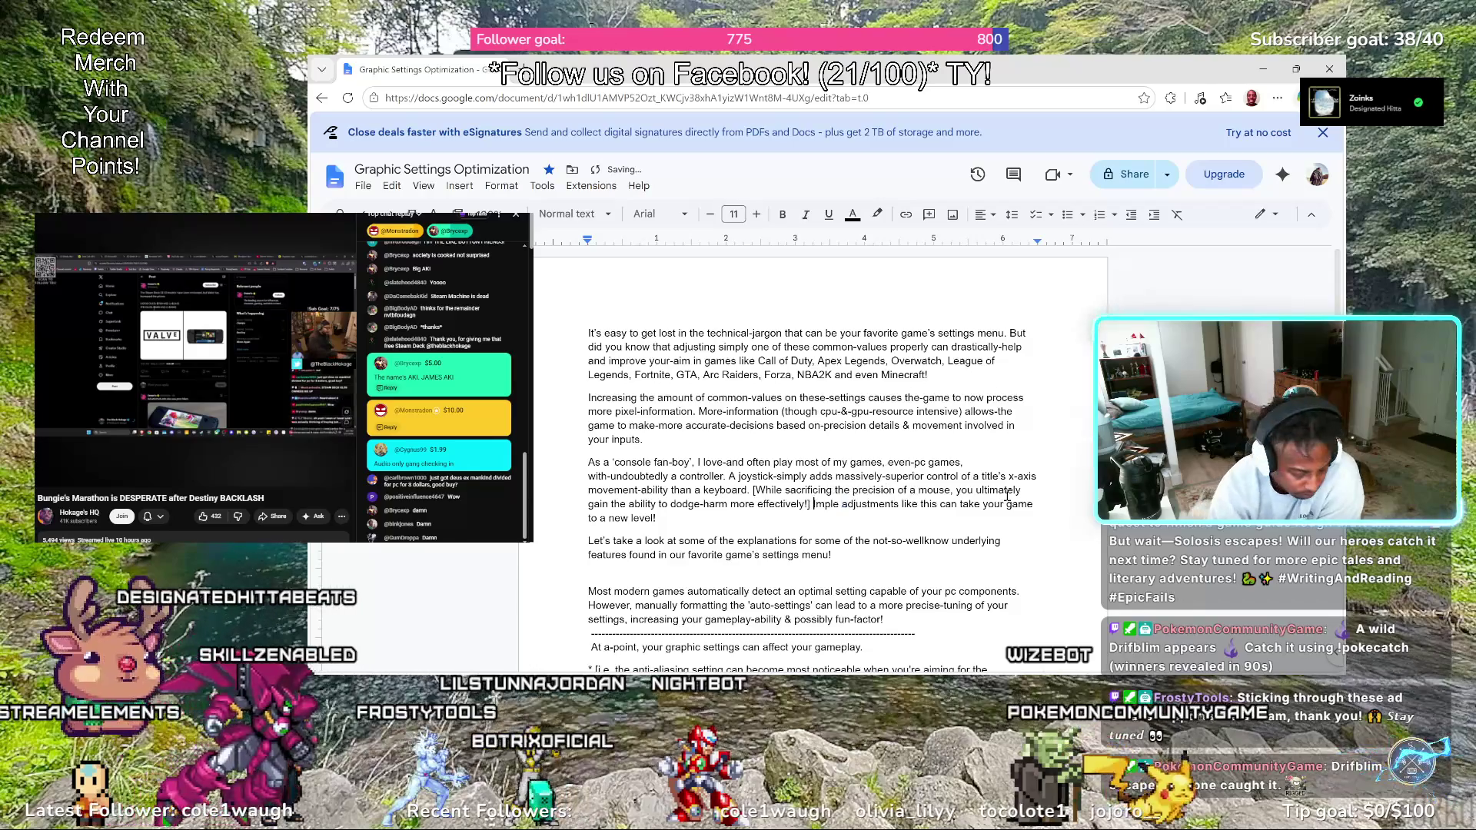
type("I")
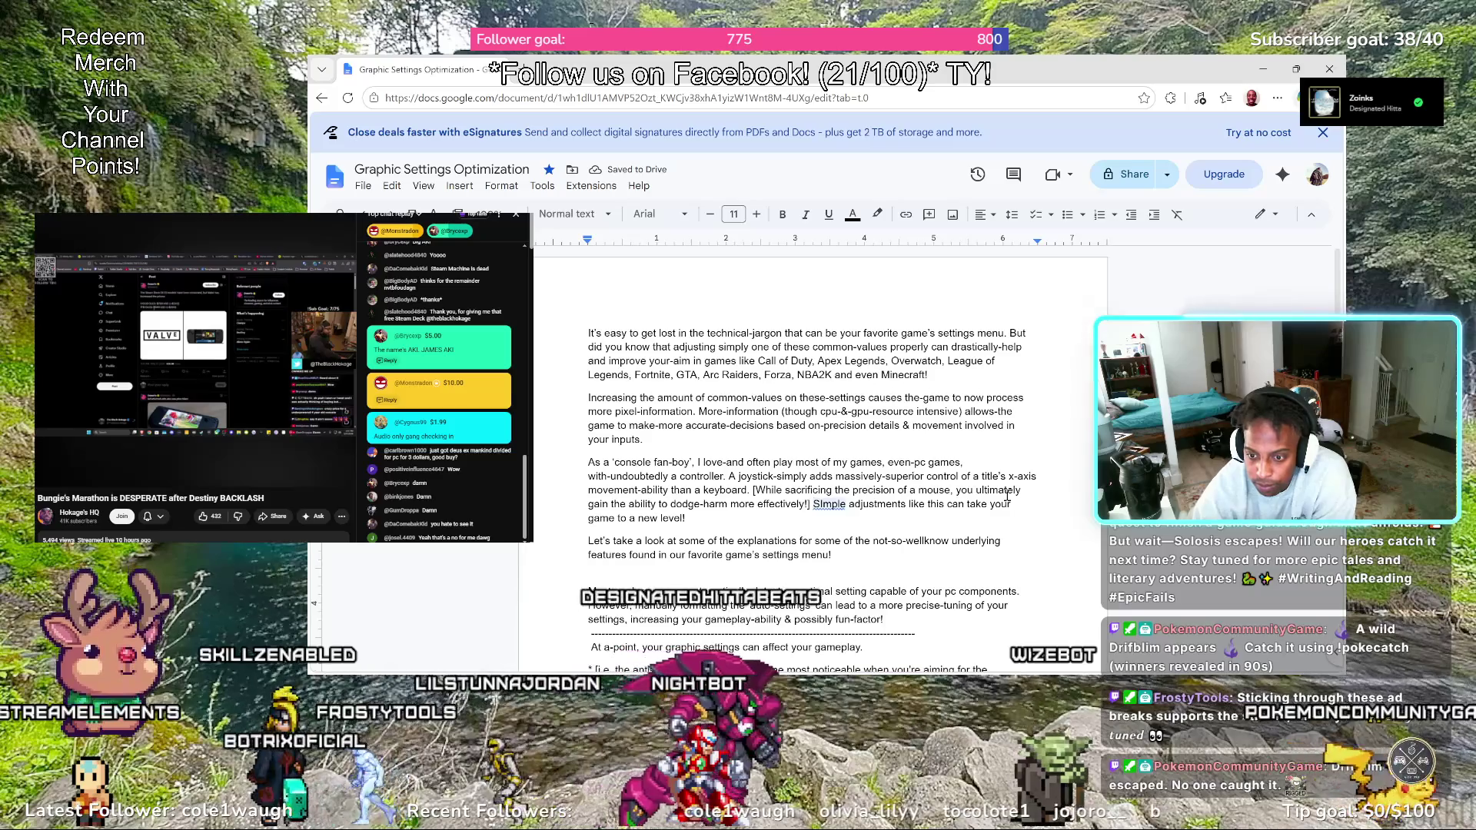
key("BackSpace")
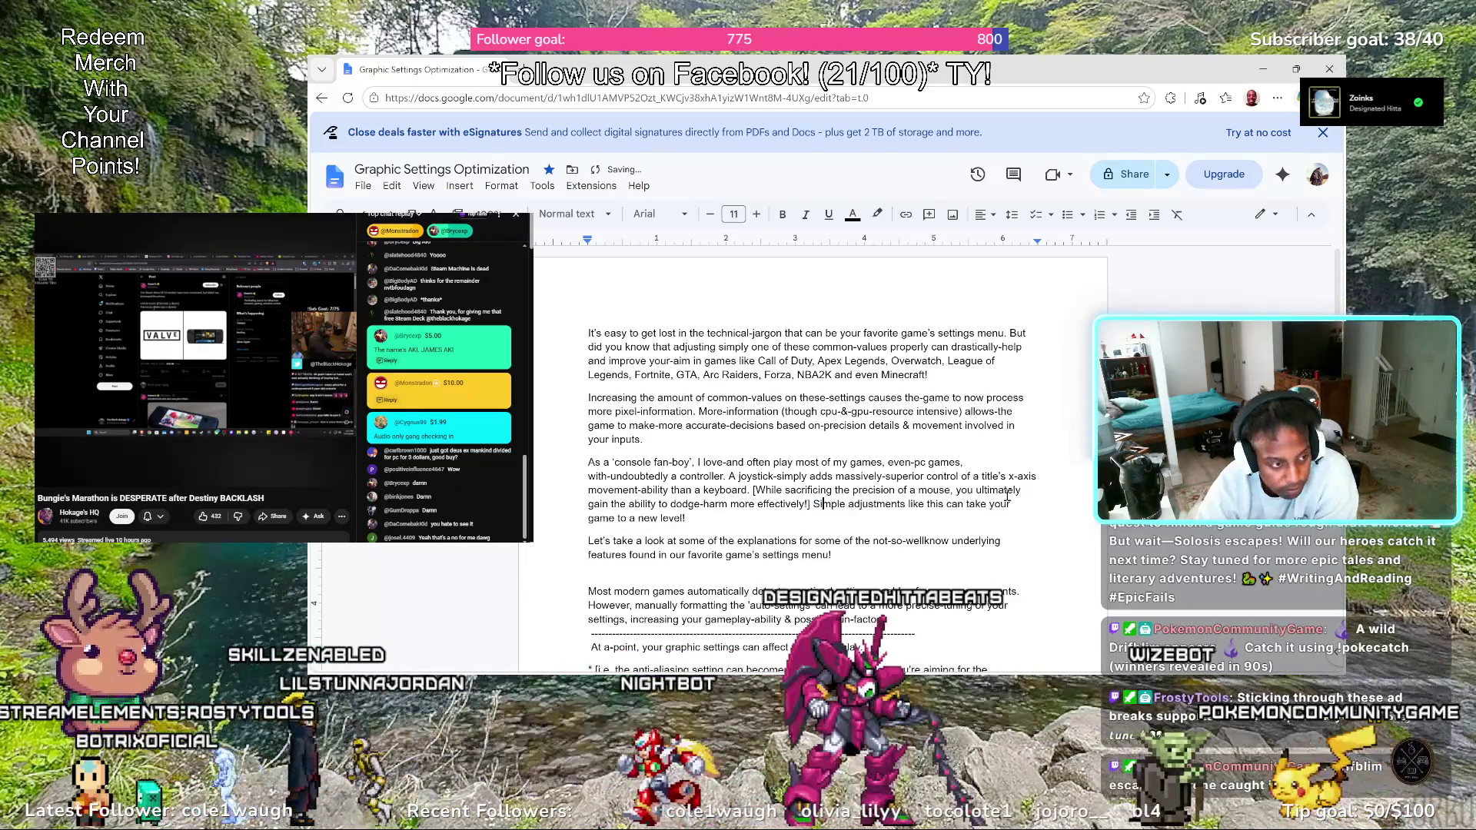
key("Left")
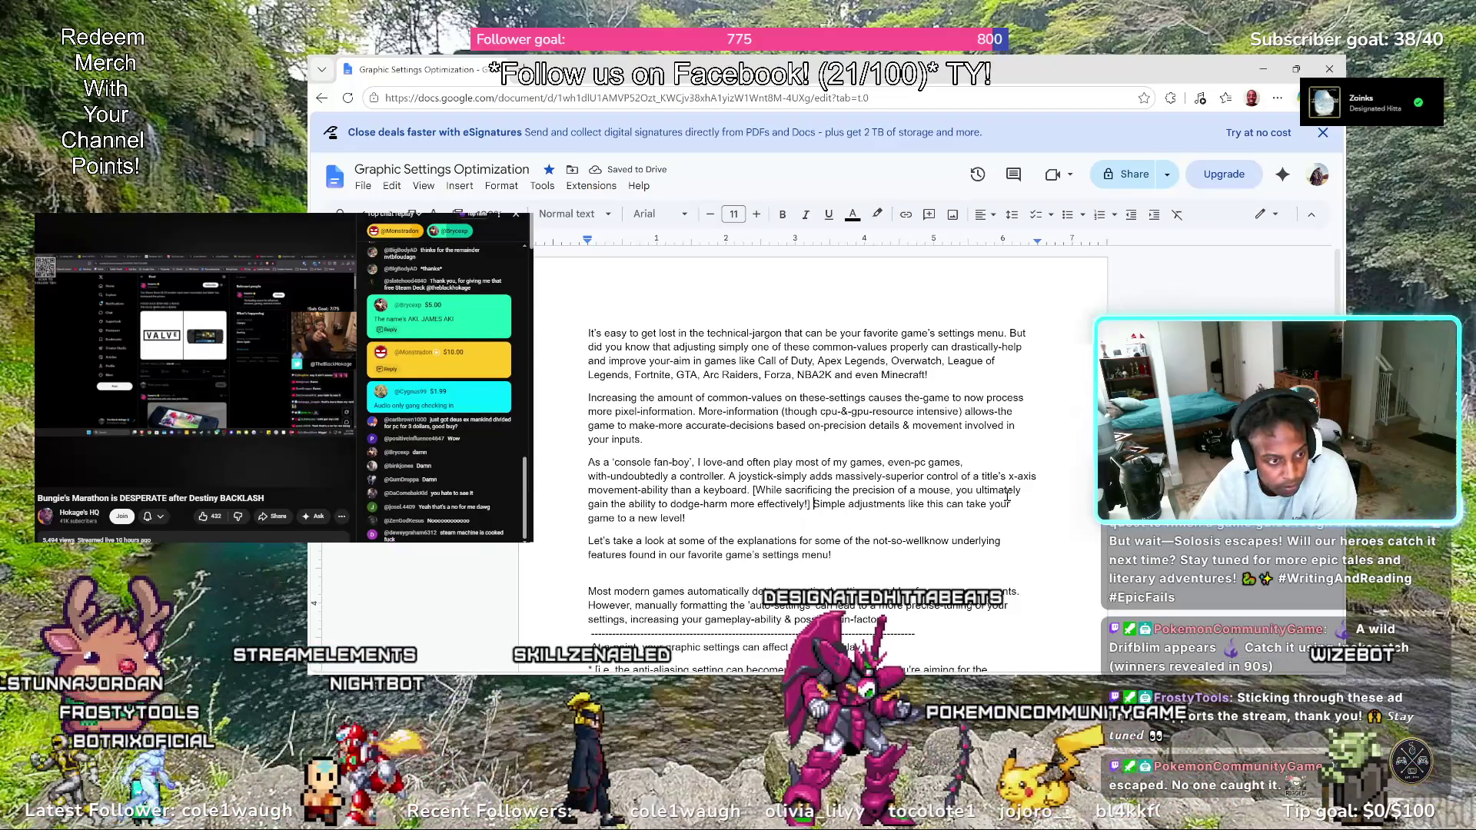
key("Return")
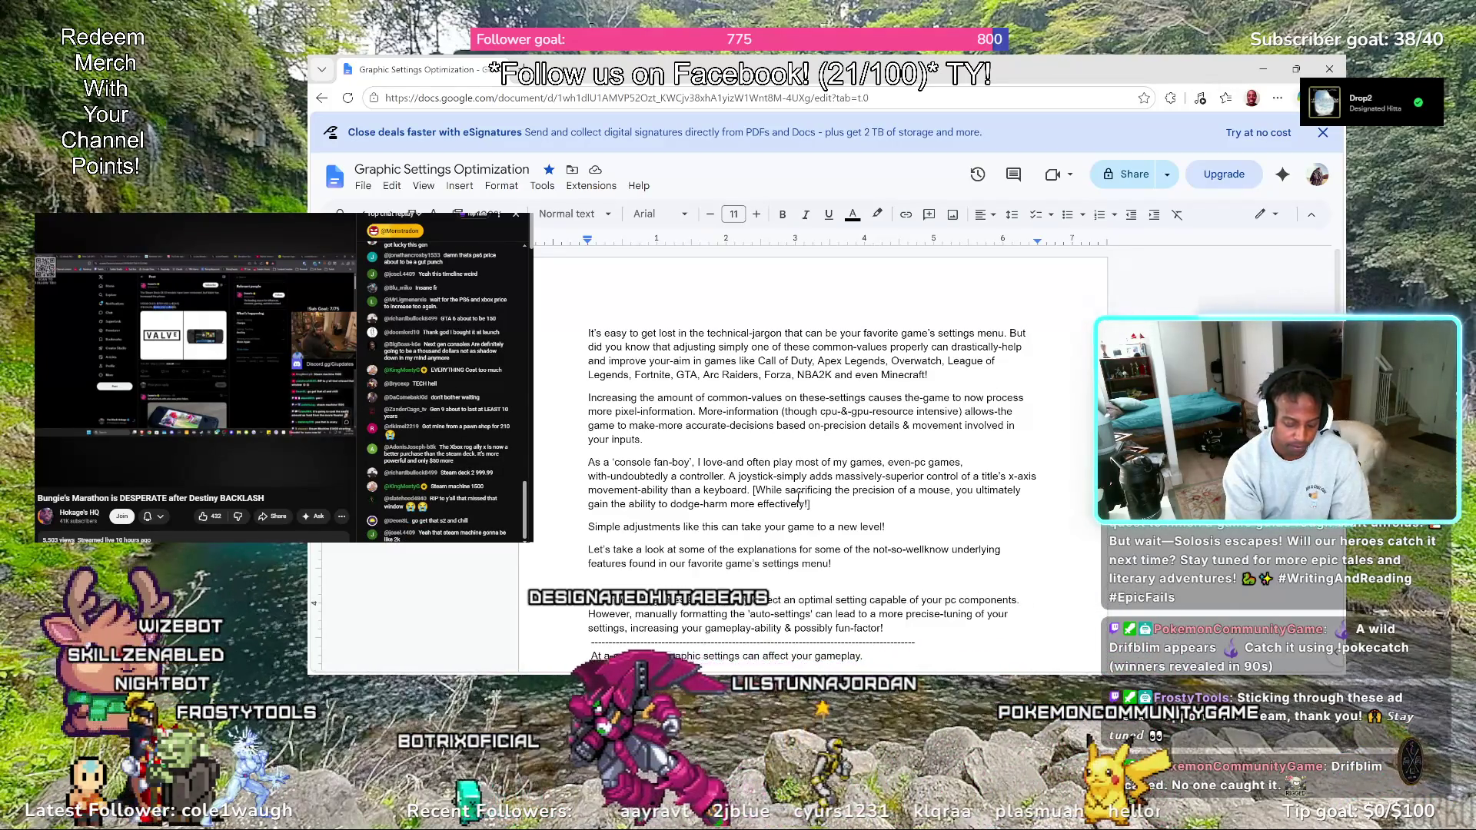
type("[")
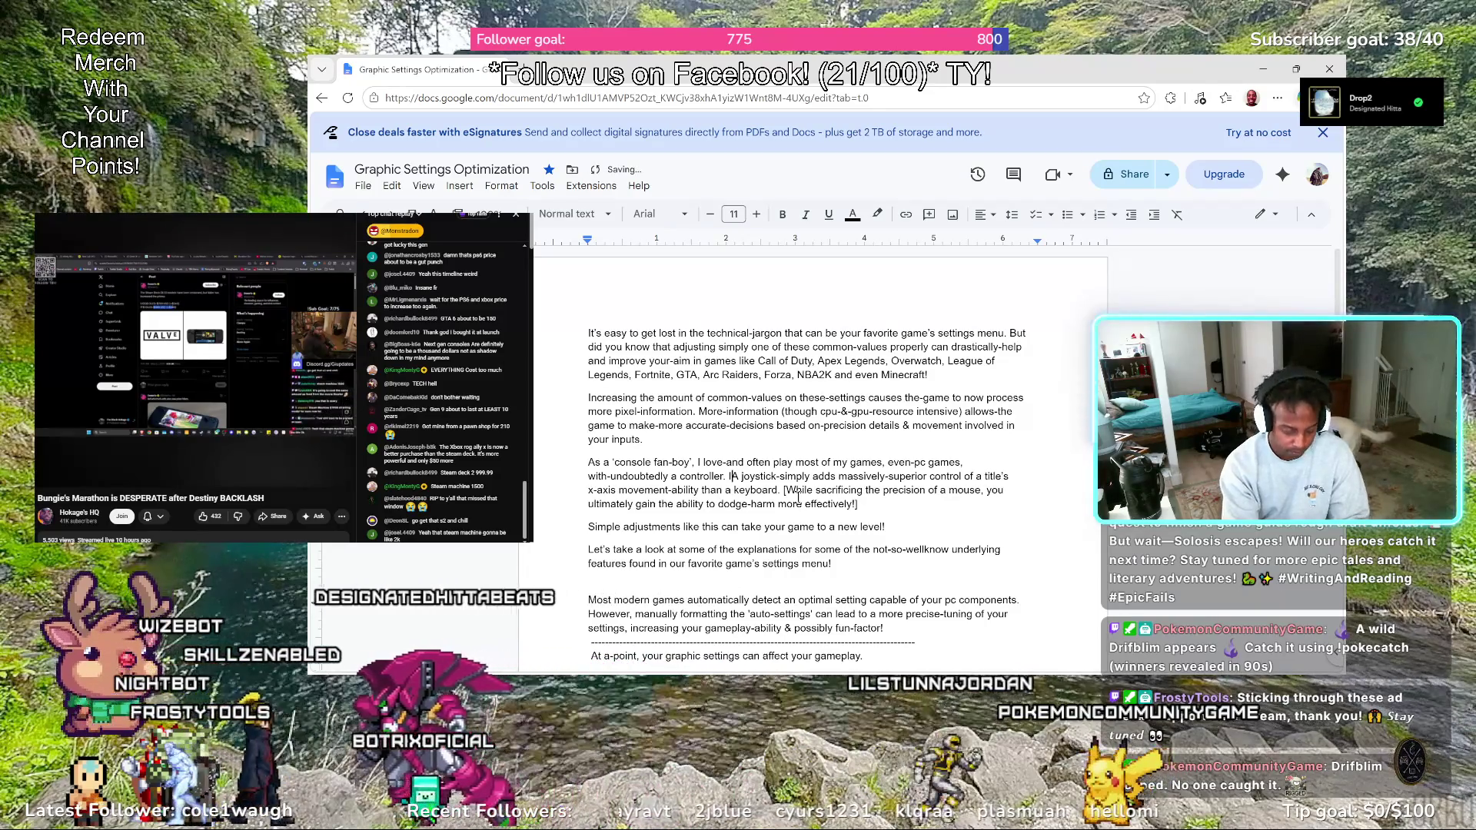
type("fence,")
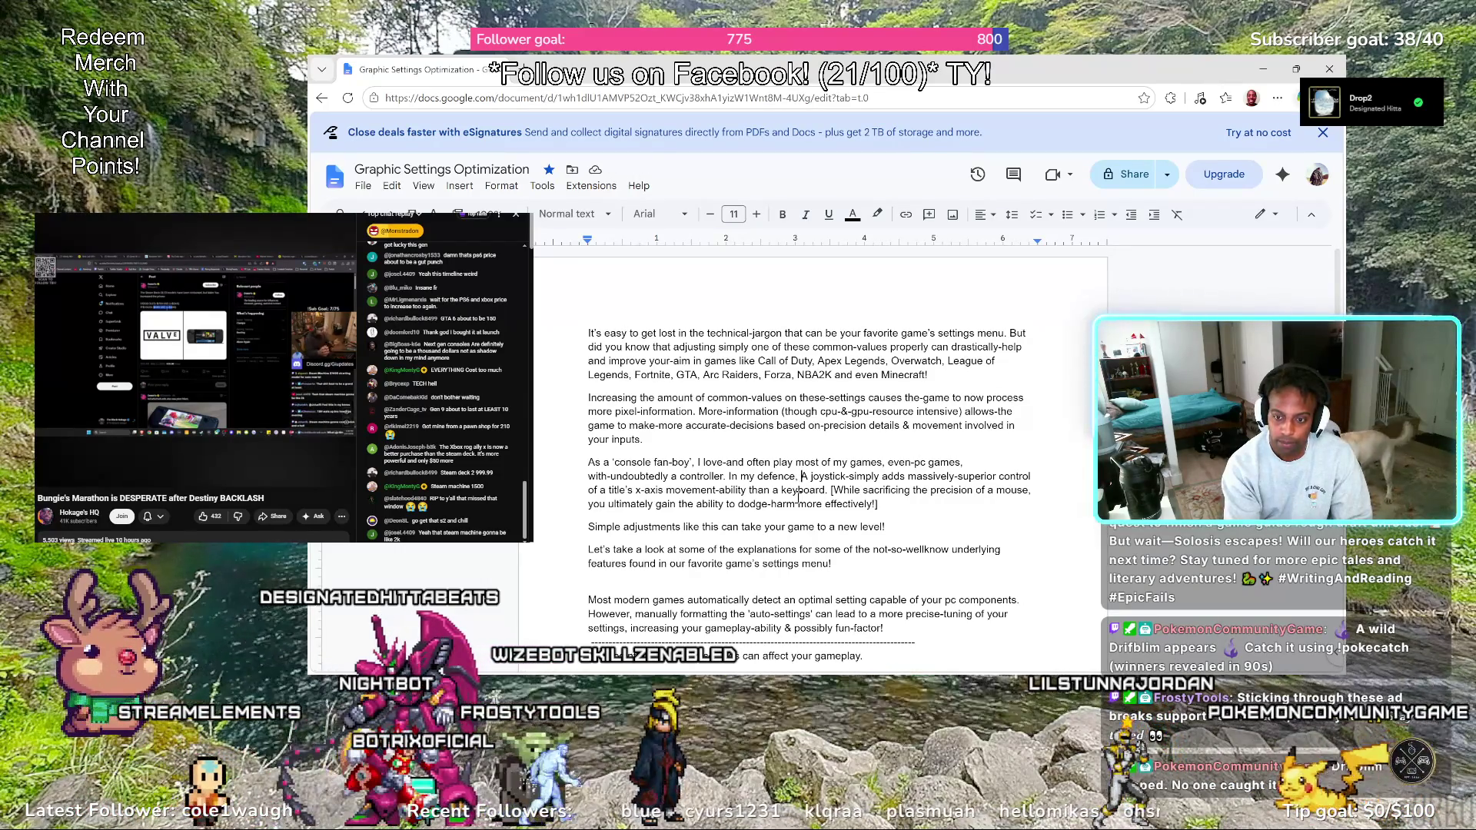
Open the joystick sentence with 'In my defence – a joystick', replacing the comma with a dash and lowercasing A
key("BackSpace")
key("BackSpace")
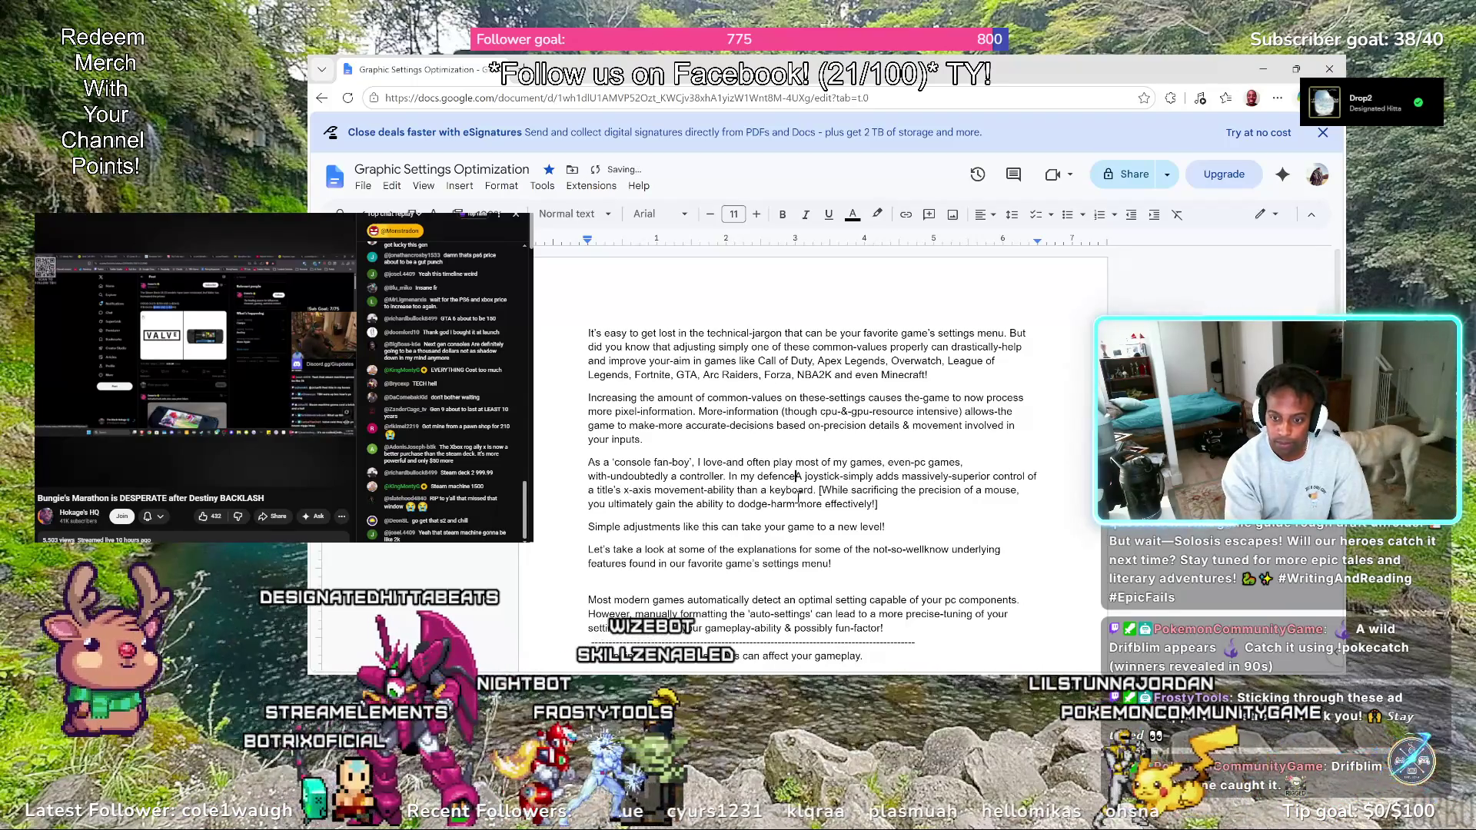
type("-")
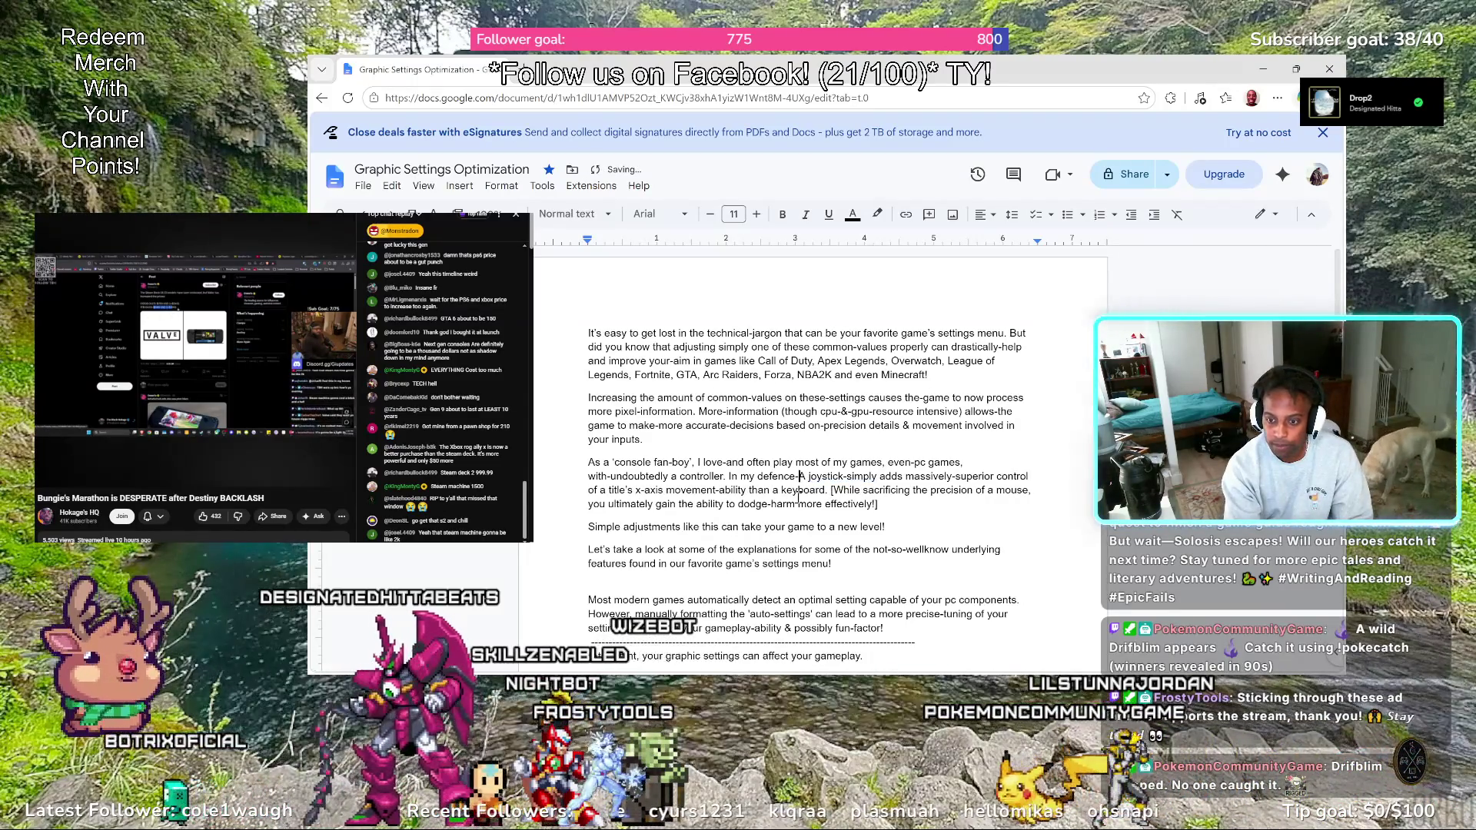
key("Right")
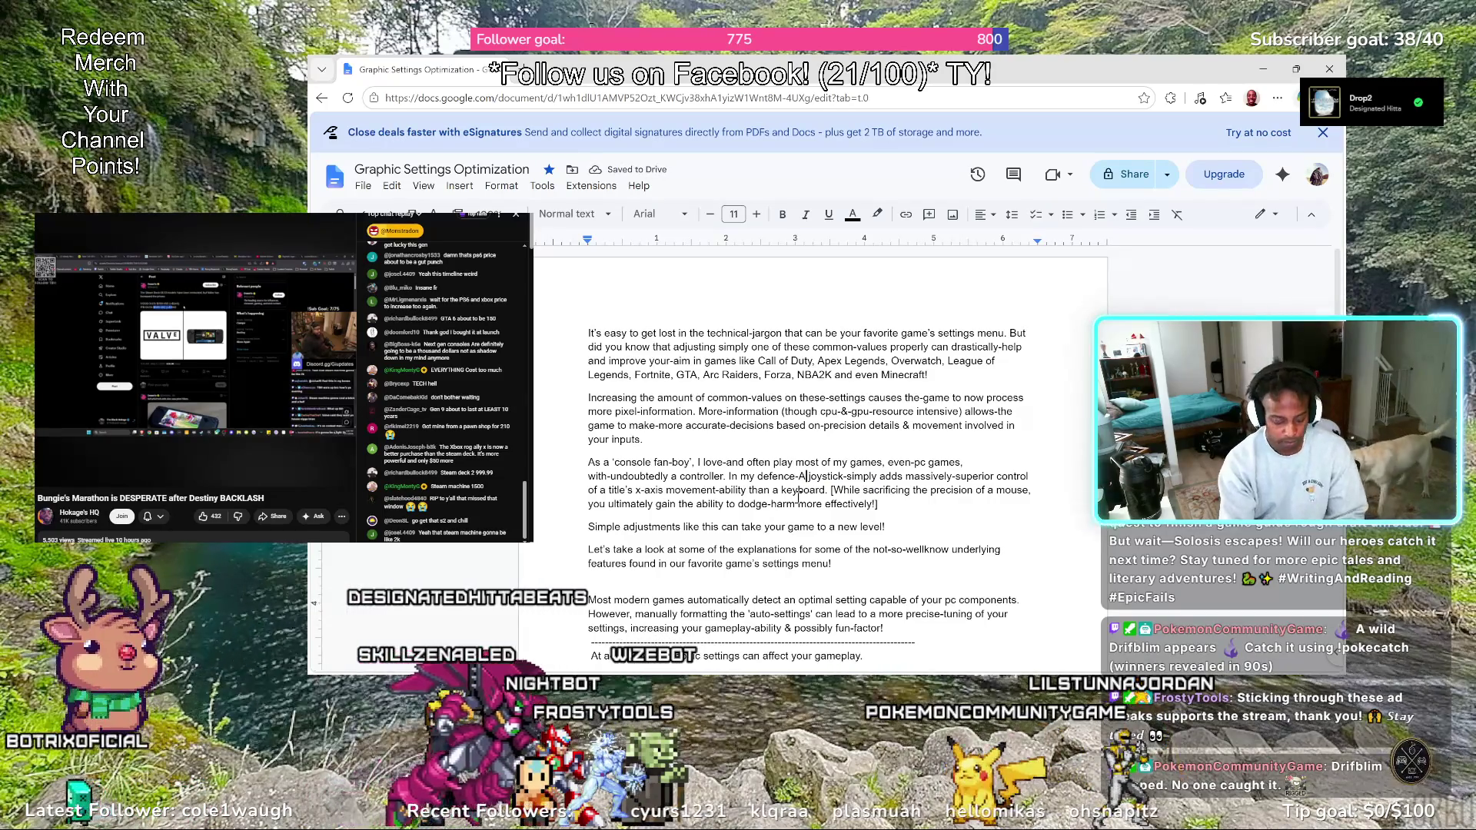
key("BackSpace")
type("a")
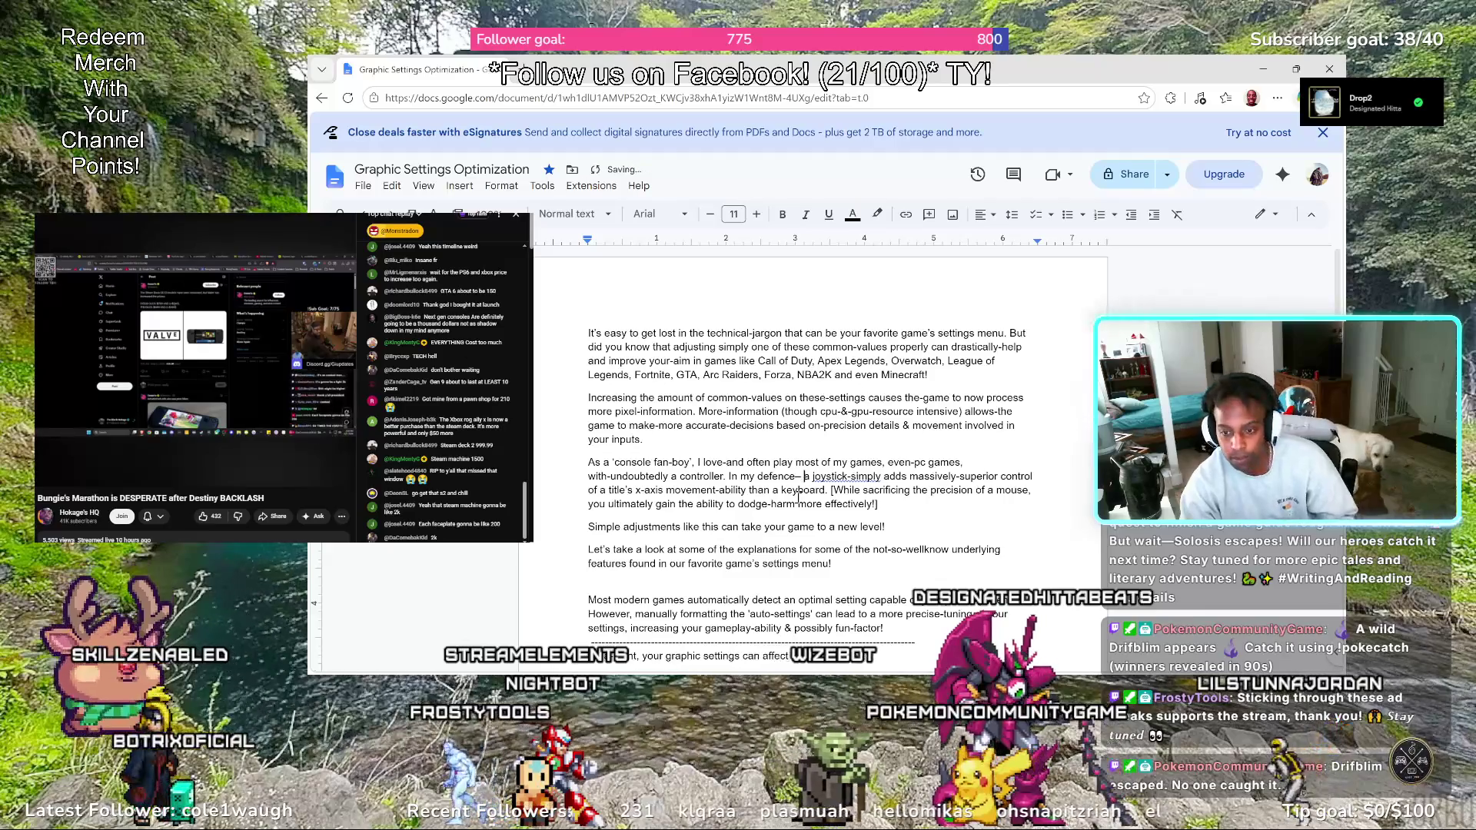
key("Left")
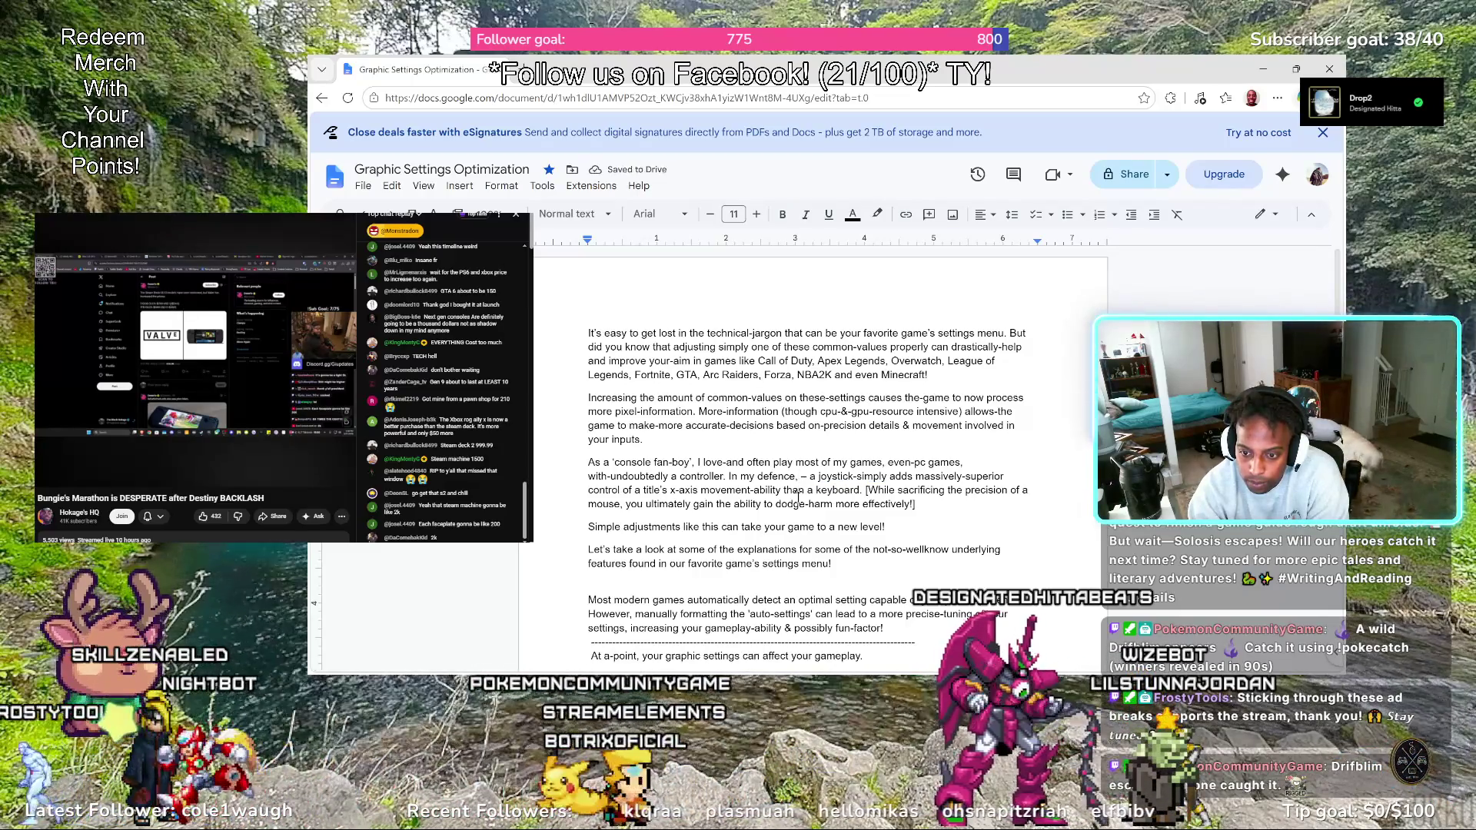
Remove the leftover comma after 'defence' and move into the word joystick
key("BackSpace")
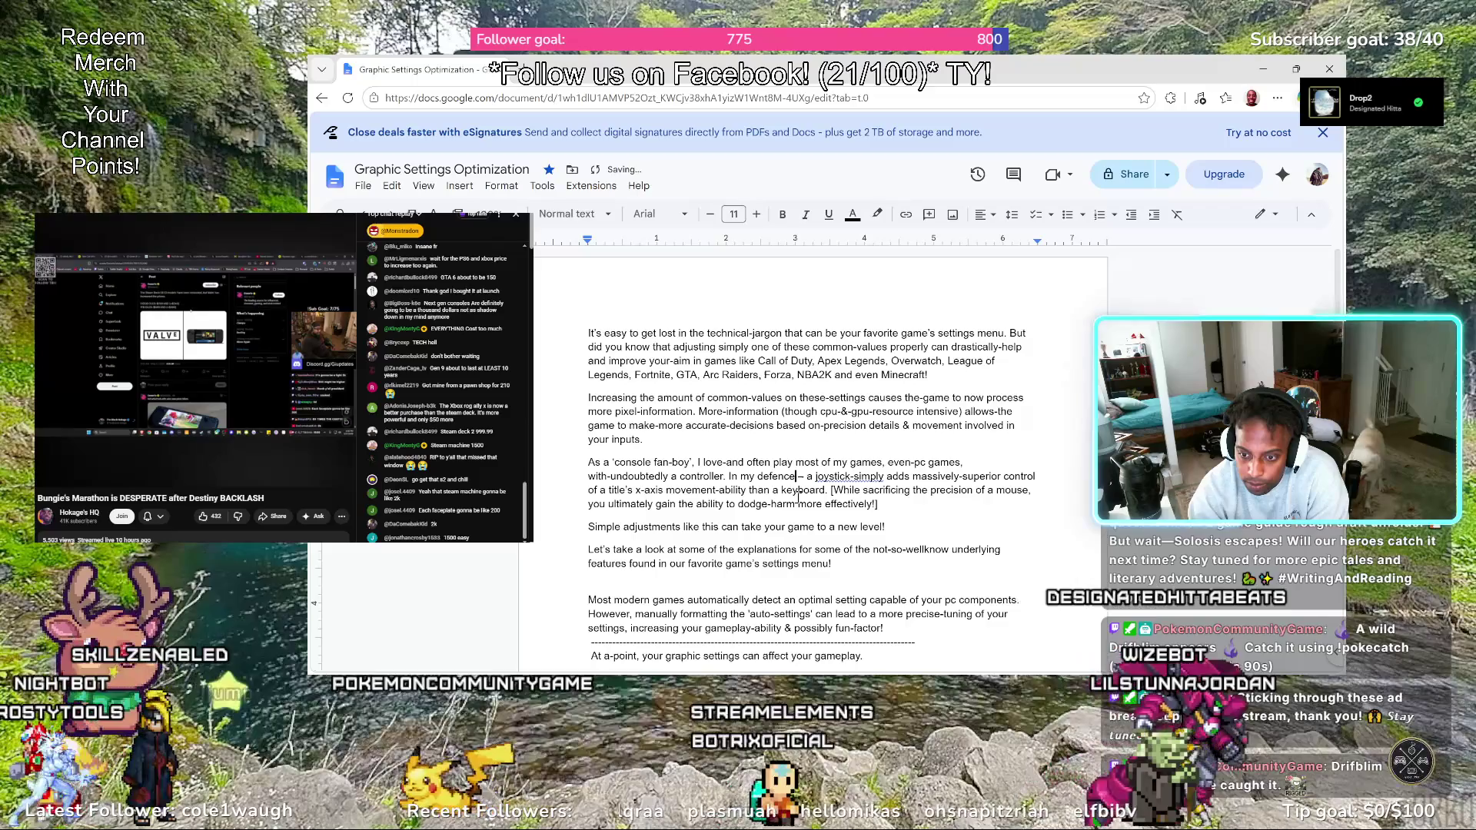
key("Right")
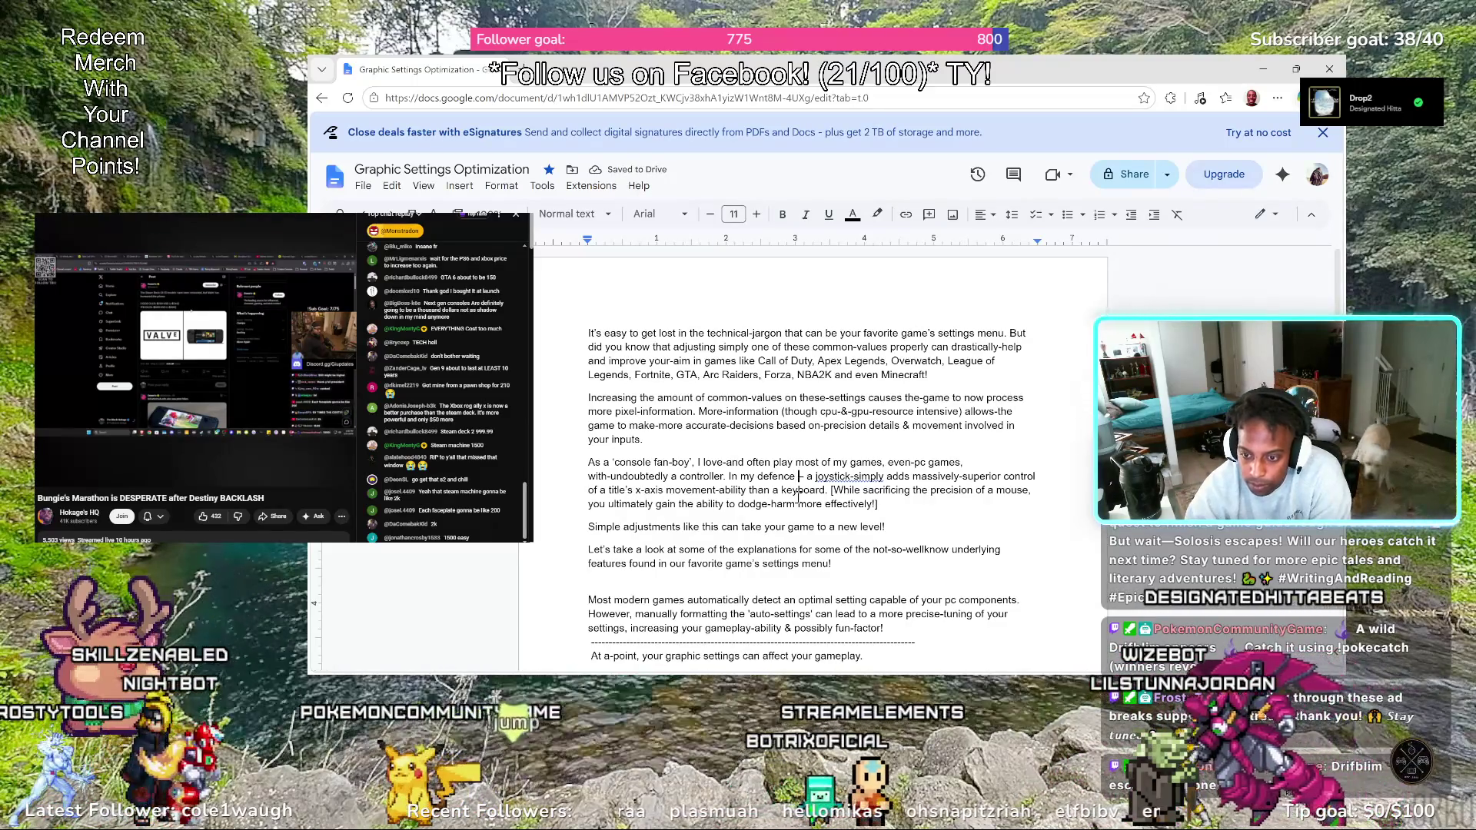
key("Right")
key("Right")
key("Right")
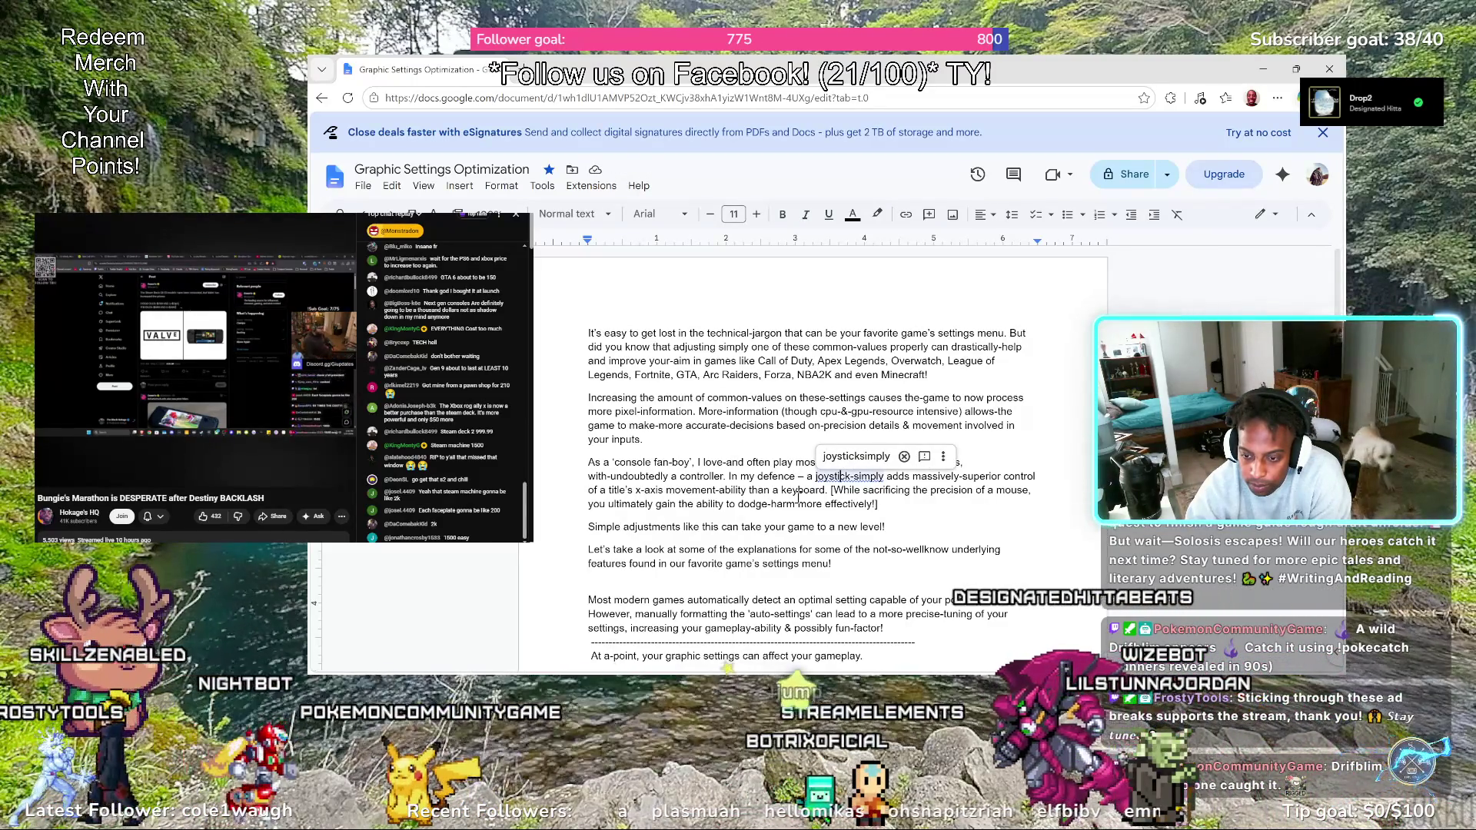
key("Right")
key("Right")
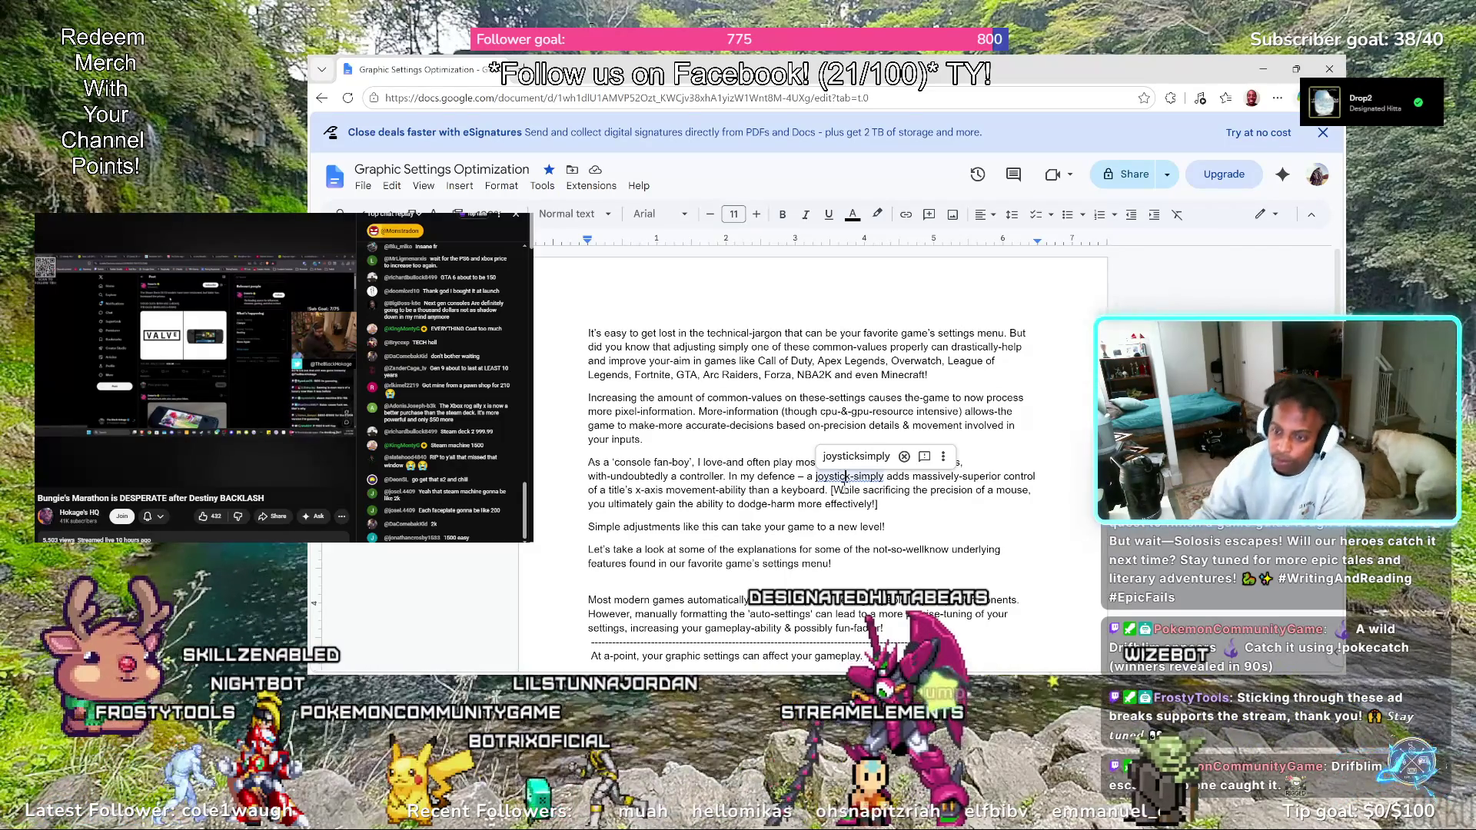
Accept the spelling suggestion so 'joysticksimply' reads 'joystick simply'
left_click(869, 458)
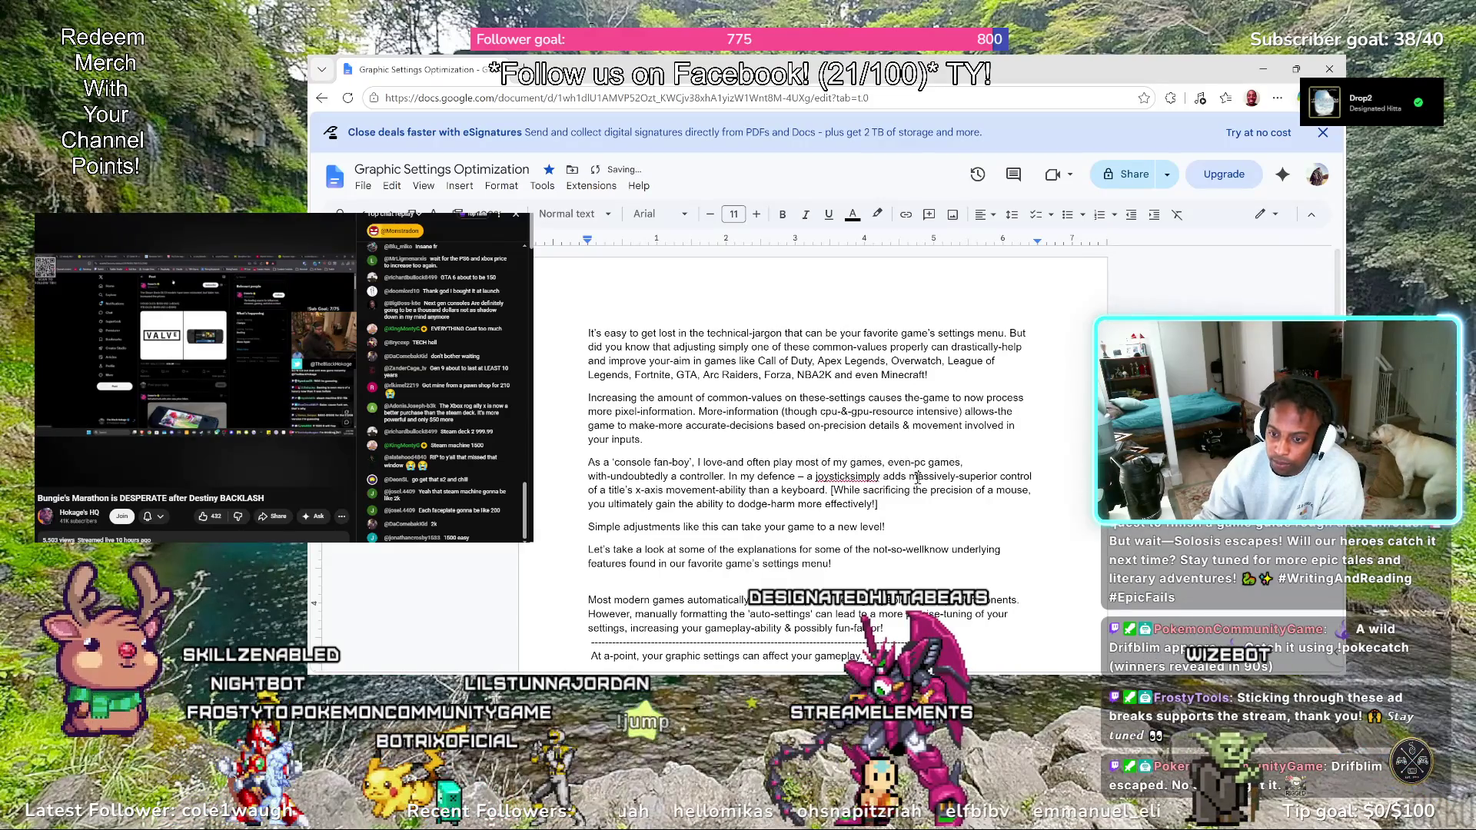
right_click(858, 478)
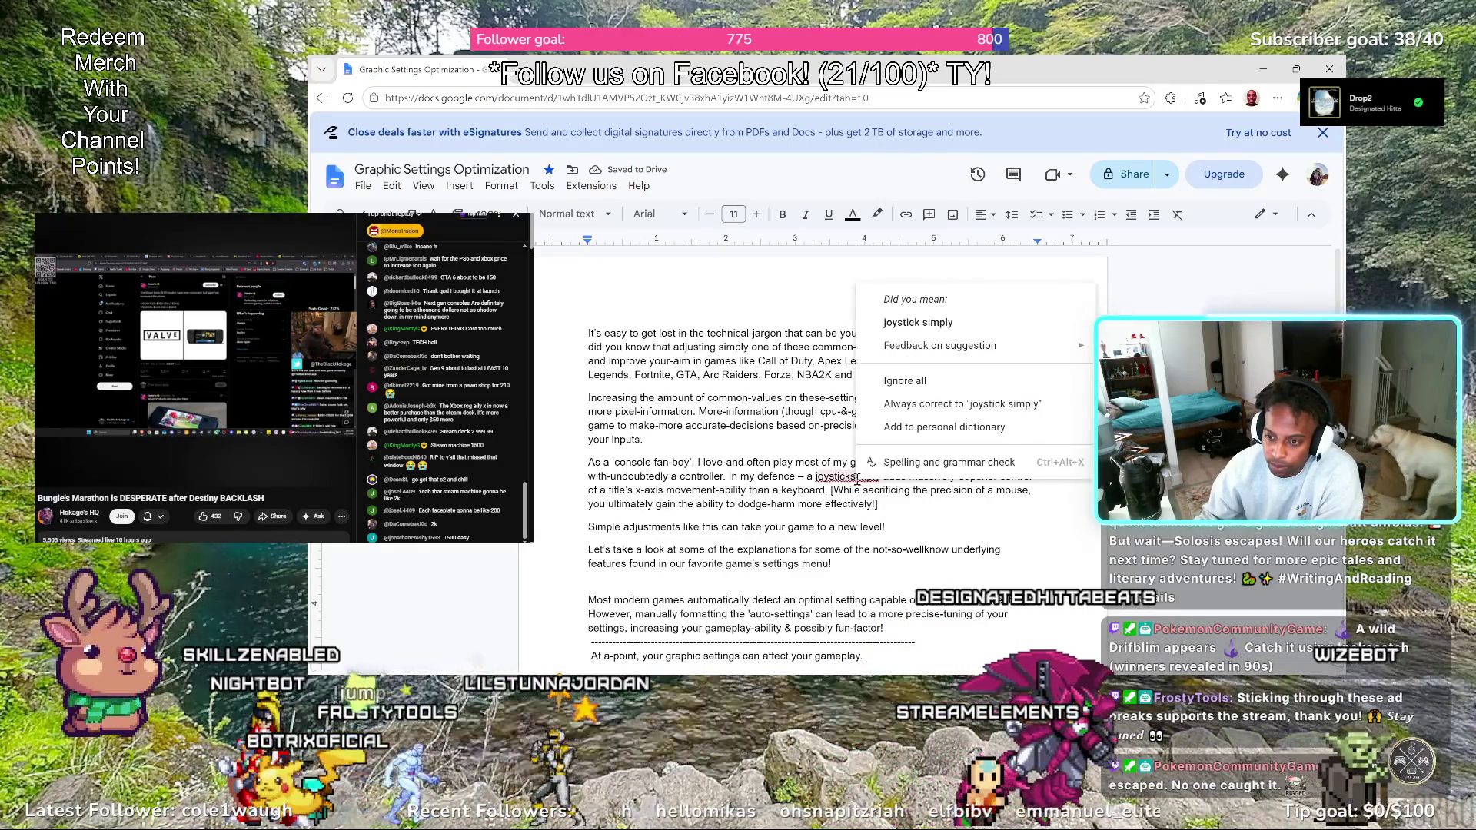
left_click(918, 323)
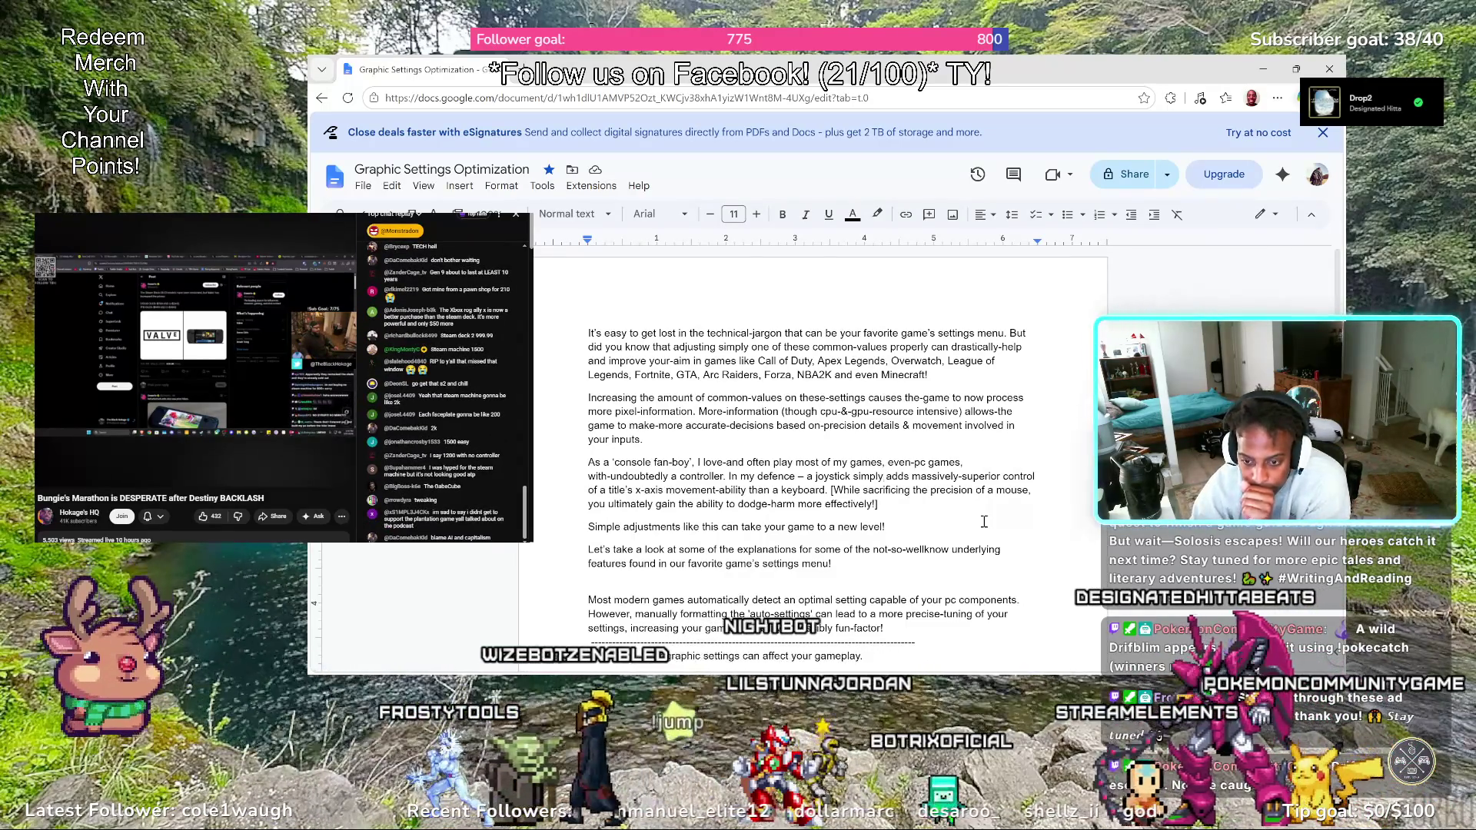
key("Down")
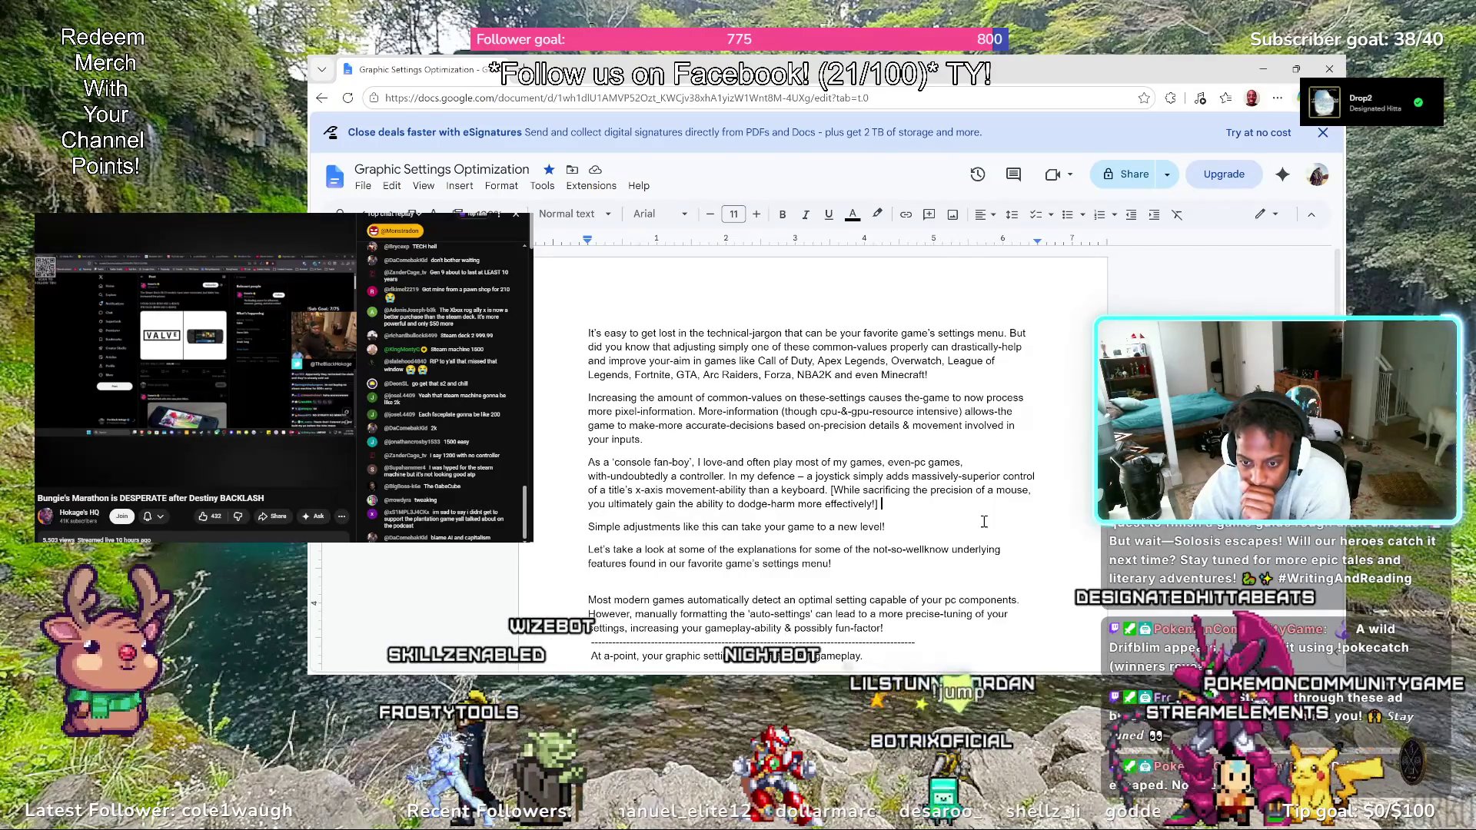
key("Down")
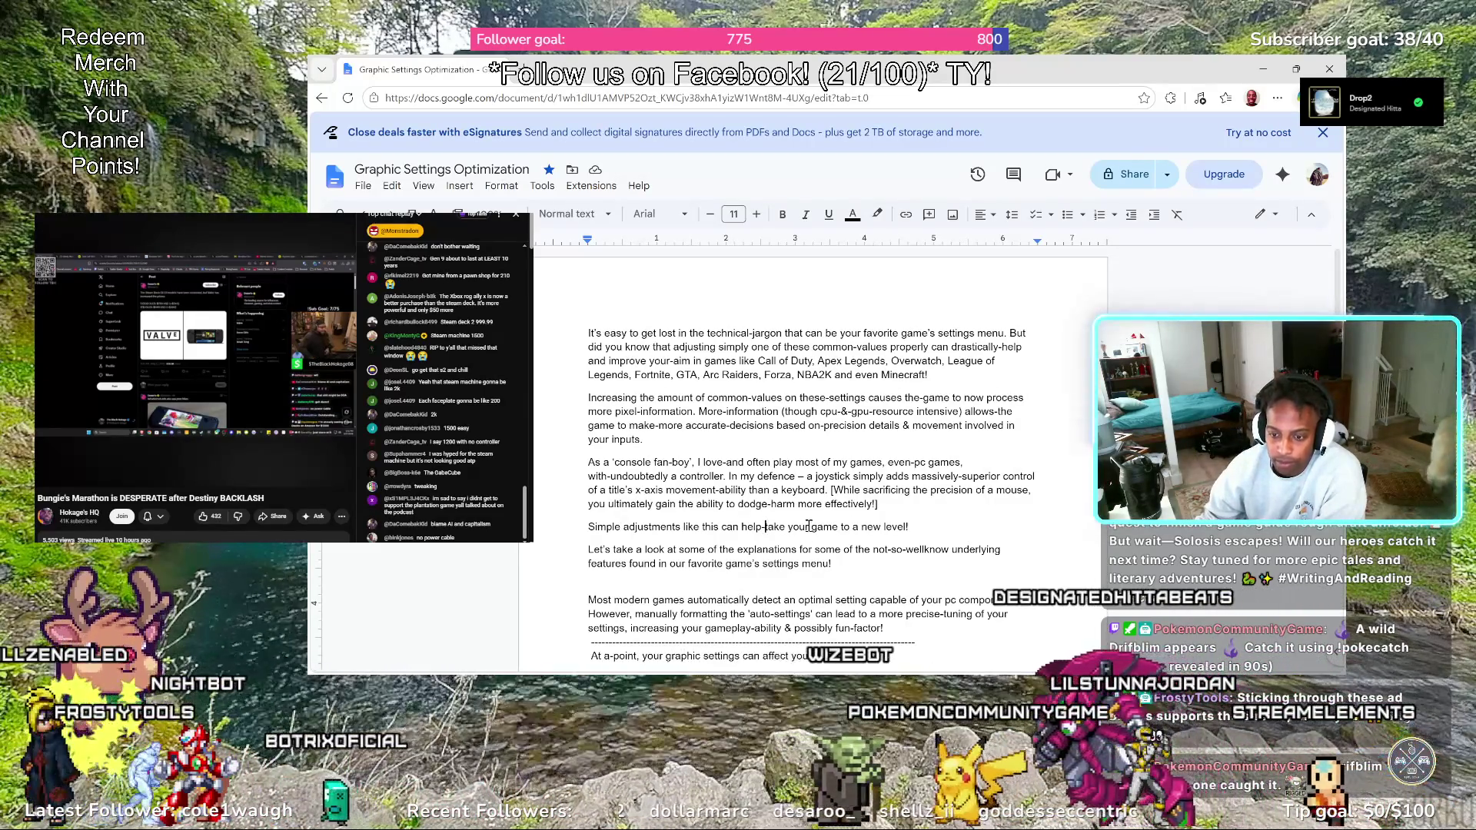
Make the line read 'can help-take your game' and the next mention 'intracassies & explanations on'
left_click_drag(808, 527, 792, 527)
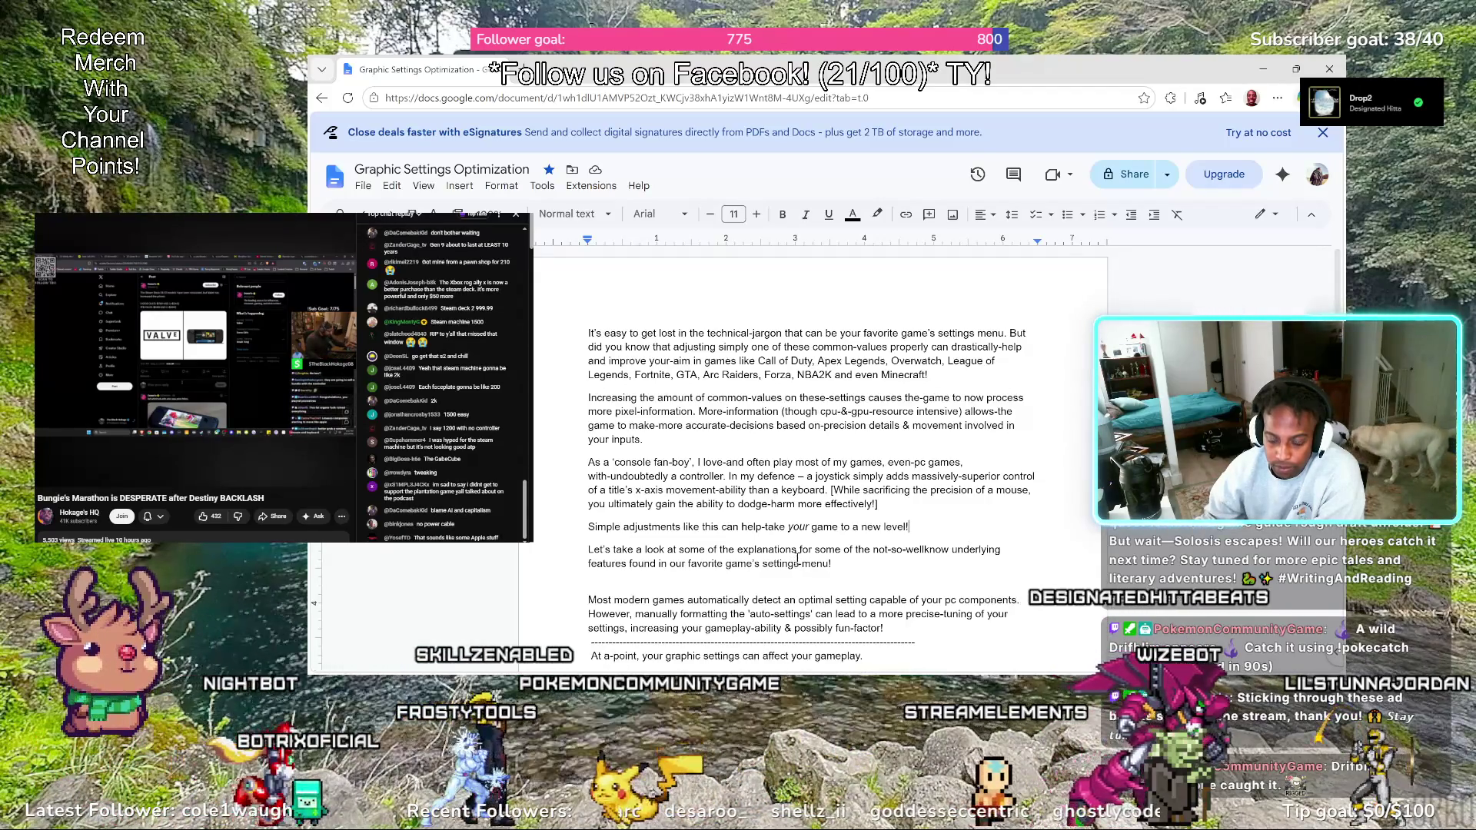
left_click(741, 552)
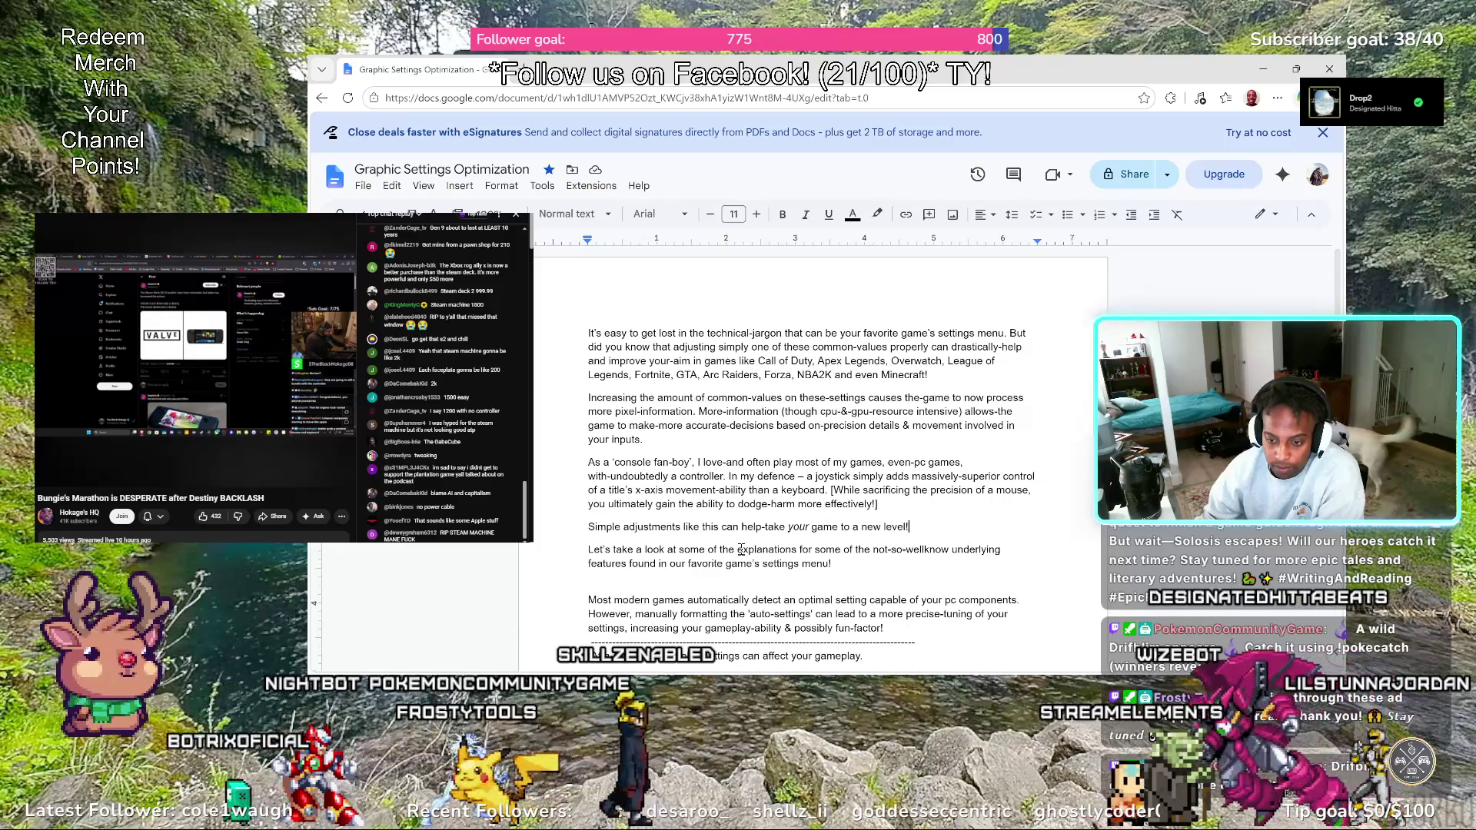
key("Left")
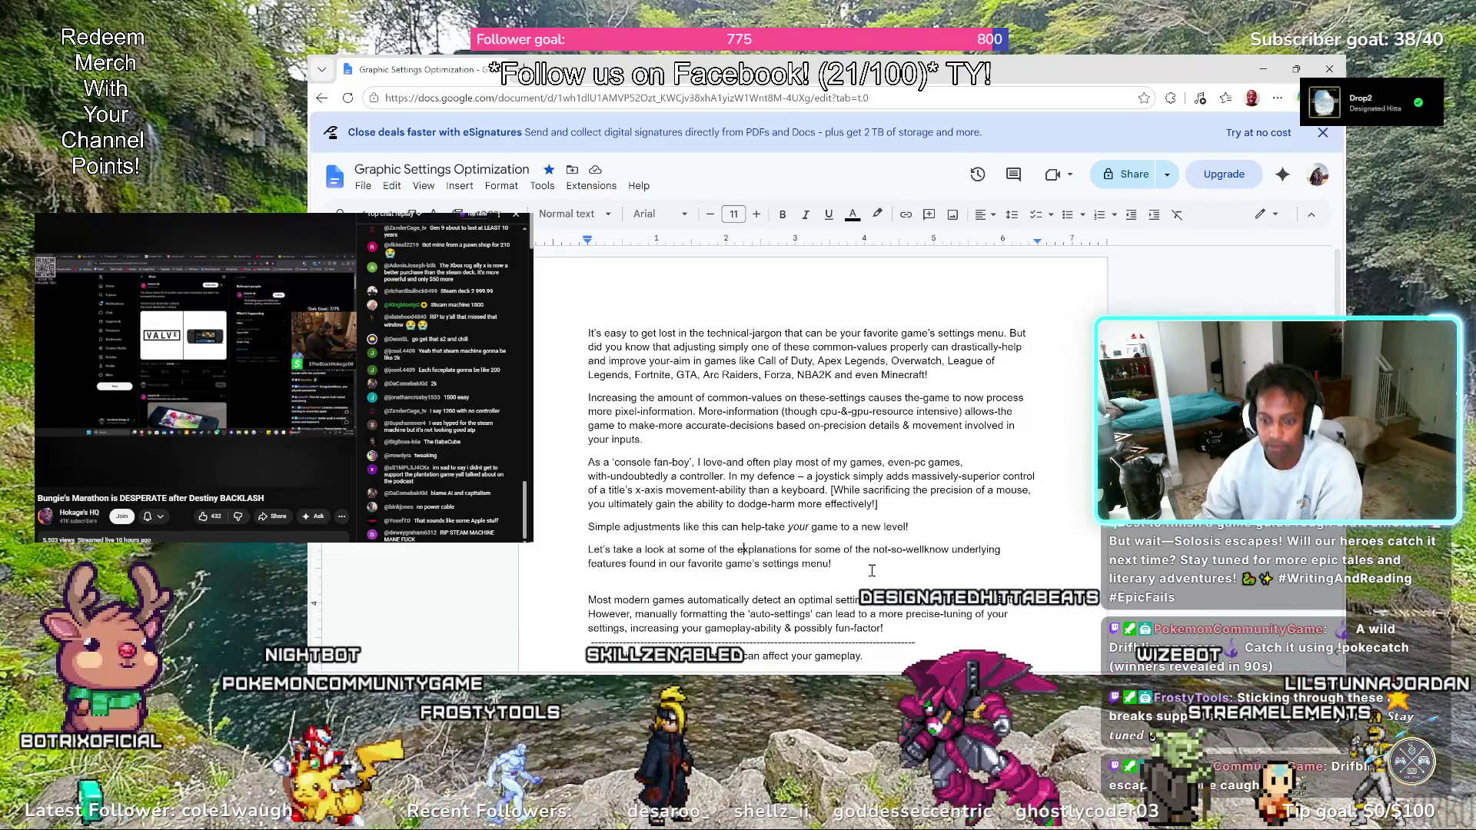
type("intrac")
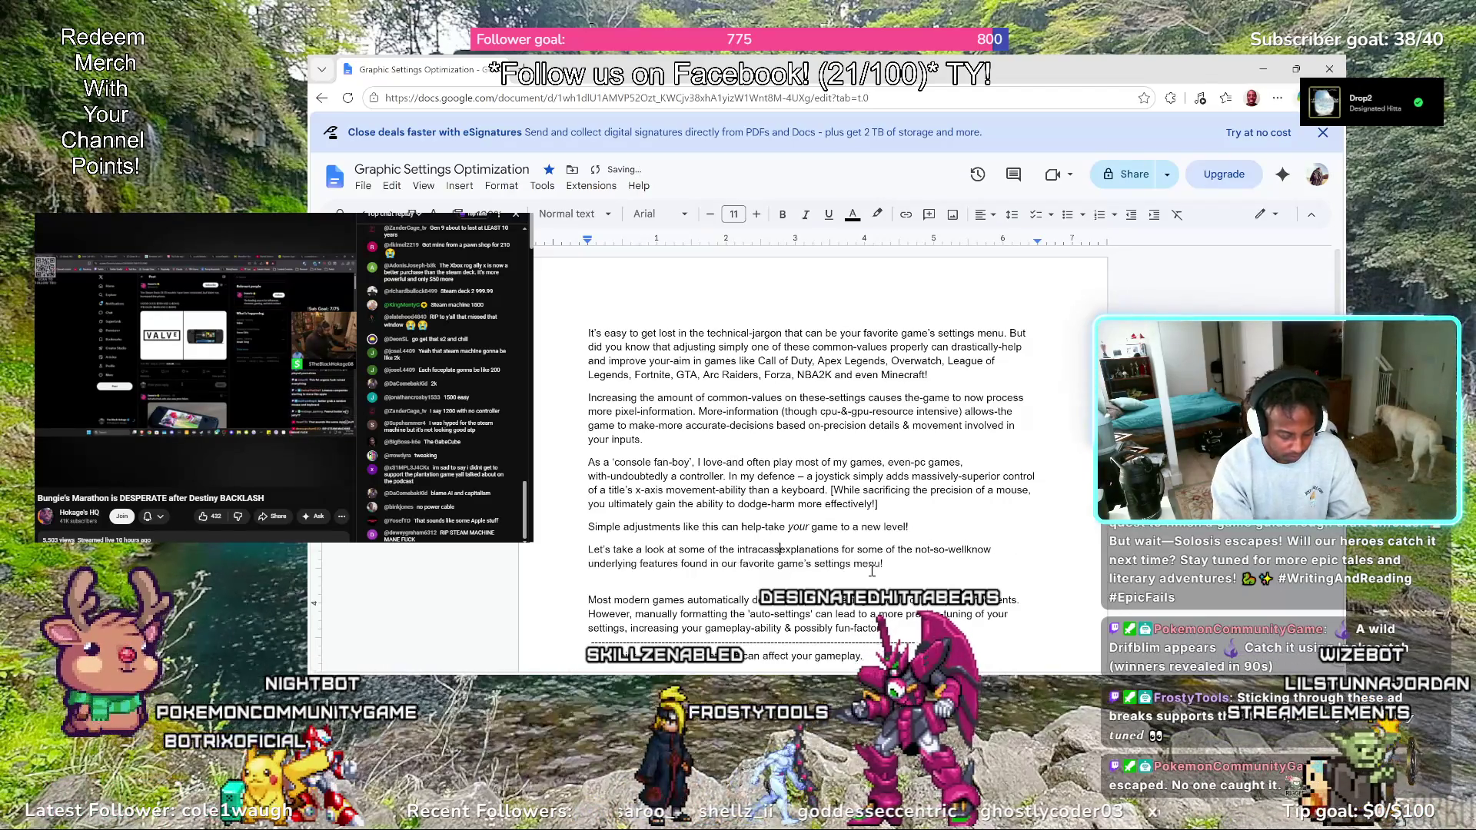
type("assies")
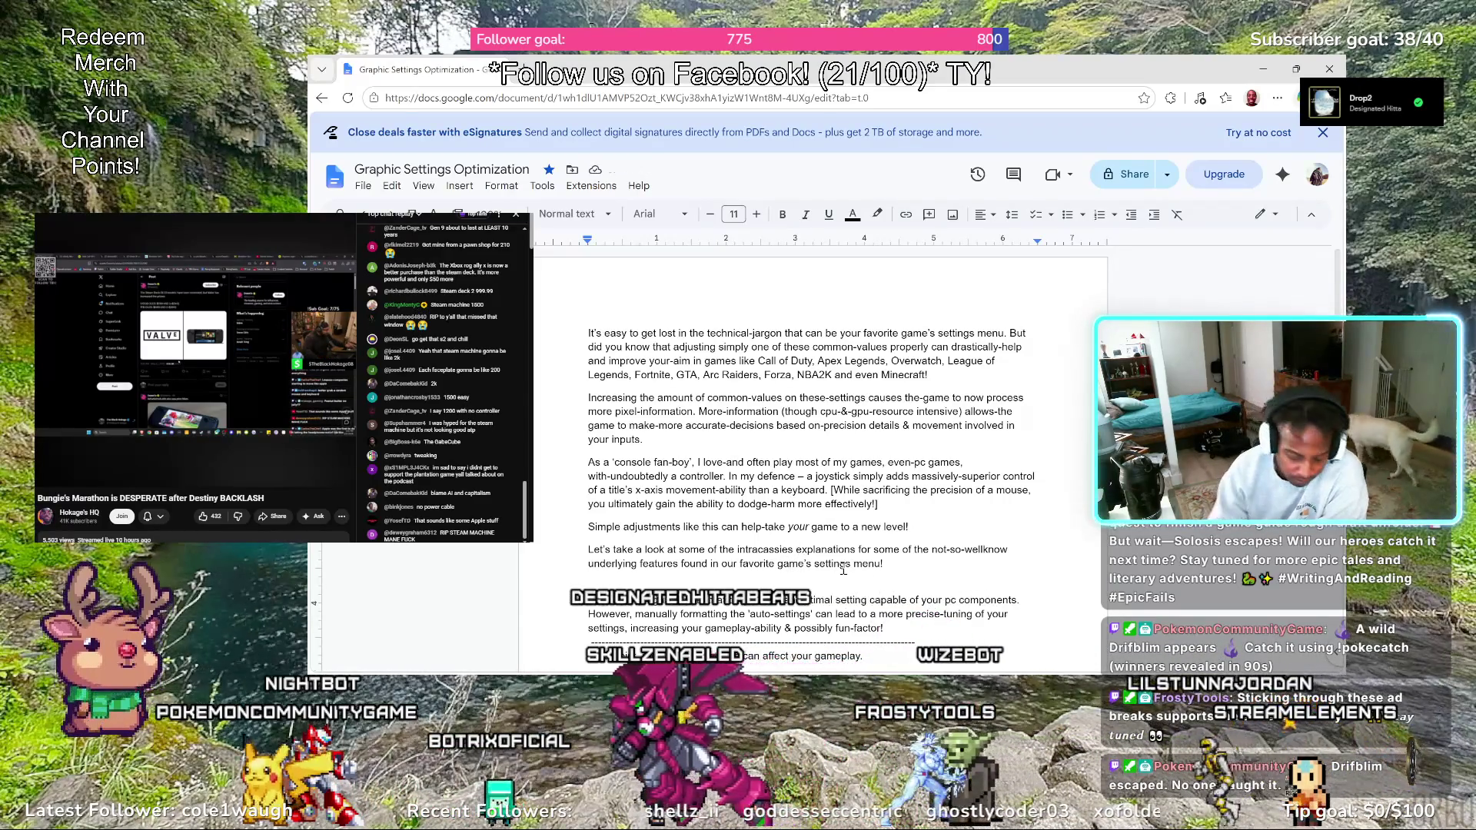
type("&")
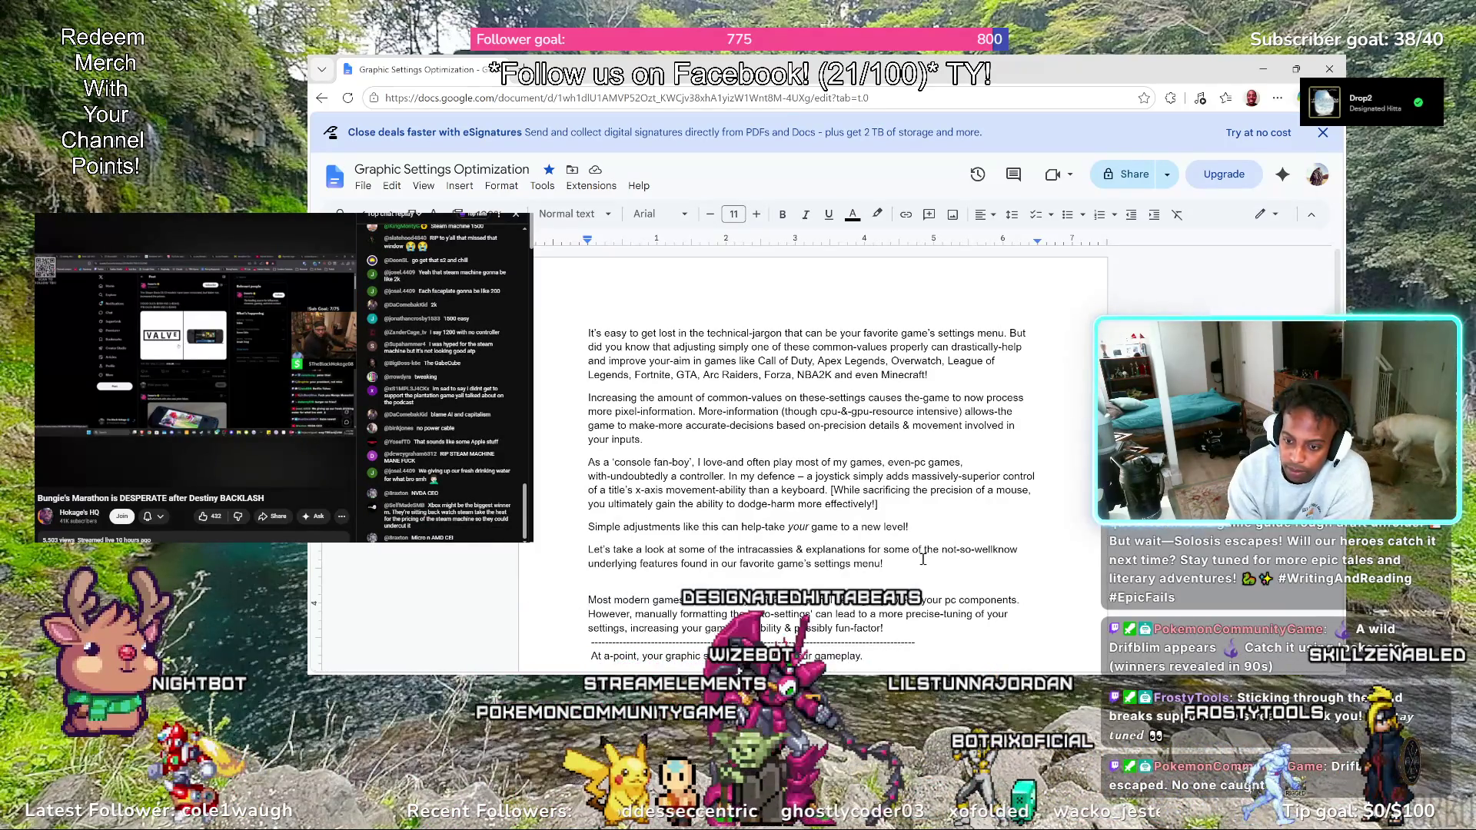
key("BackSpace")
type("on")
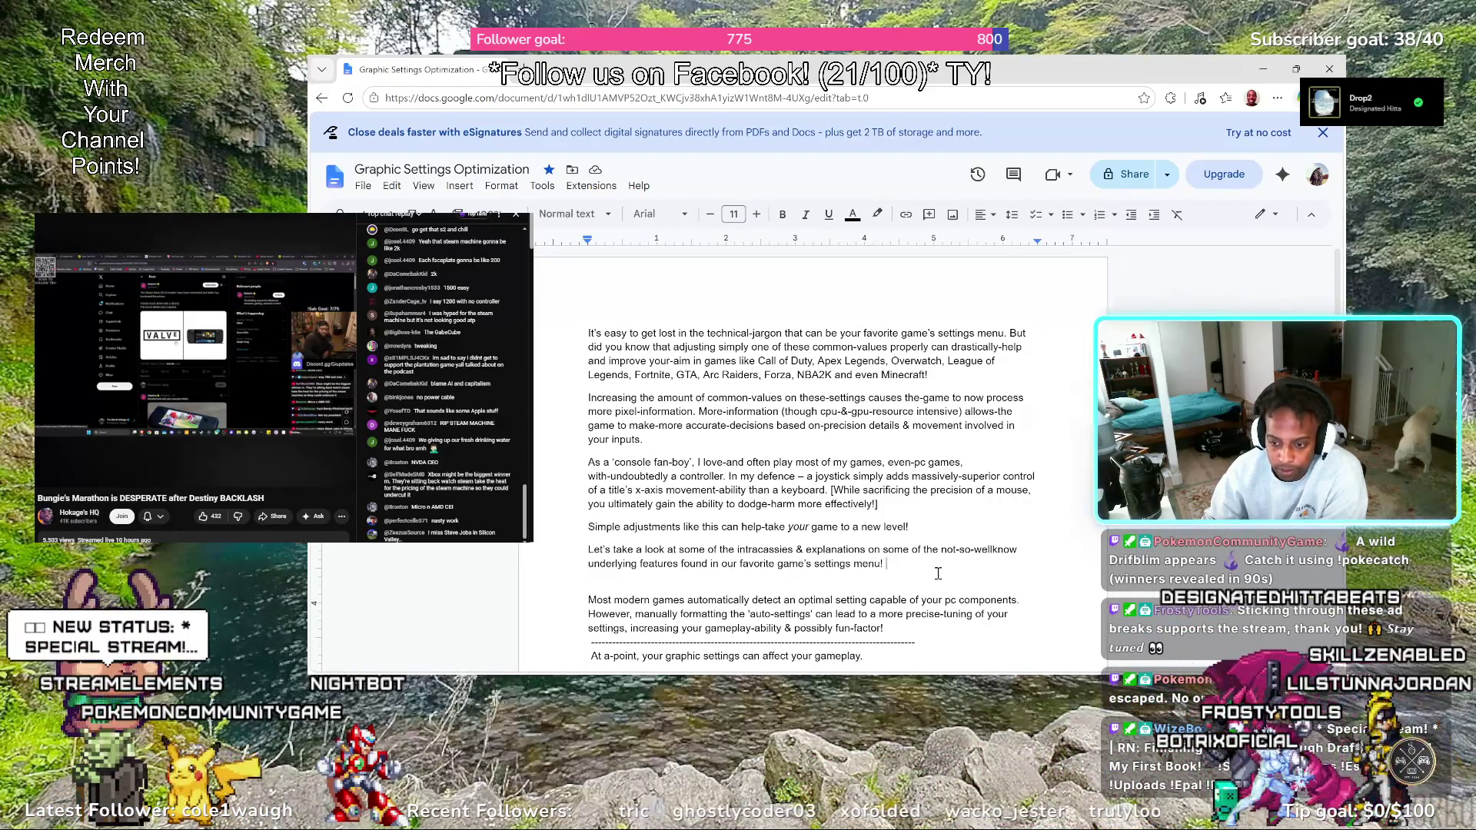
End that paragraph with a period instead of '!' and delete the blank line below it
key("BackSpace")
key("BackSpace")
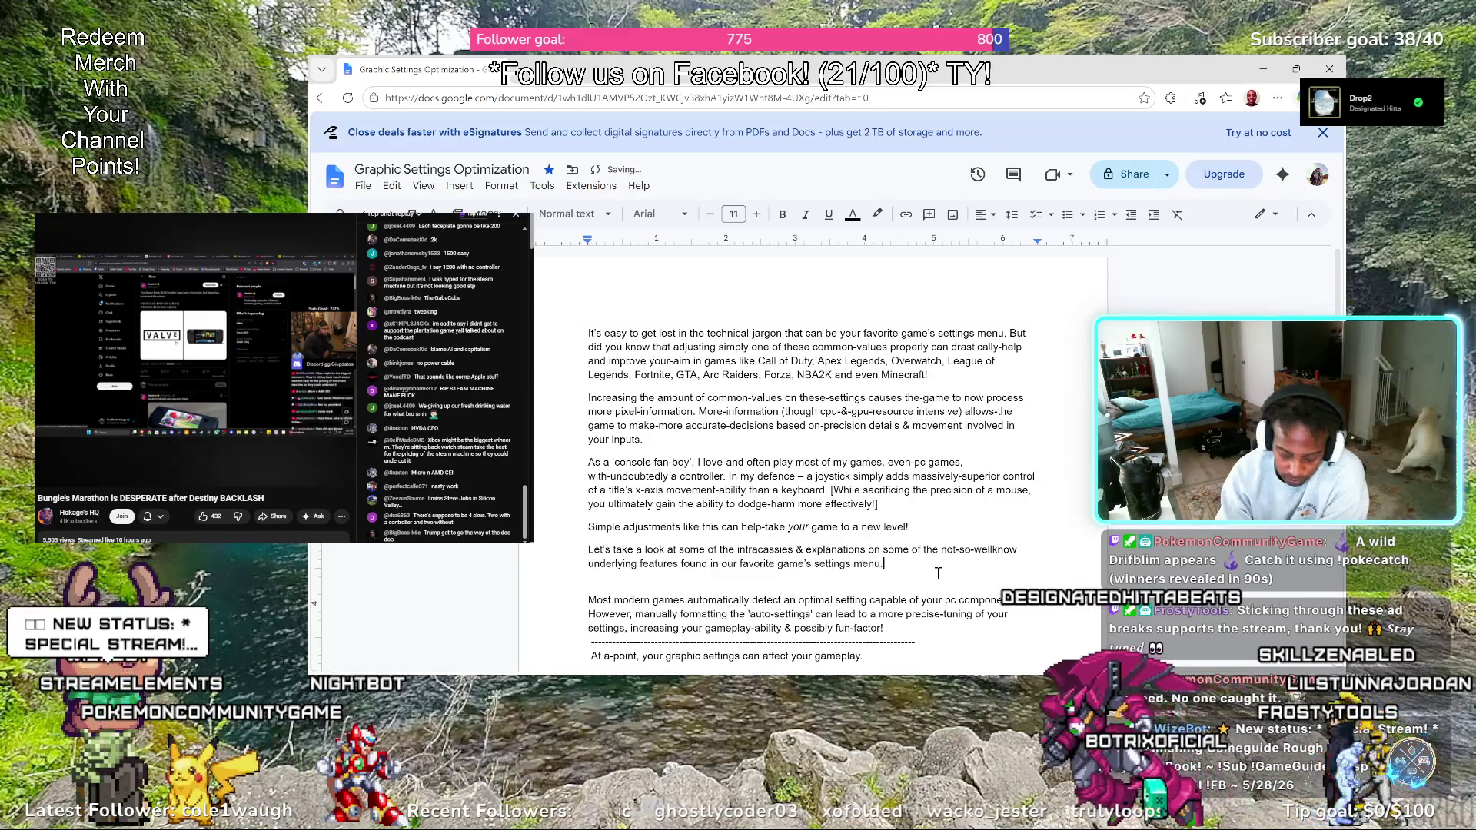
type(".")
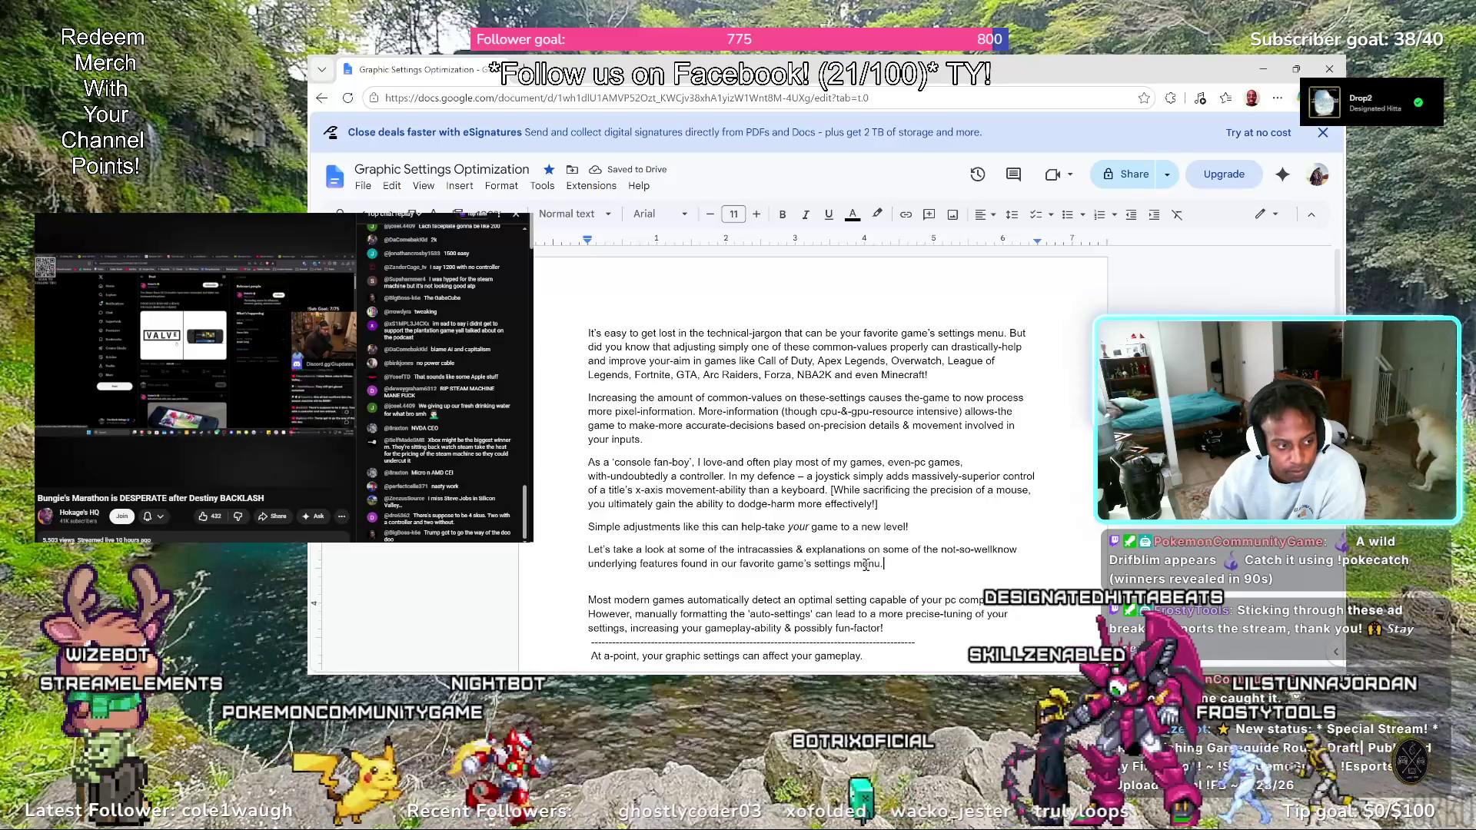
left_click(624, 583)
key("BackSpace")
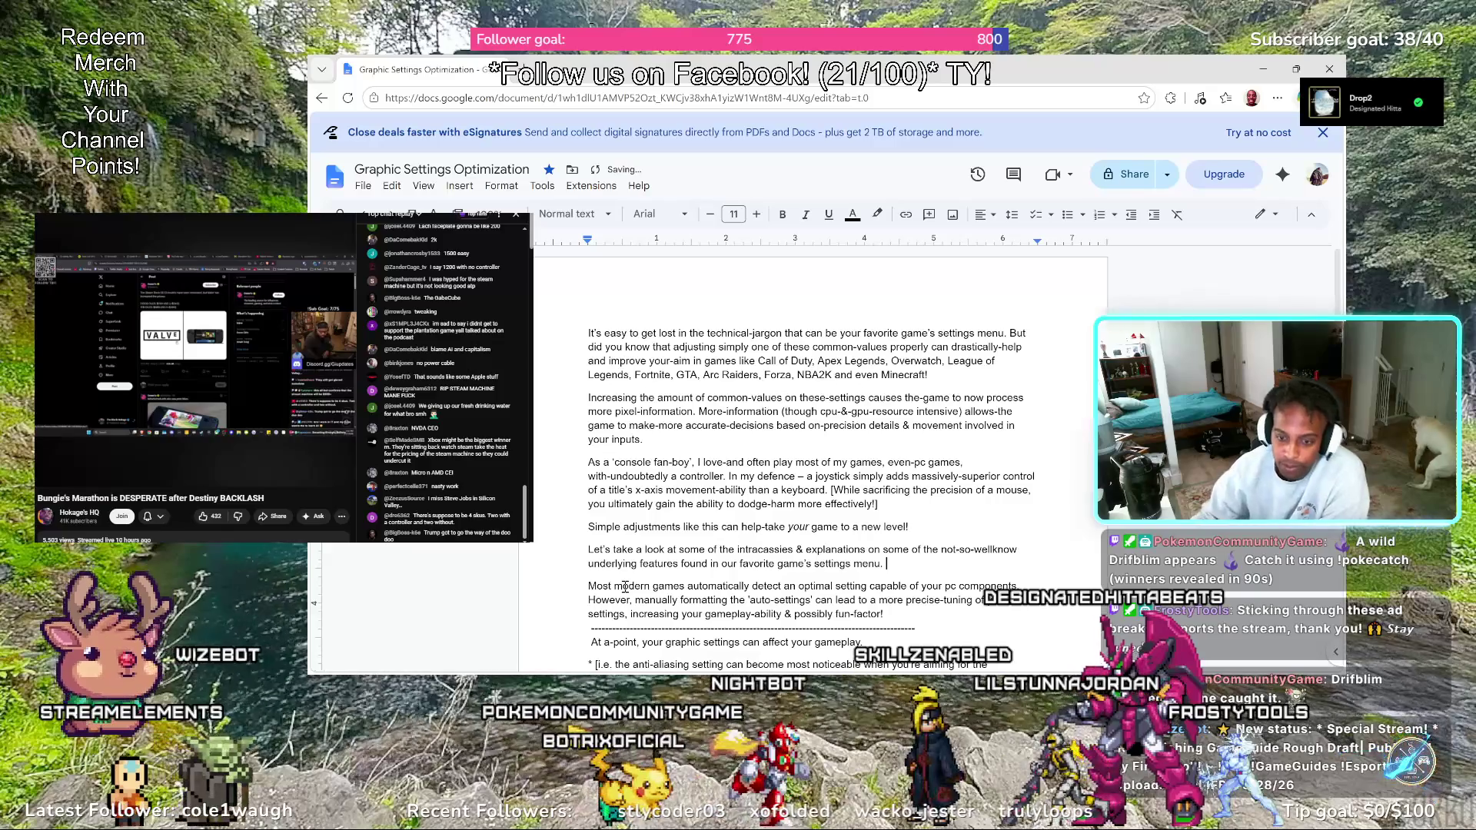
scroll(625, 586, "down", 1)
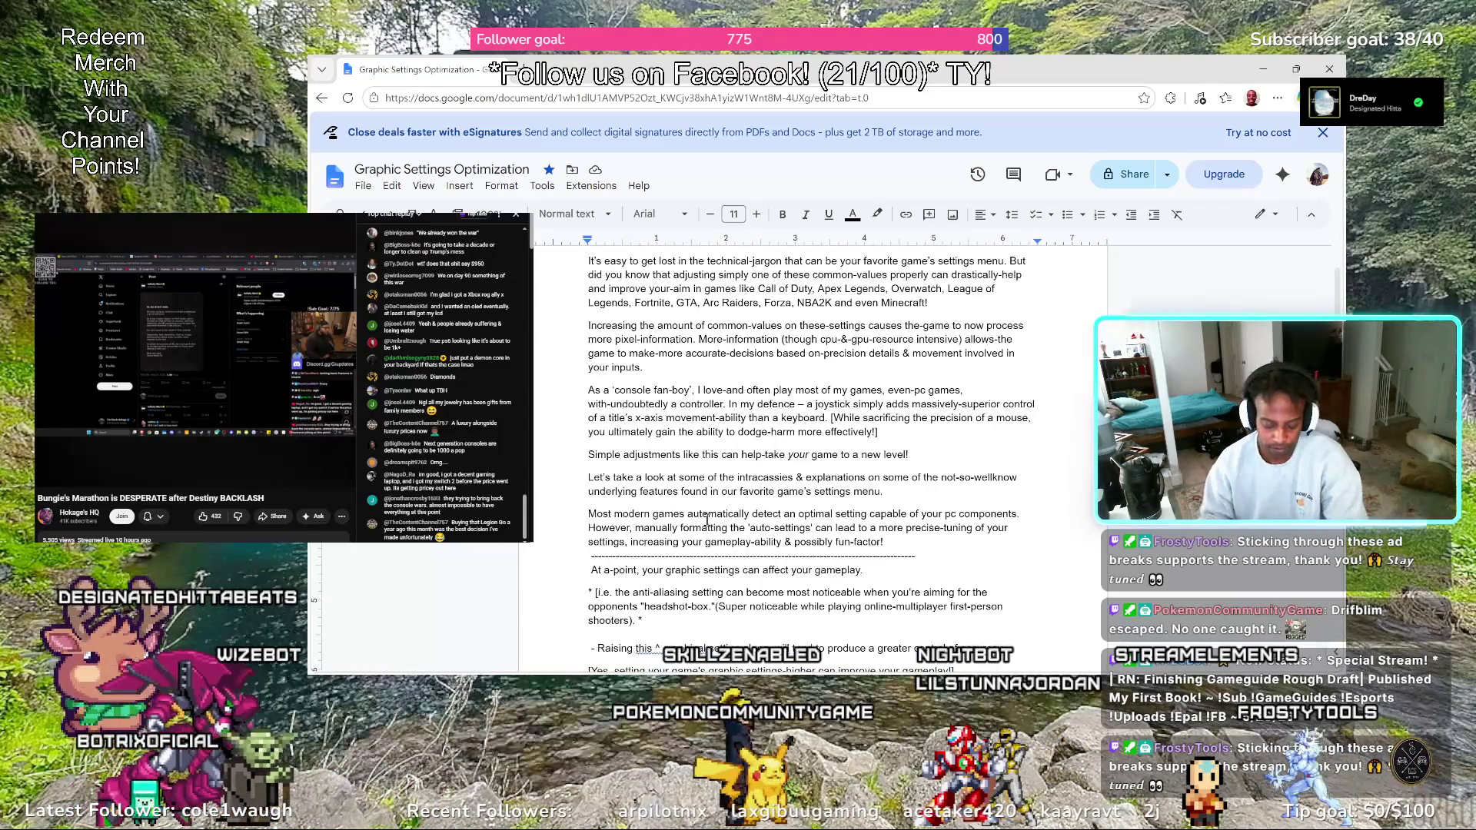
left_click(652, 516)
Hyphenate 'modern-games', extend 'detect' to 'detect-&-apply', and change 'an' to 'a' before optimal
key("Right")
key("Right")
key("Right")
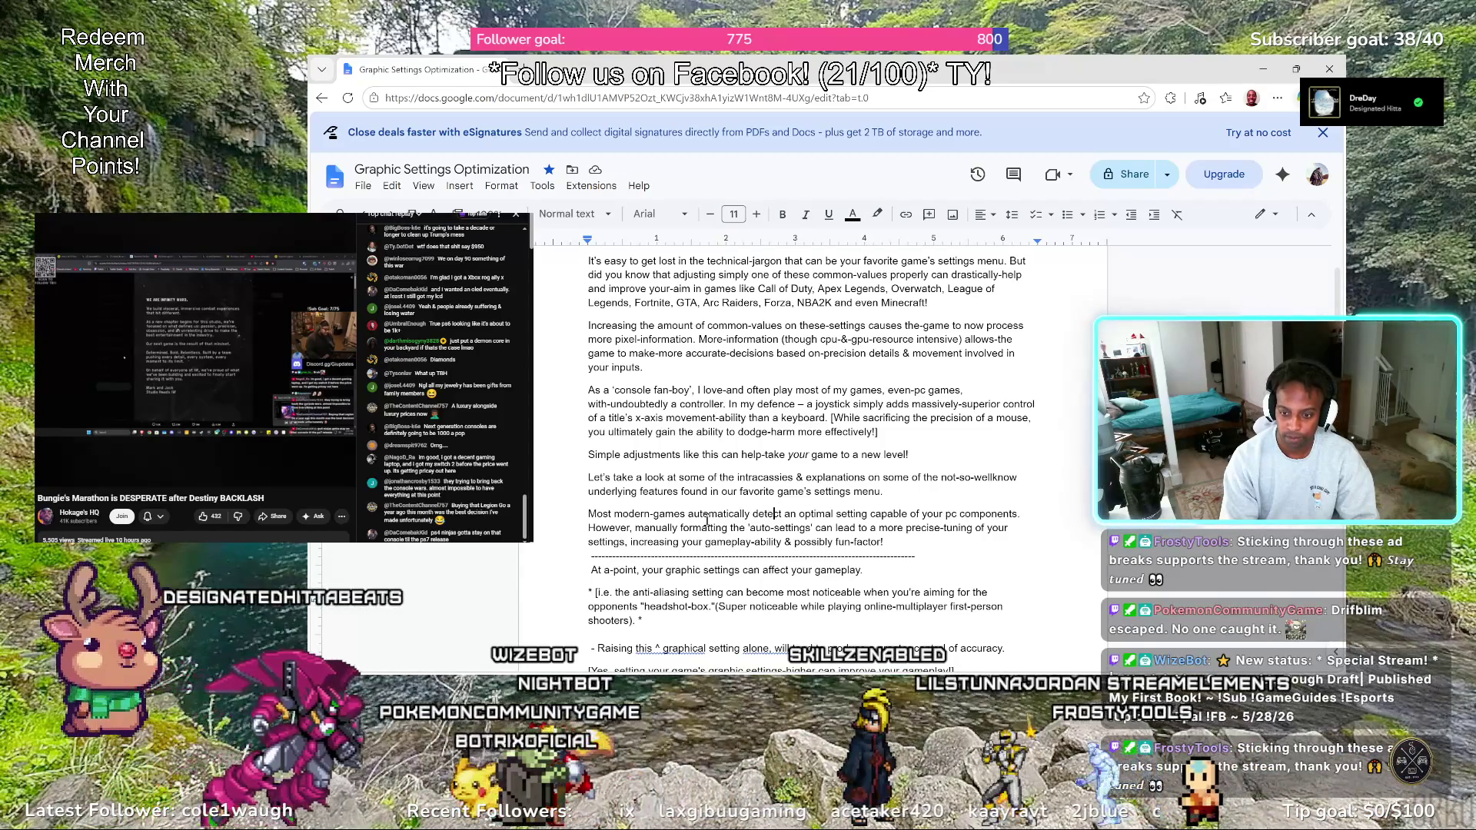
key("Right")
key("Right")
key("Right")
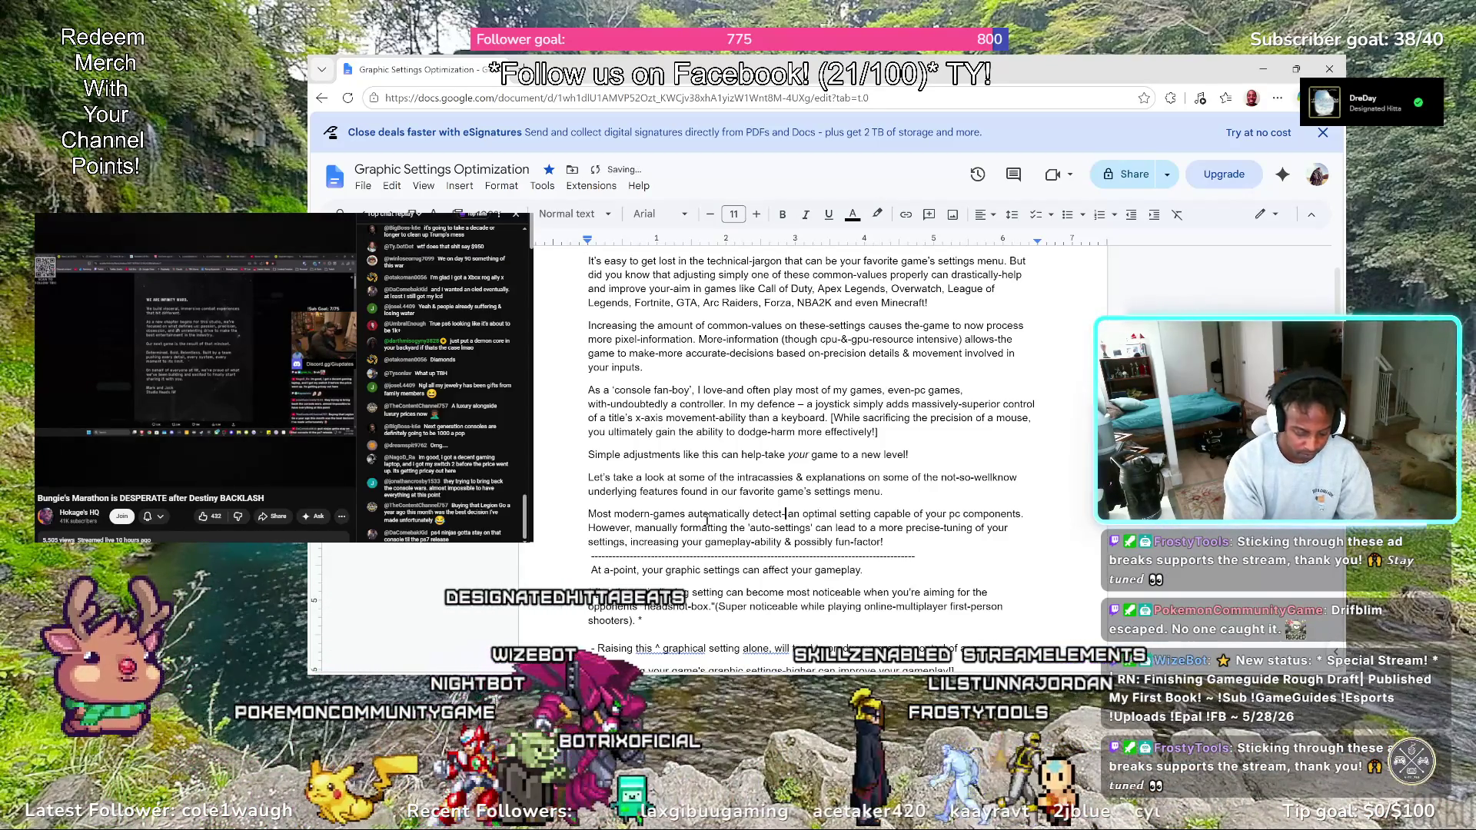
type("-&")
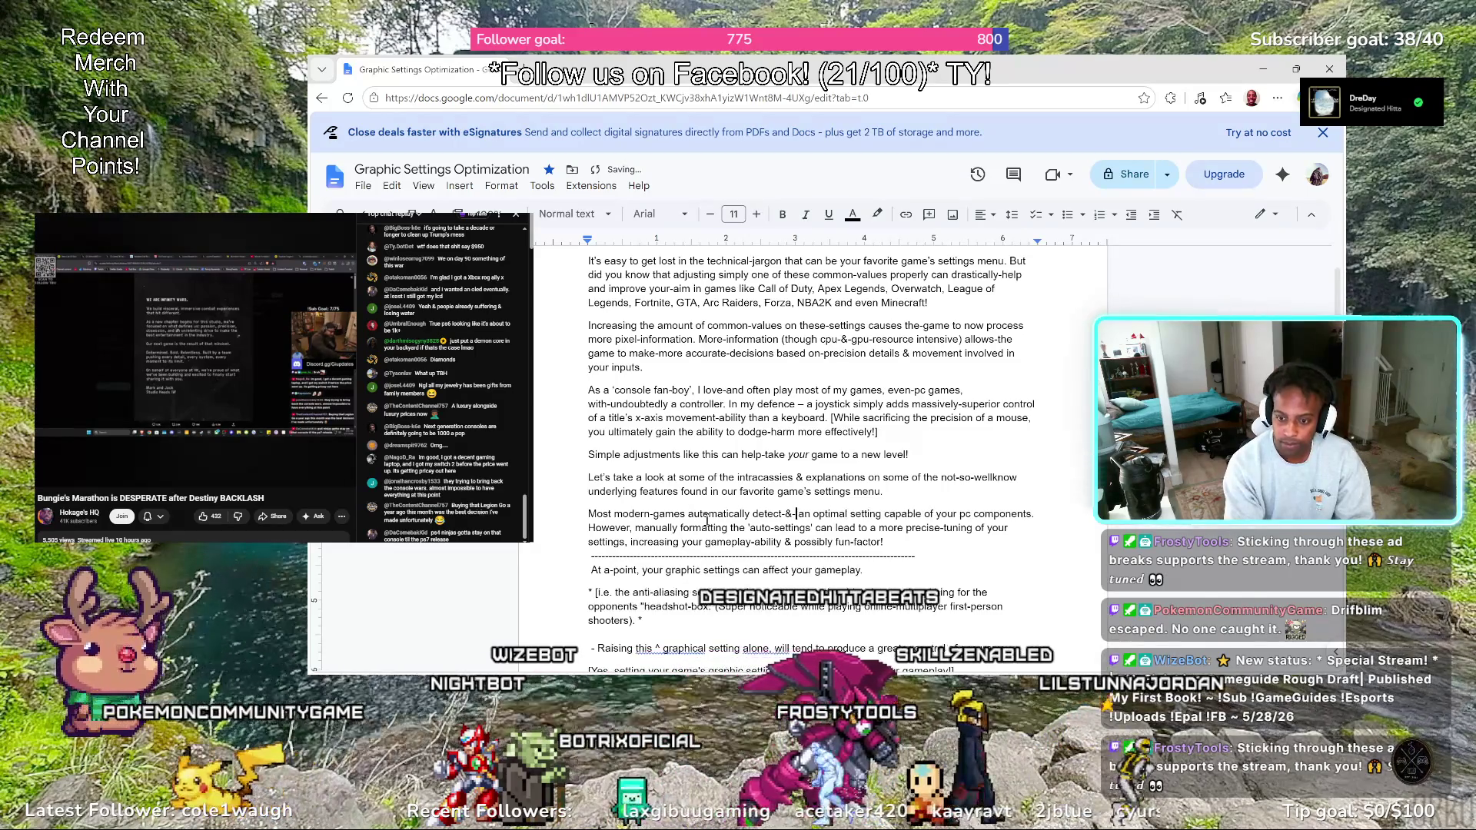
type("-apply a")
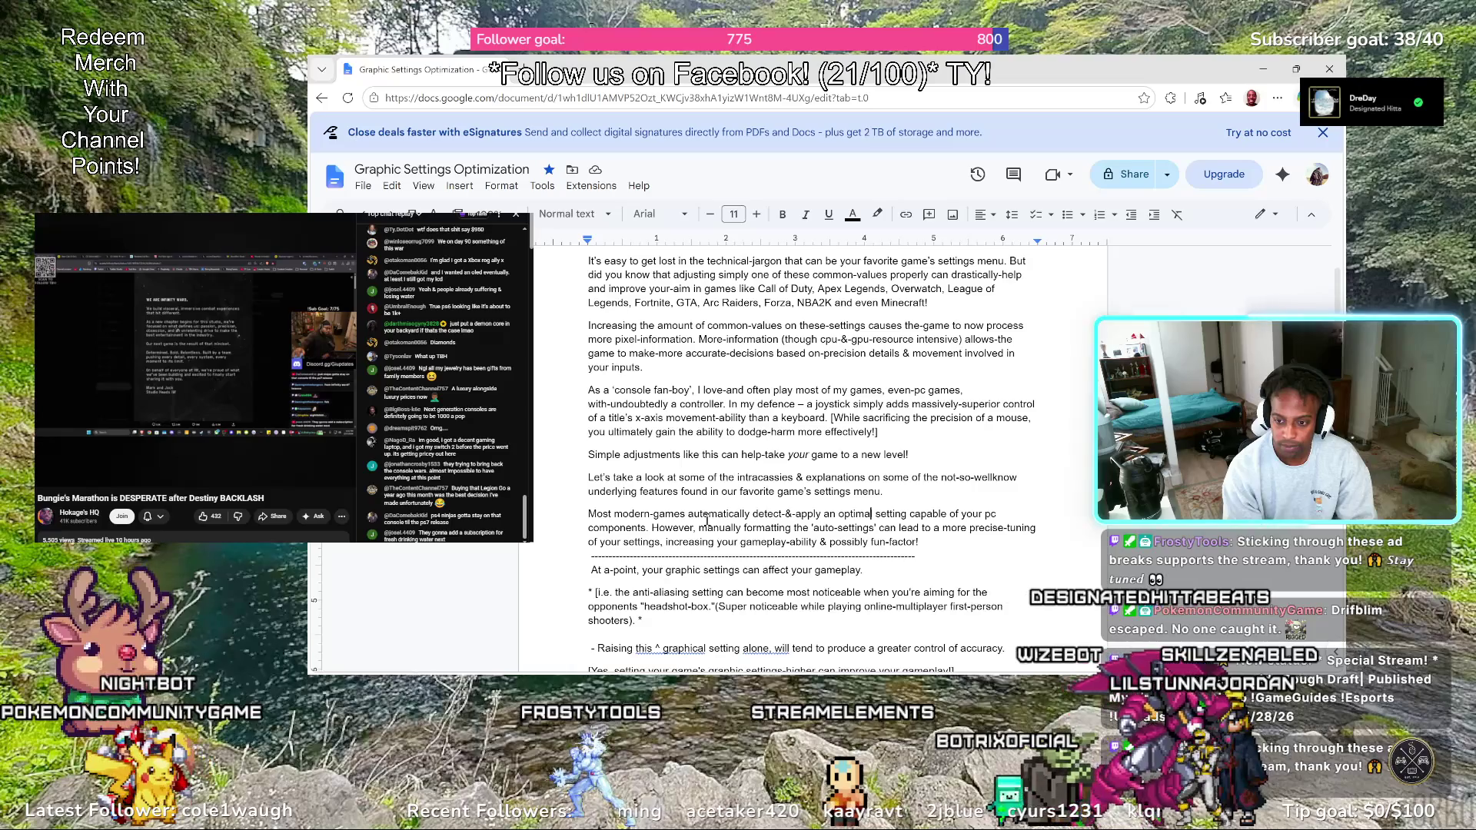
key("Right")
key("Right")
key("Right")
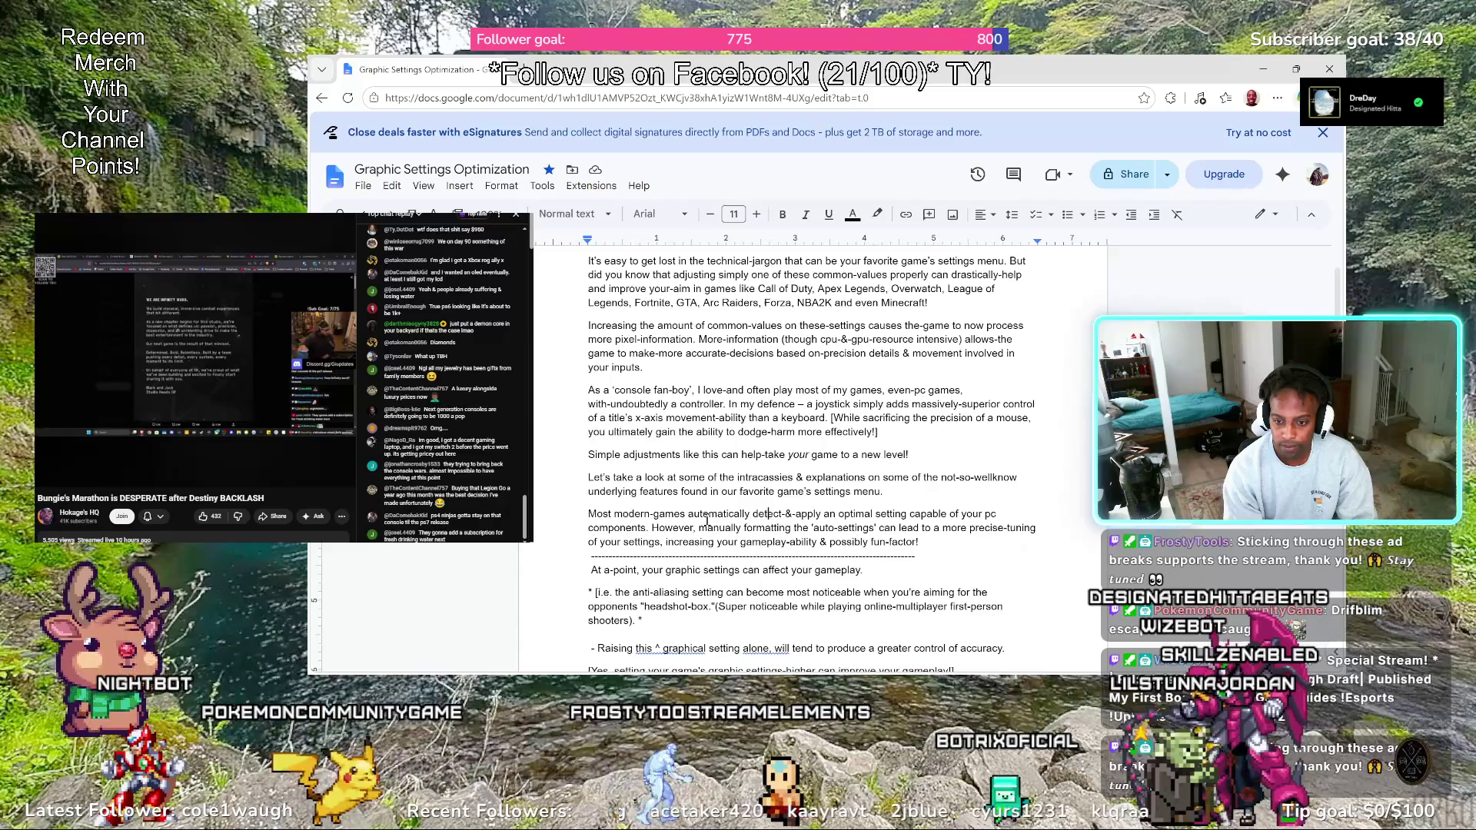
key("Right")
key("Right")
key("Right")
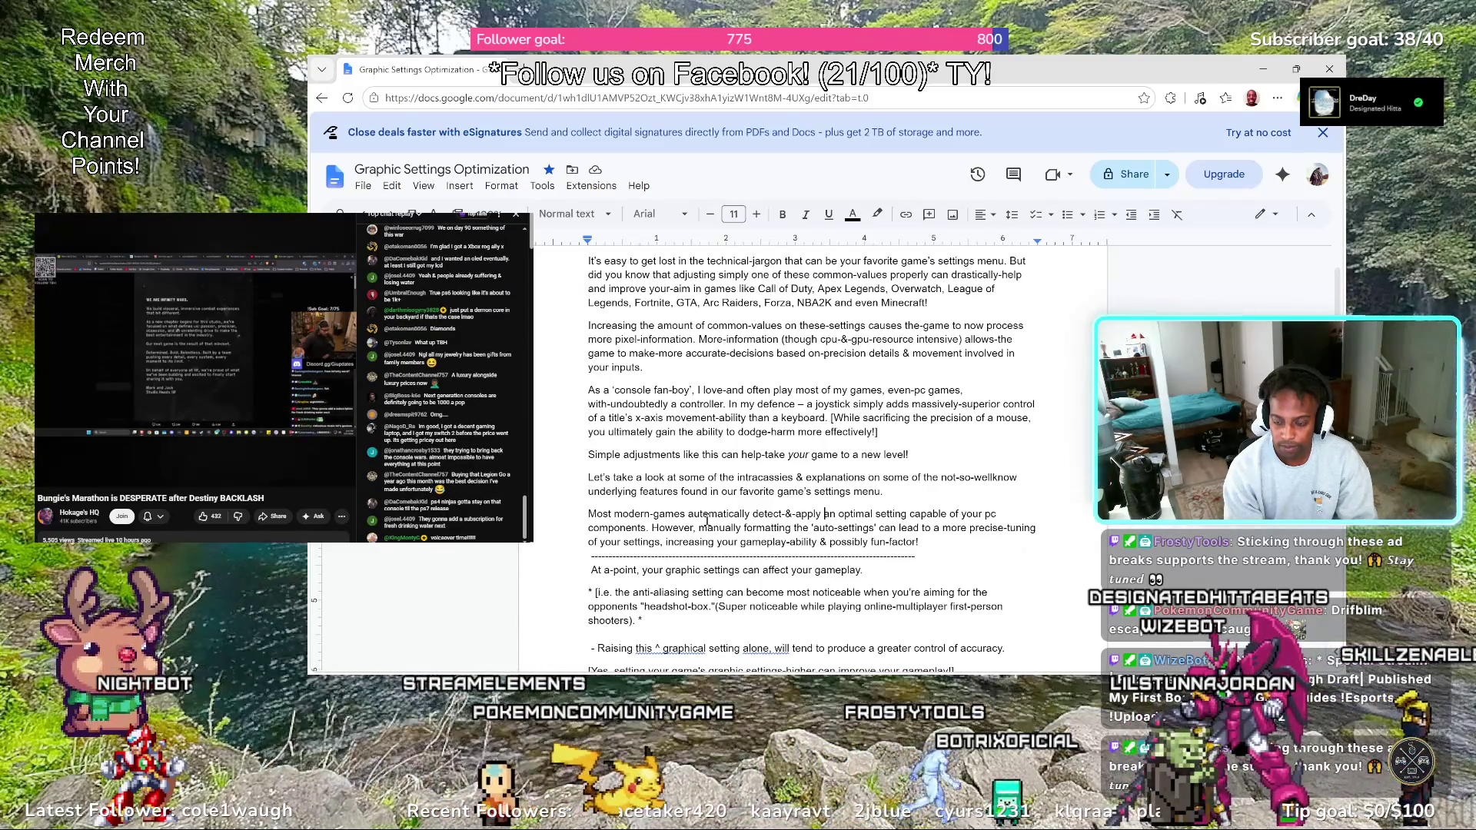
key("Right")
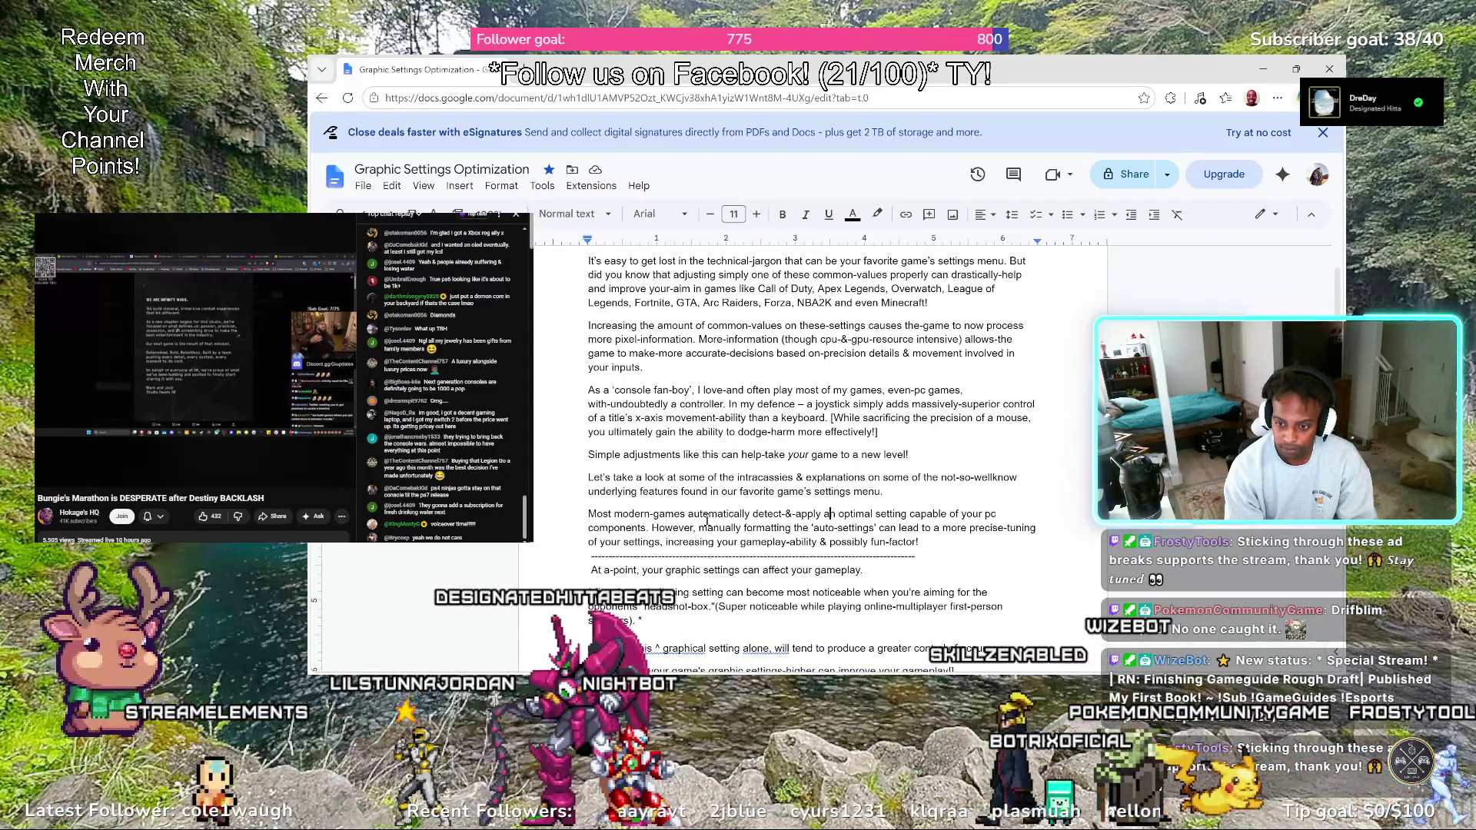
key("BackSpace")
type("n")
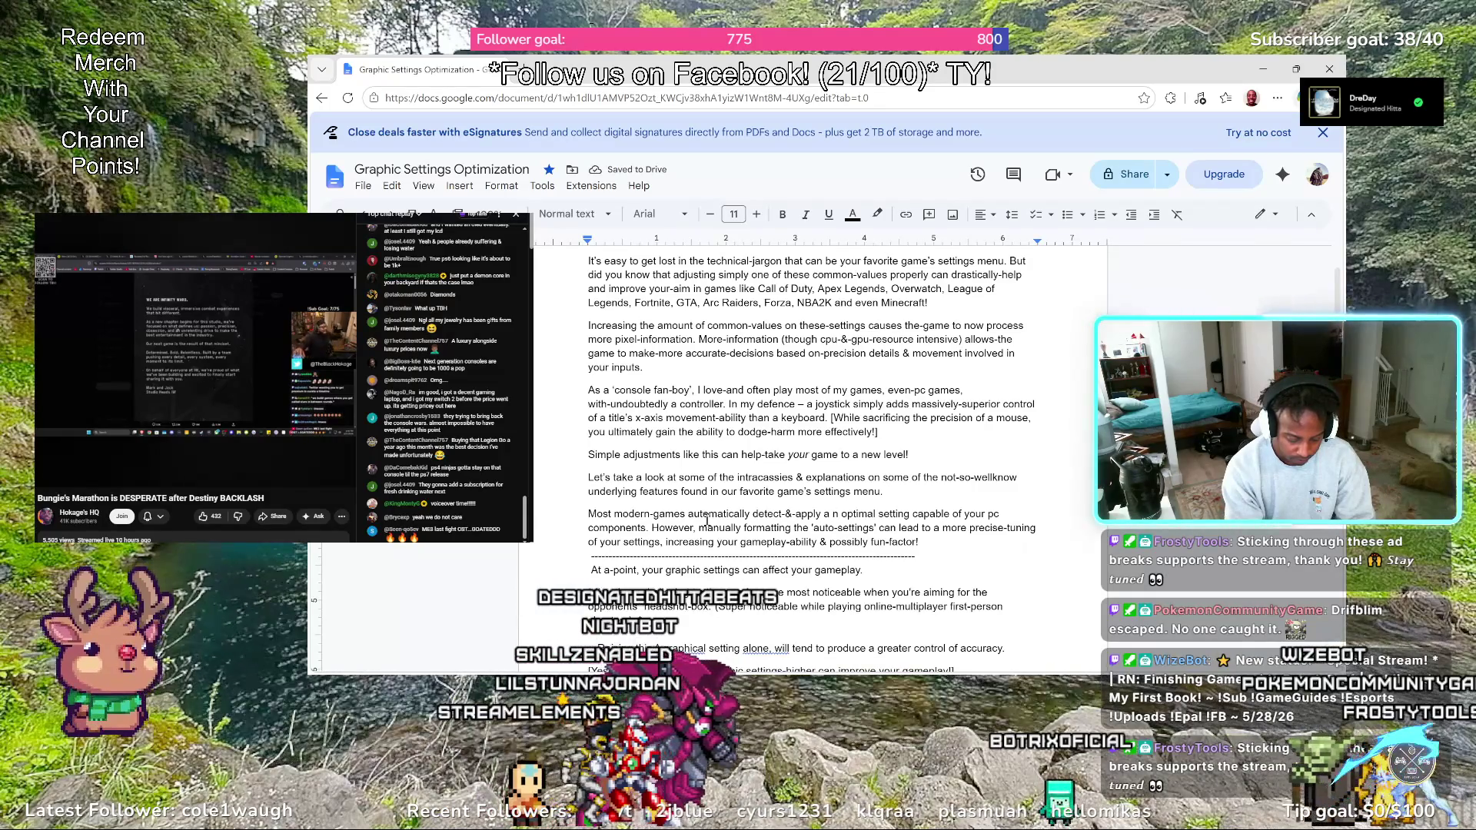
type("-th")
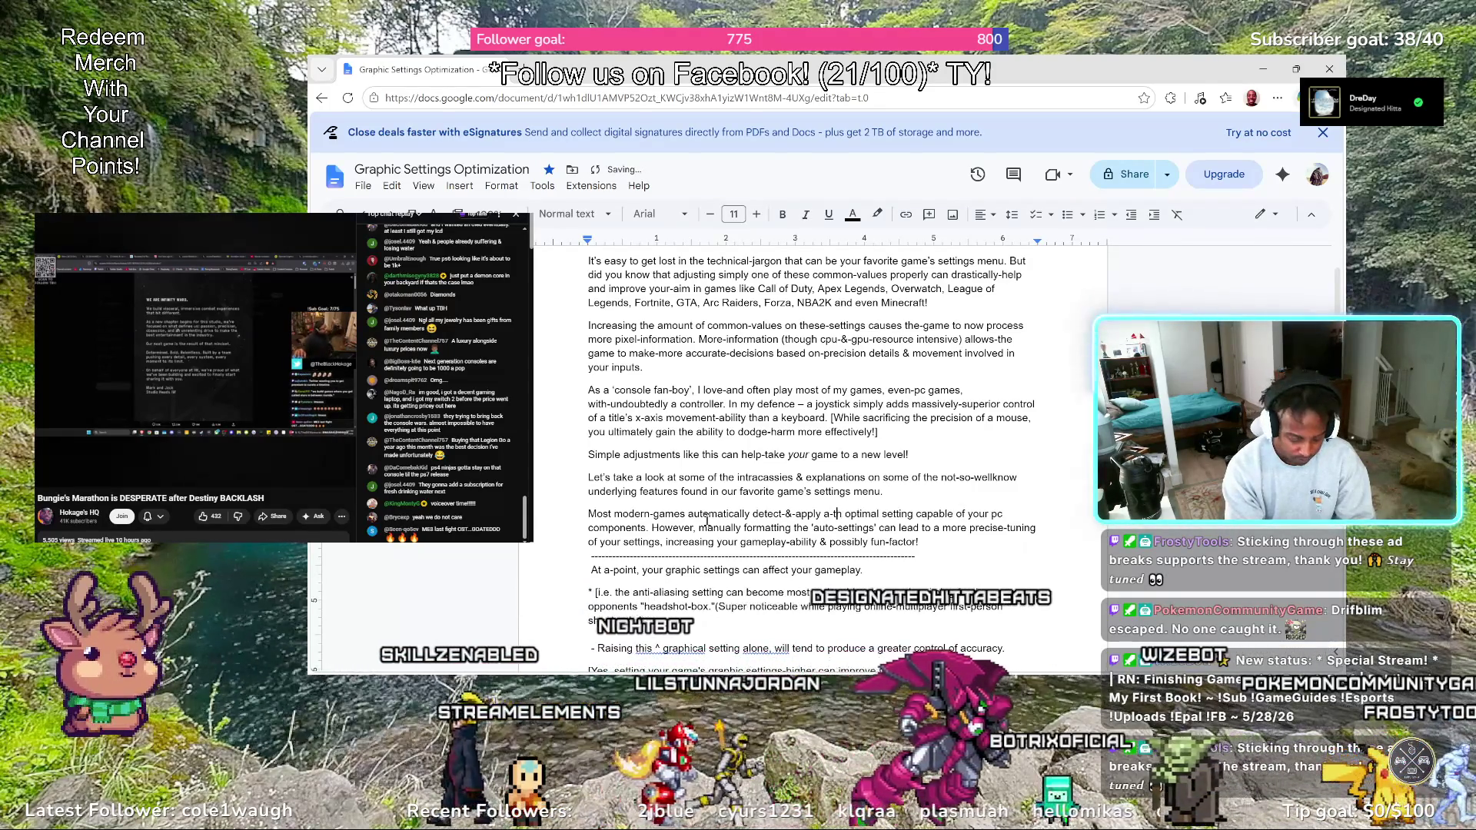
type("ypical")
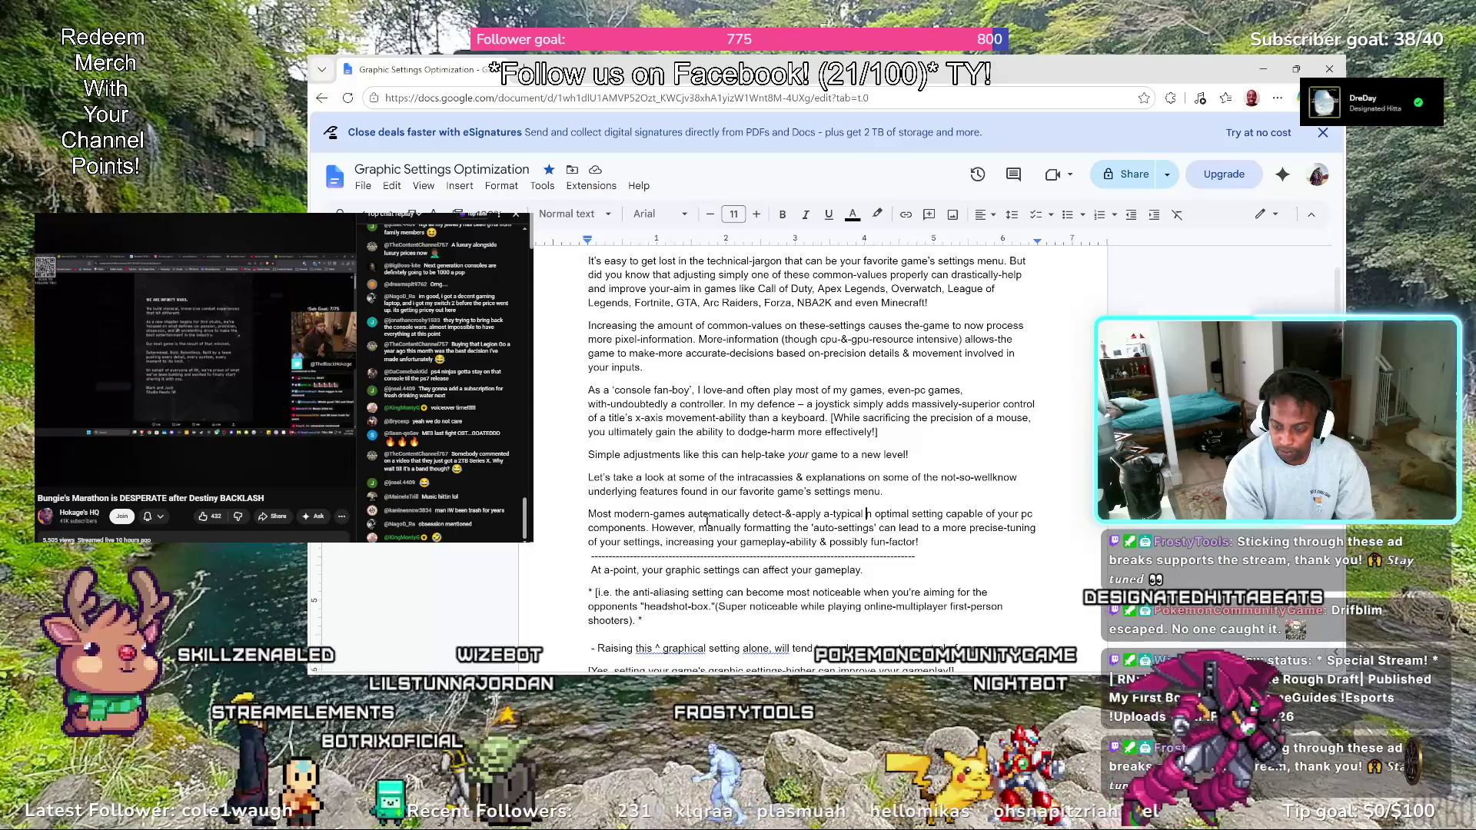
Rewrite 'a n optimal setting' as 'a-typical preset of optimal settings-capable,'
key("Up")
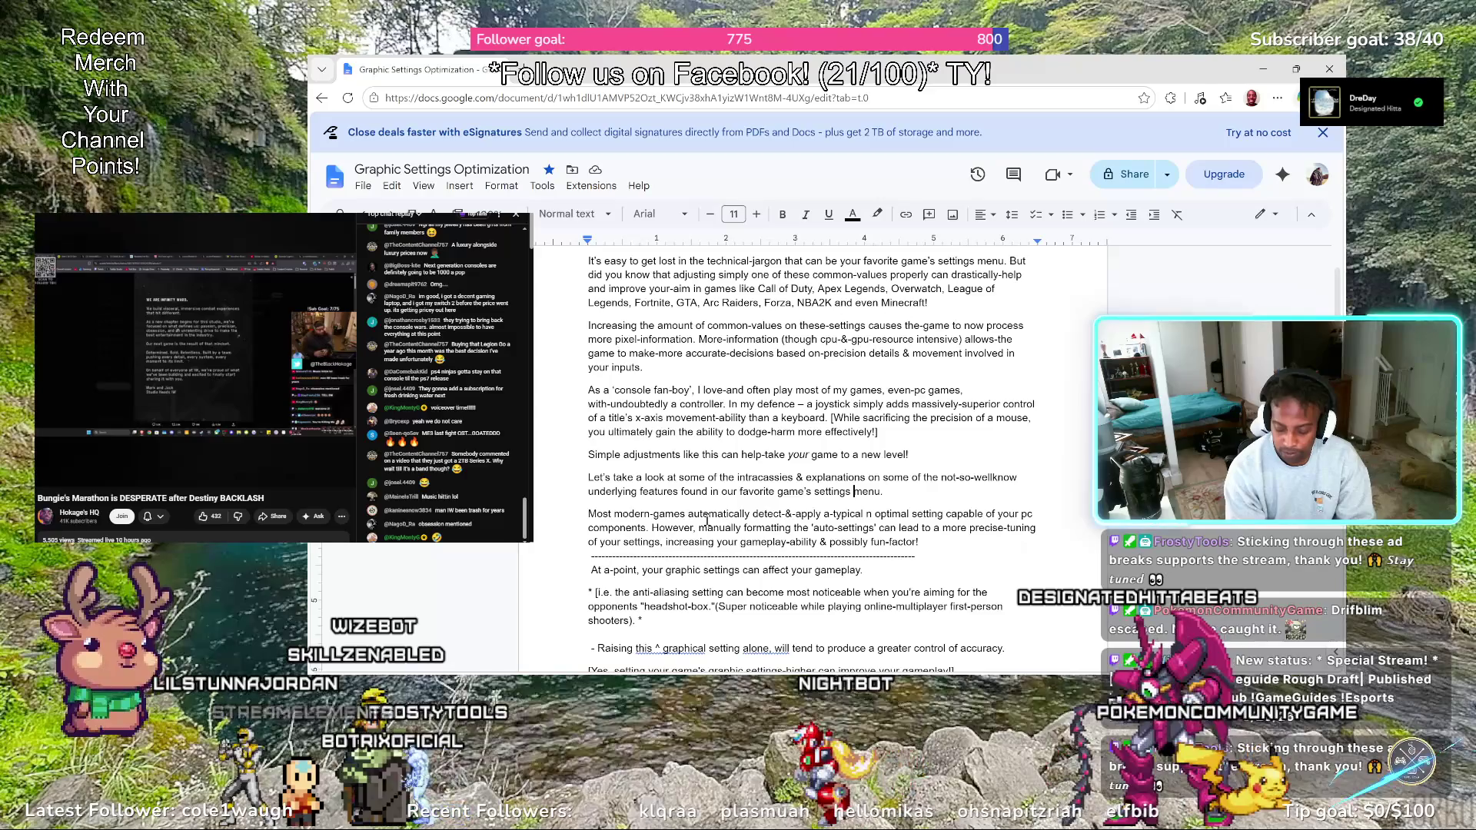
key("Right")
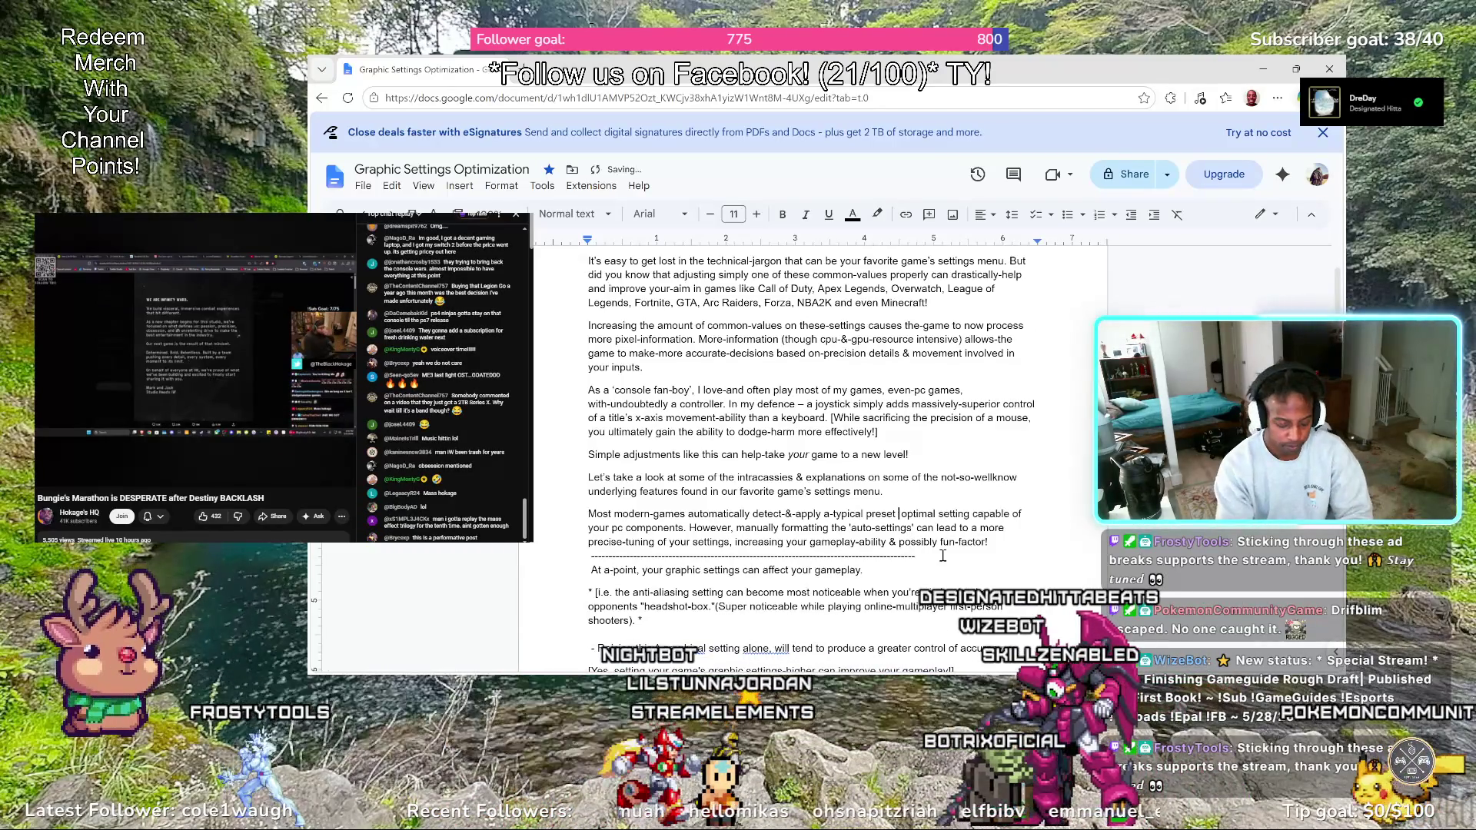
type("of")
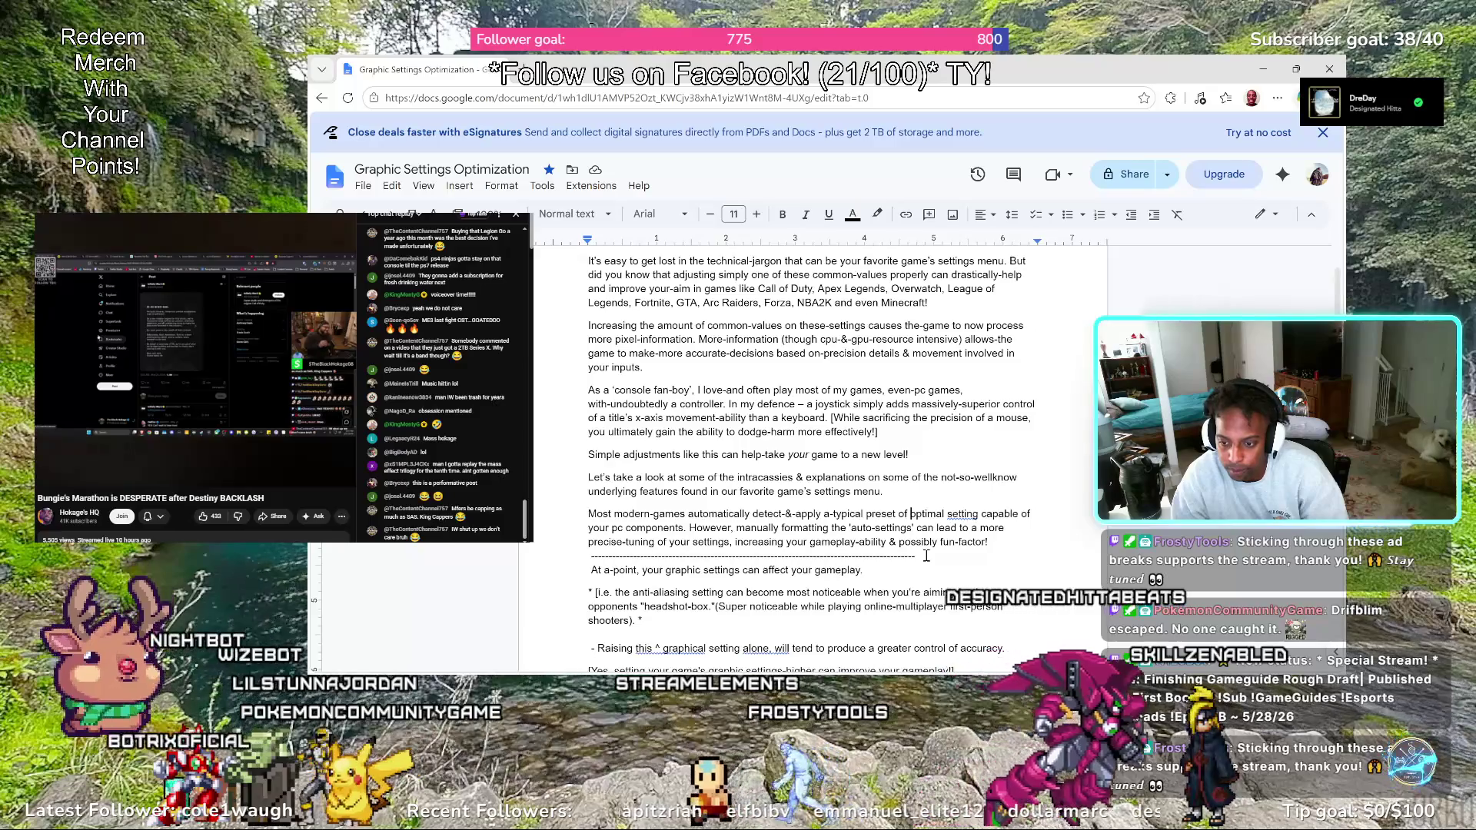
key("ctrl+Right")
key("ctrl+Right")
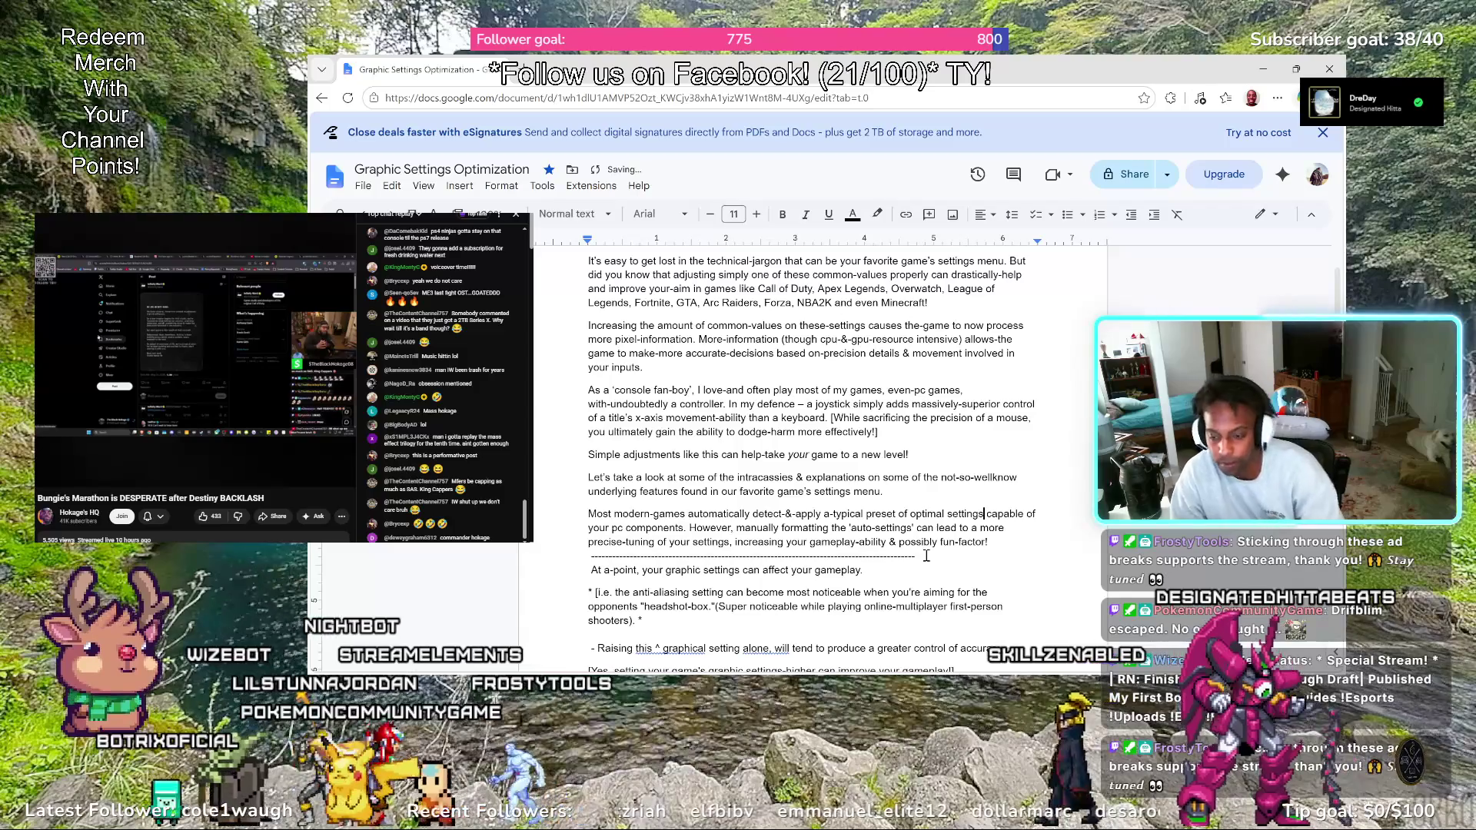
type("s")
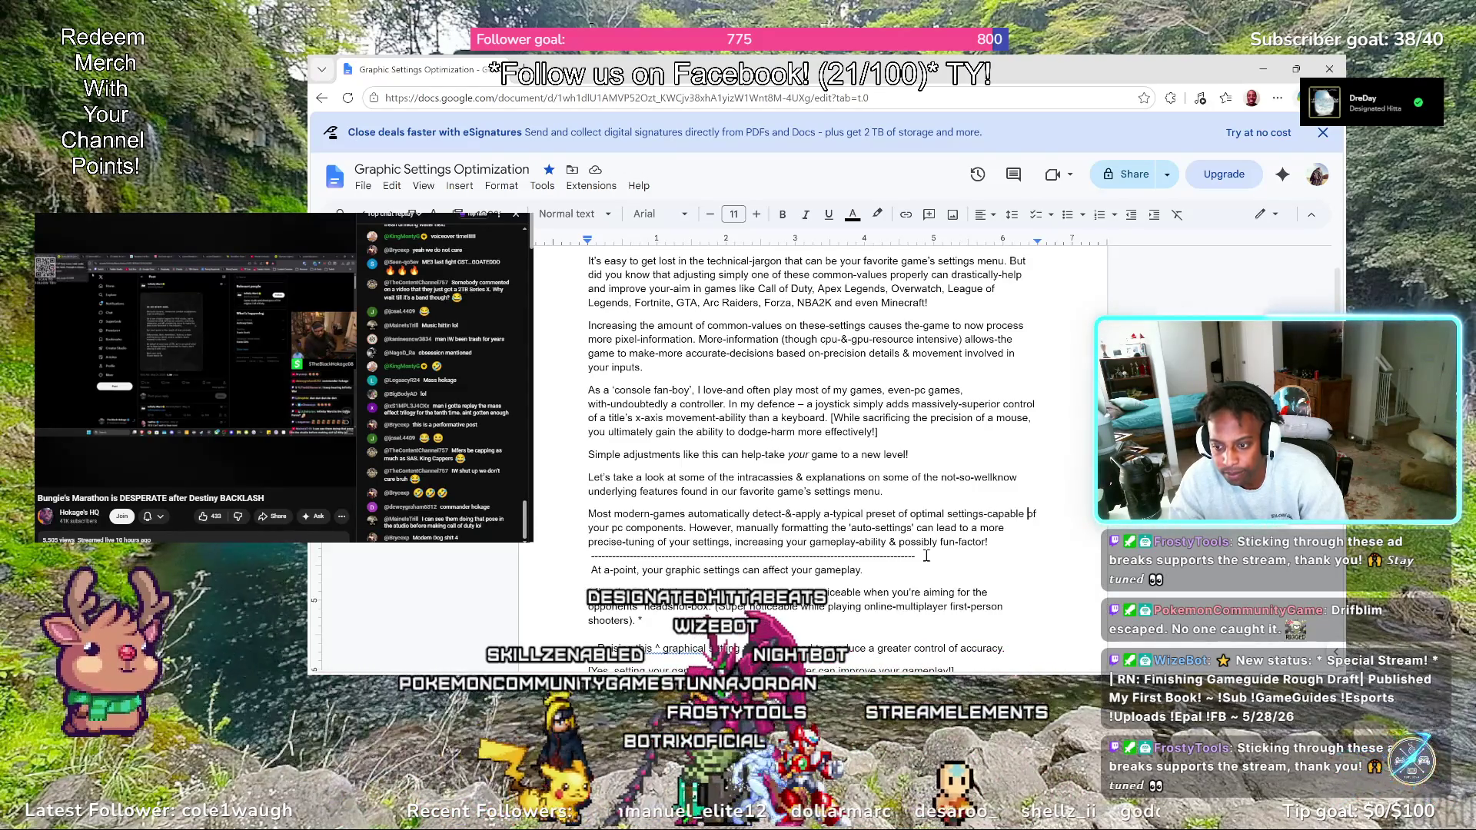
type(".")
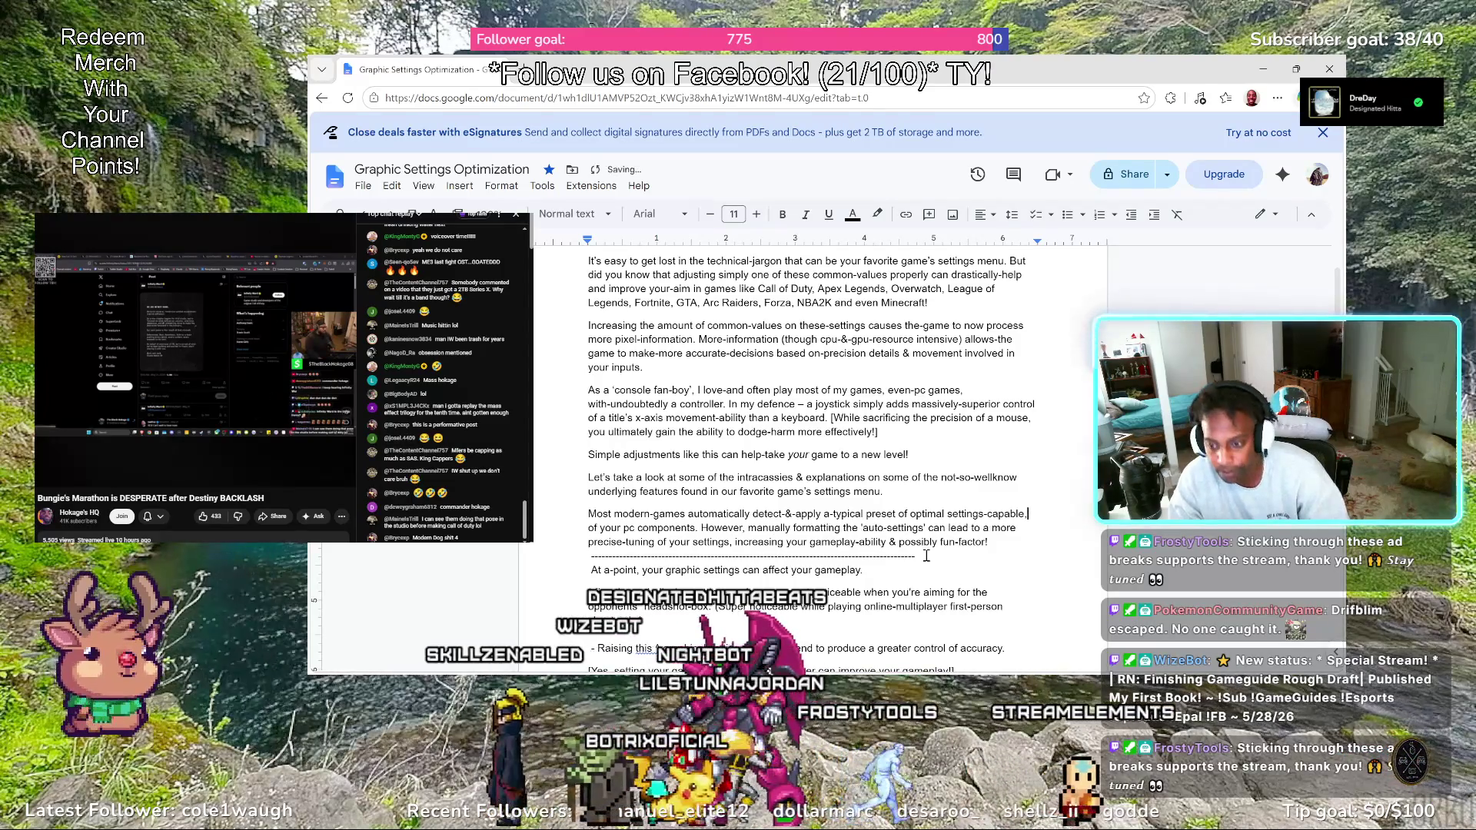
Hyphenate 'pc-components' at the end of the sentence
key("ctrl+Right")
key("ctrl+Right")
key("ctrl+Right")
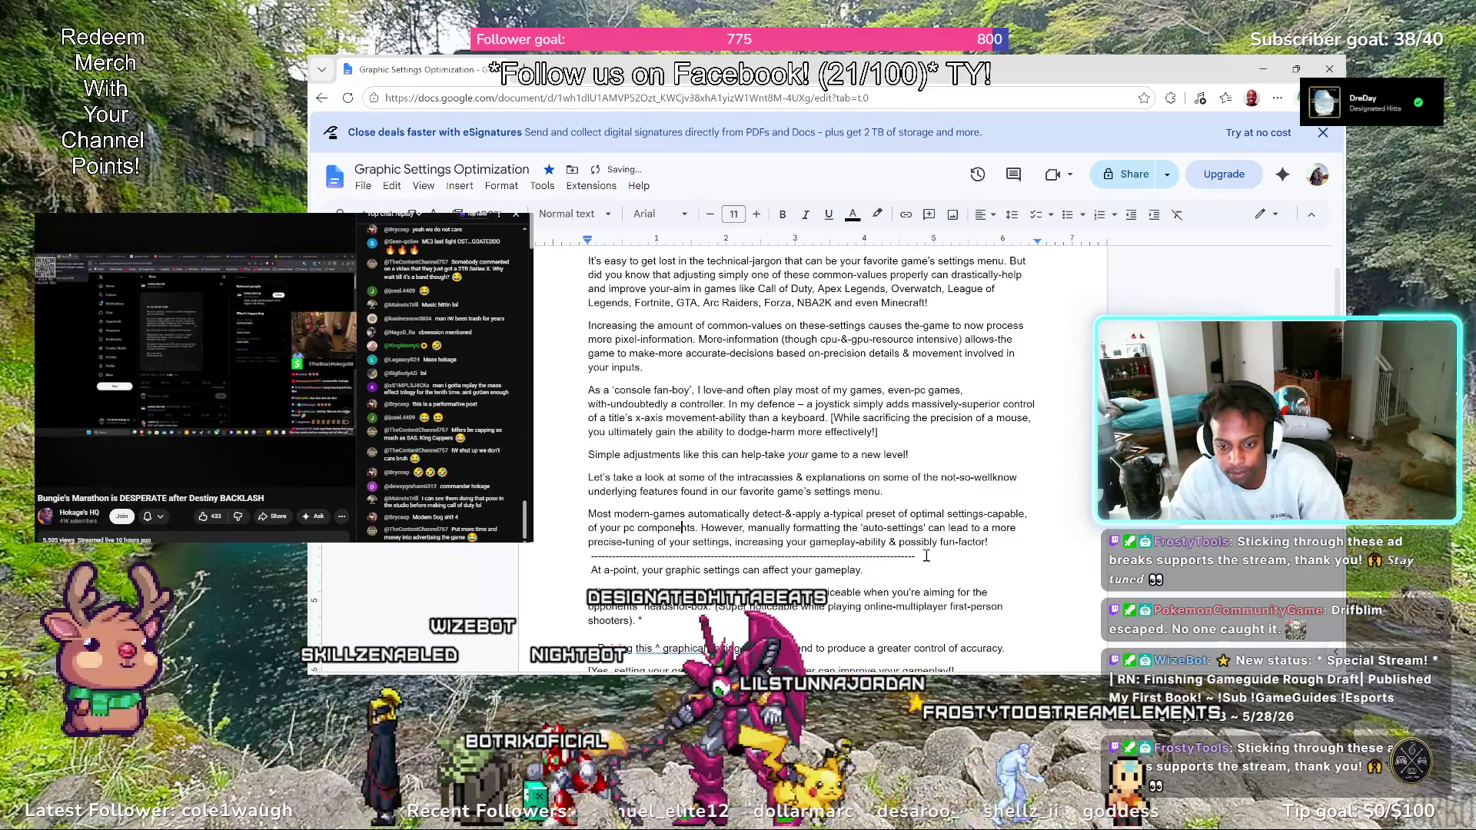
key("Left")
key("Left")
key("Left")
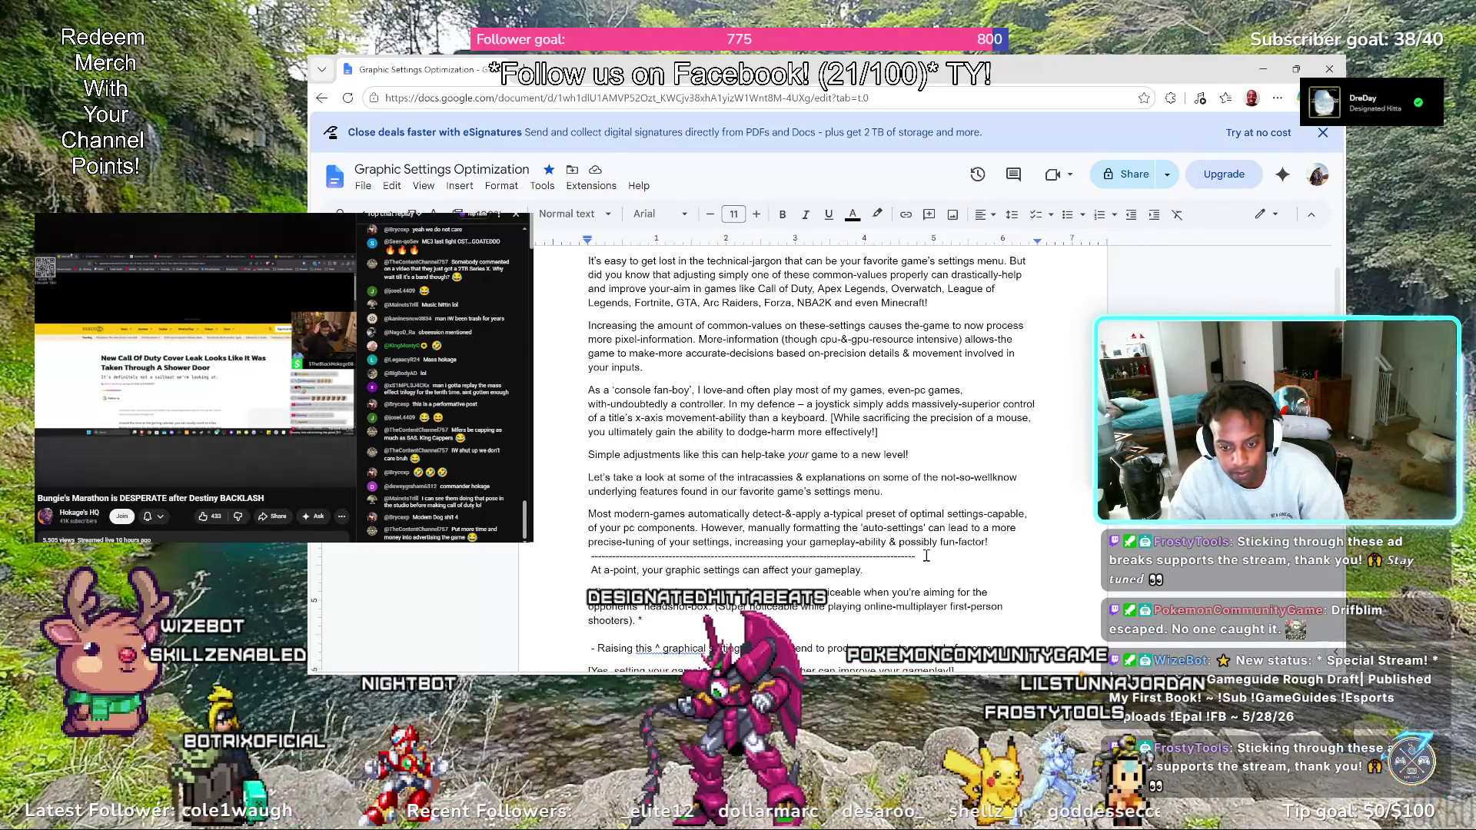
key("BackSpace")
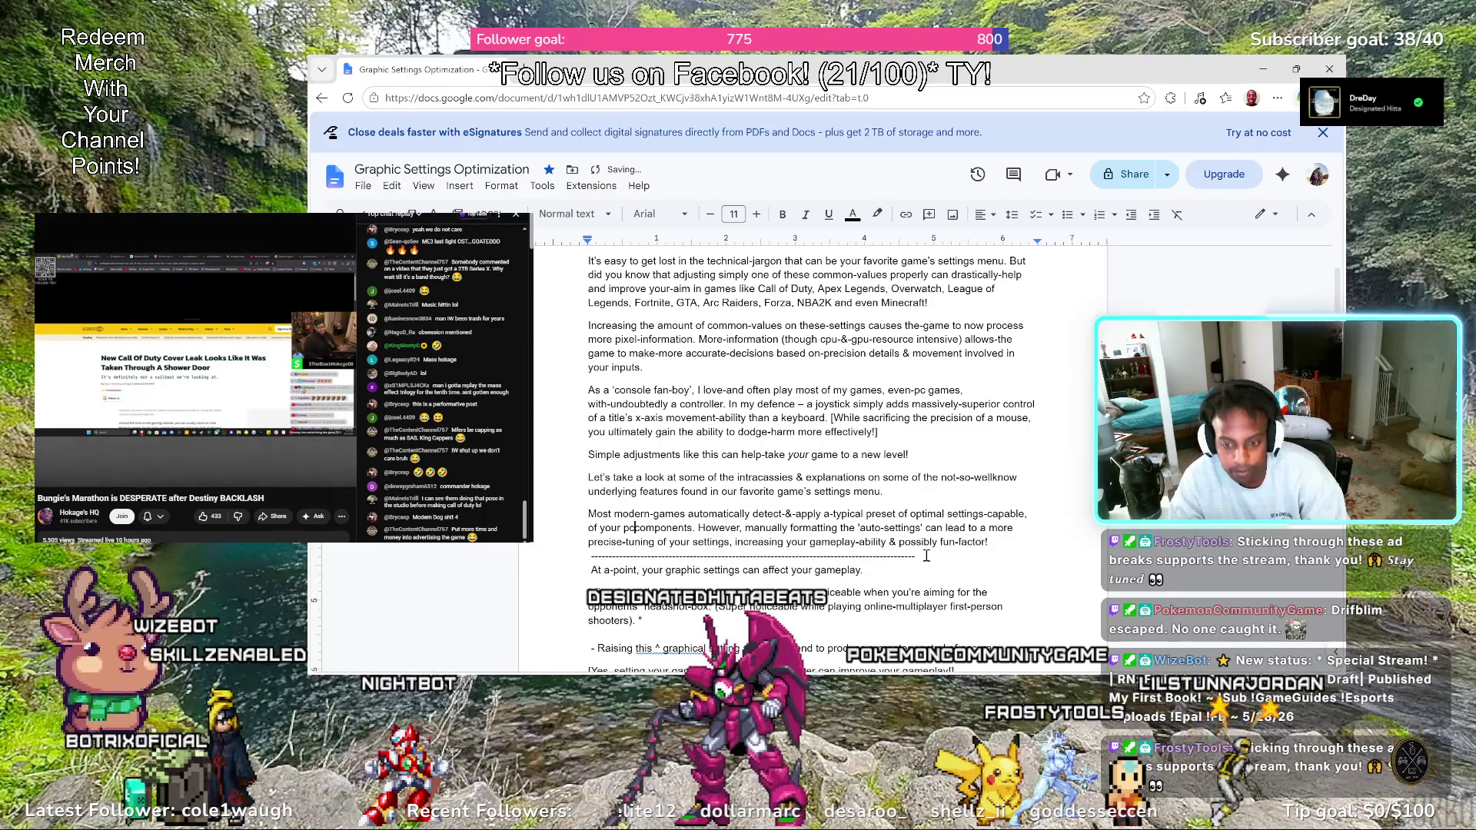
type("-")
key("Right")
key("Right")
key("Right")
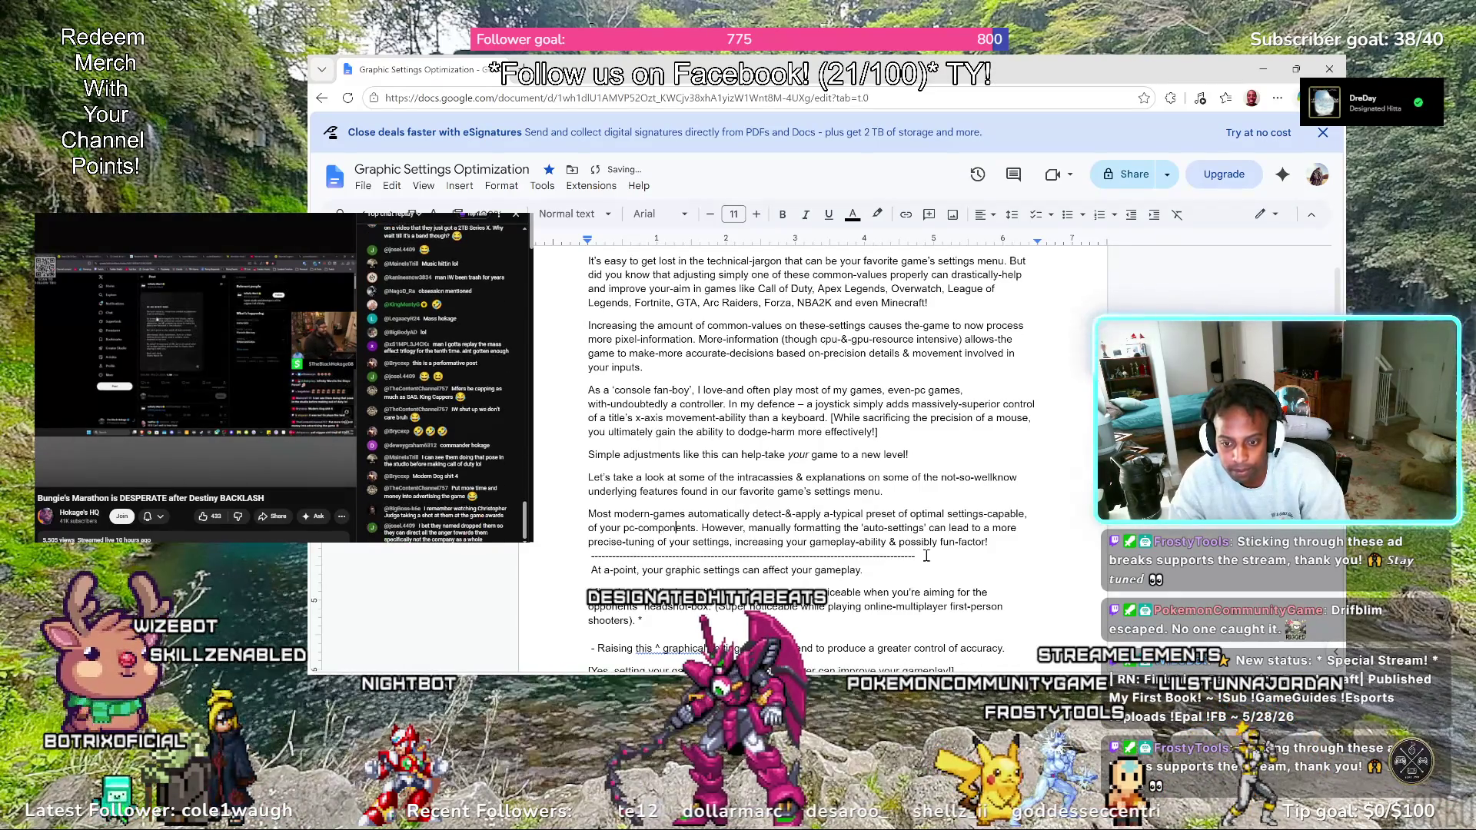
key("Right")
key("Right")
key("Right")
key("Right")
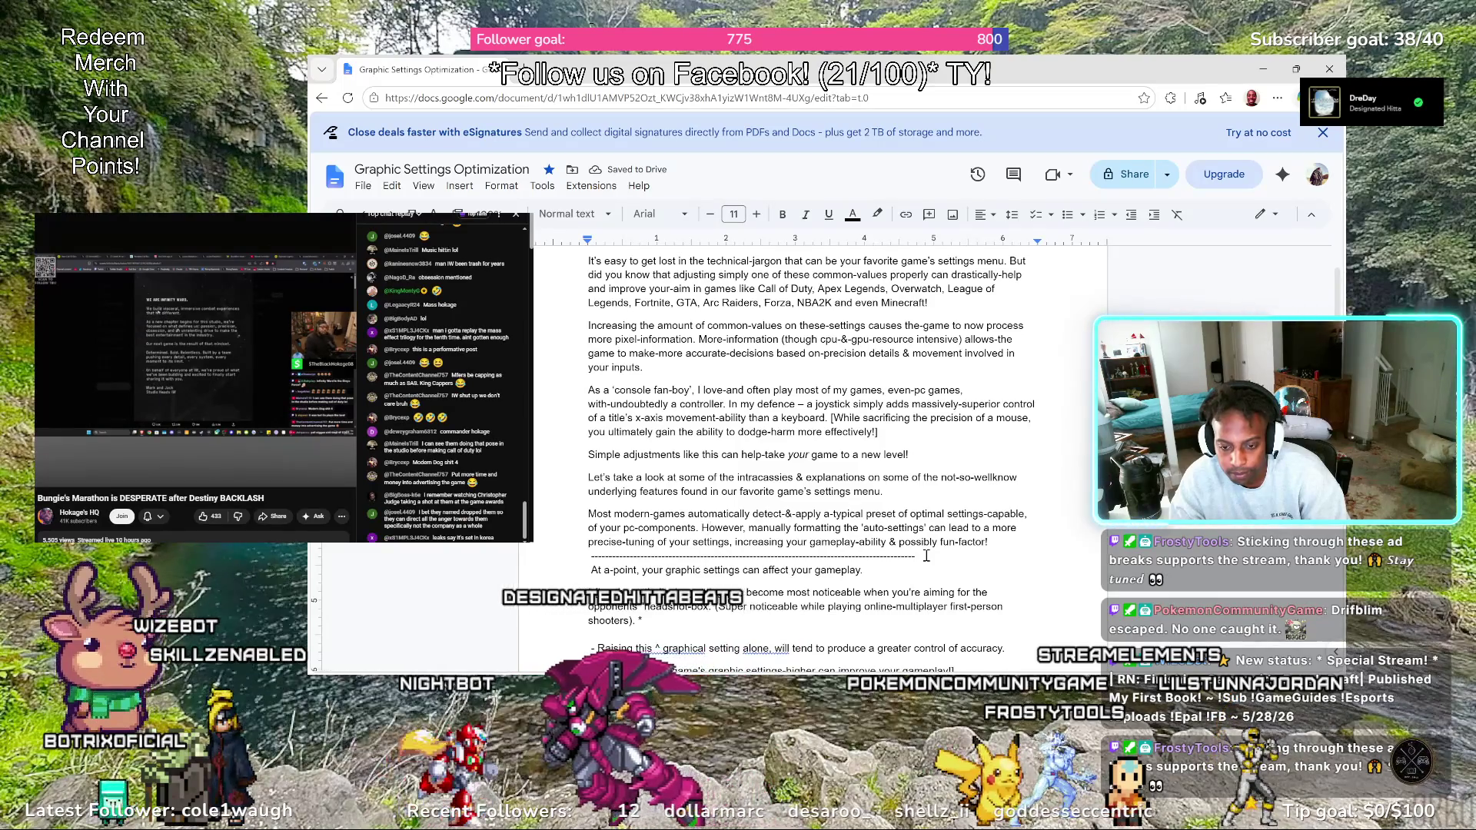
key("Right")
key("Right")
key("Right")
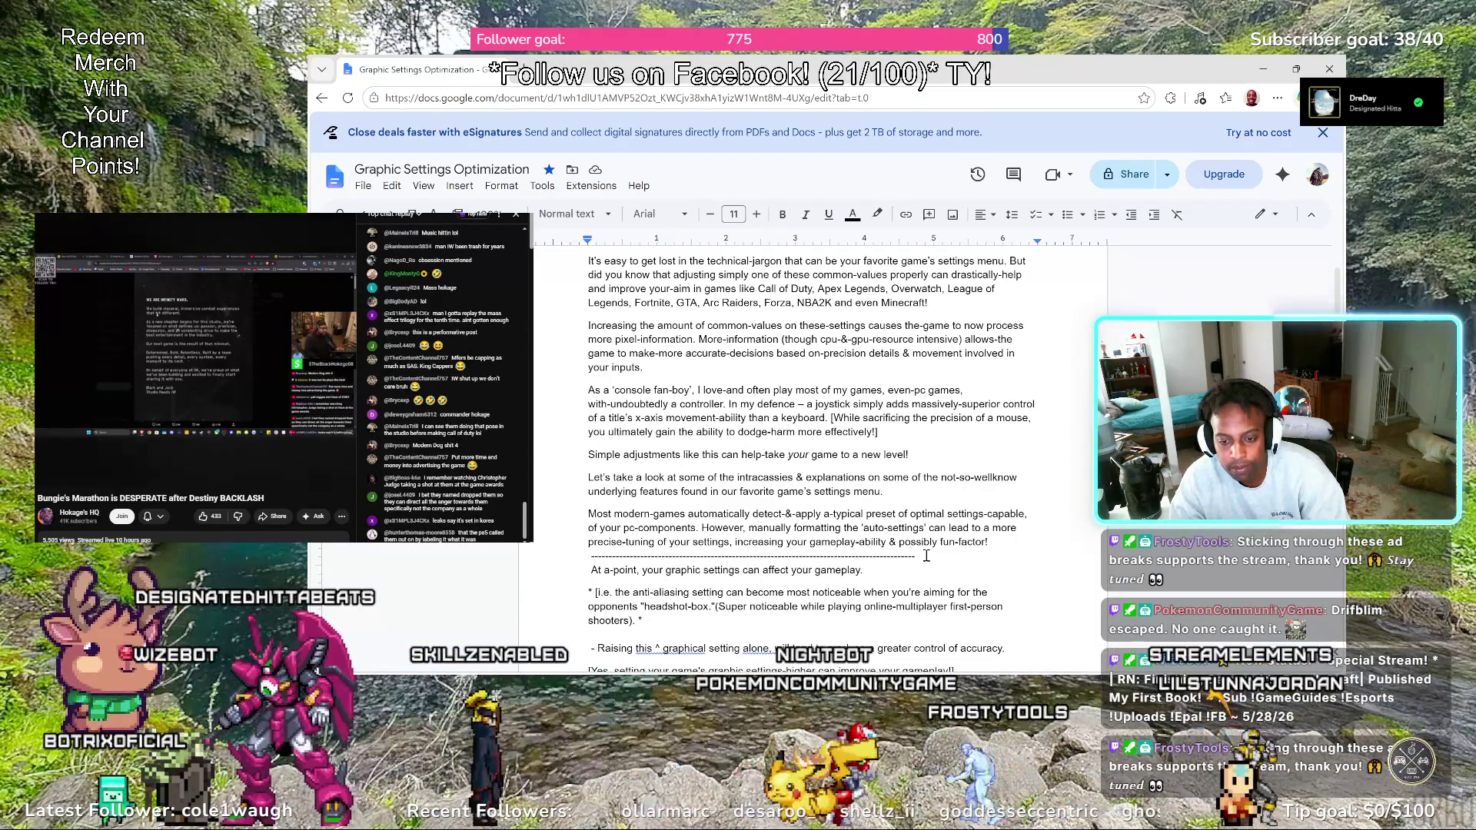
Open the second sentence with '[However' and change 'the' to 'these' before 'auto-settings'
key("Left")
key("Left")
type("[")
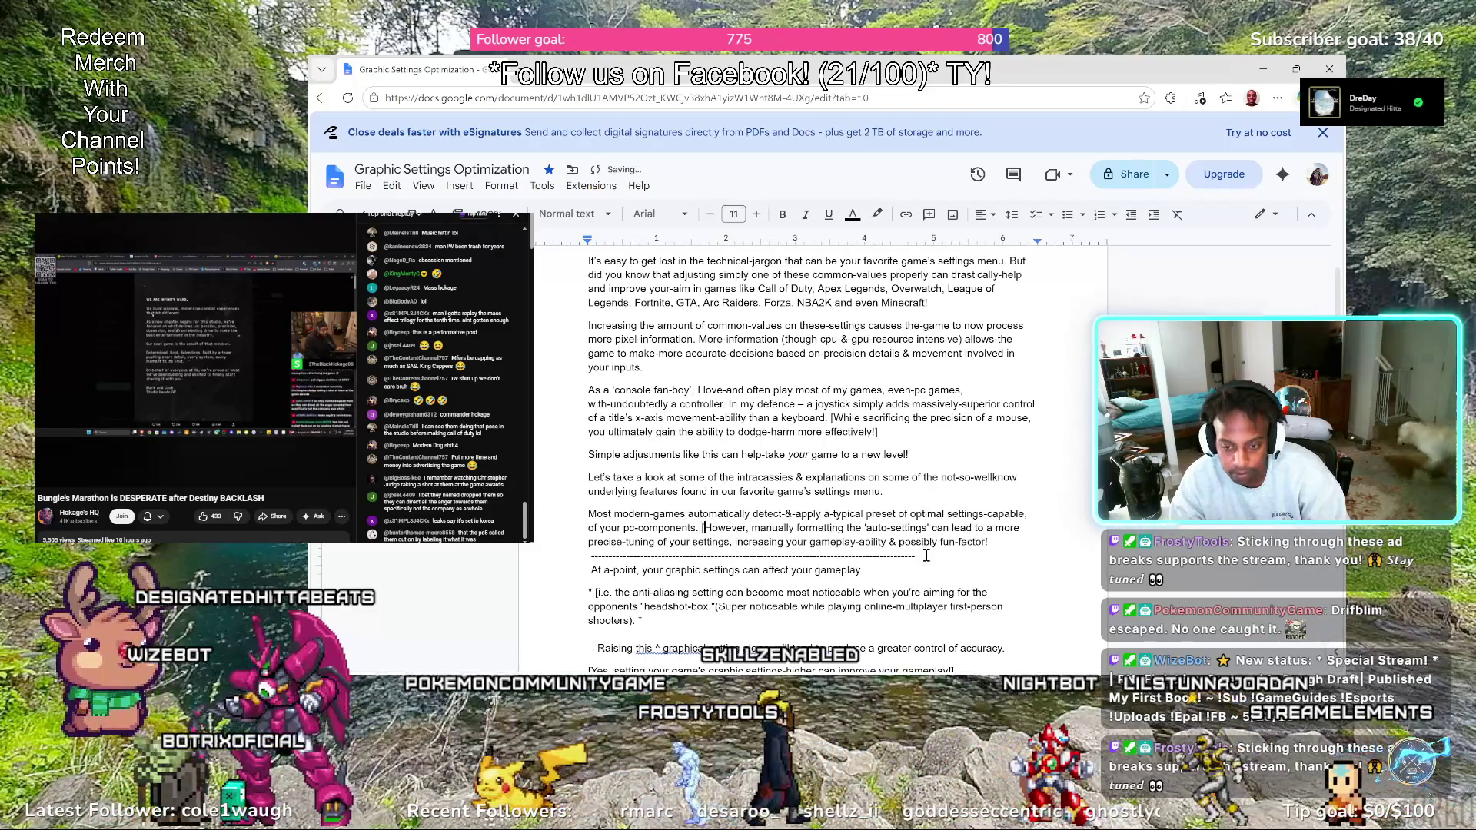
key("Right")
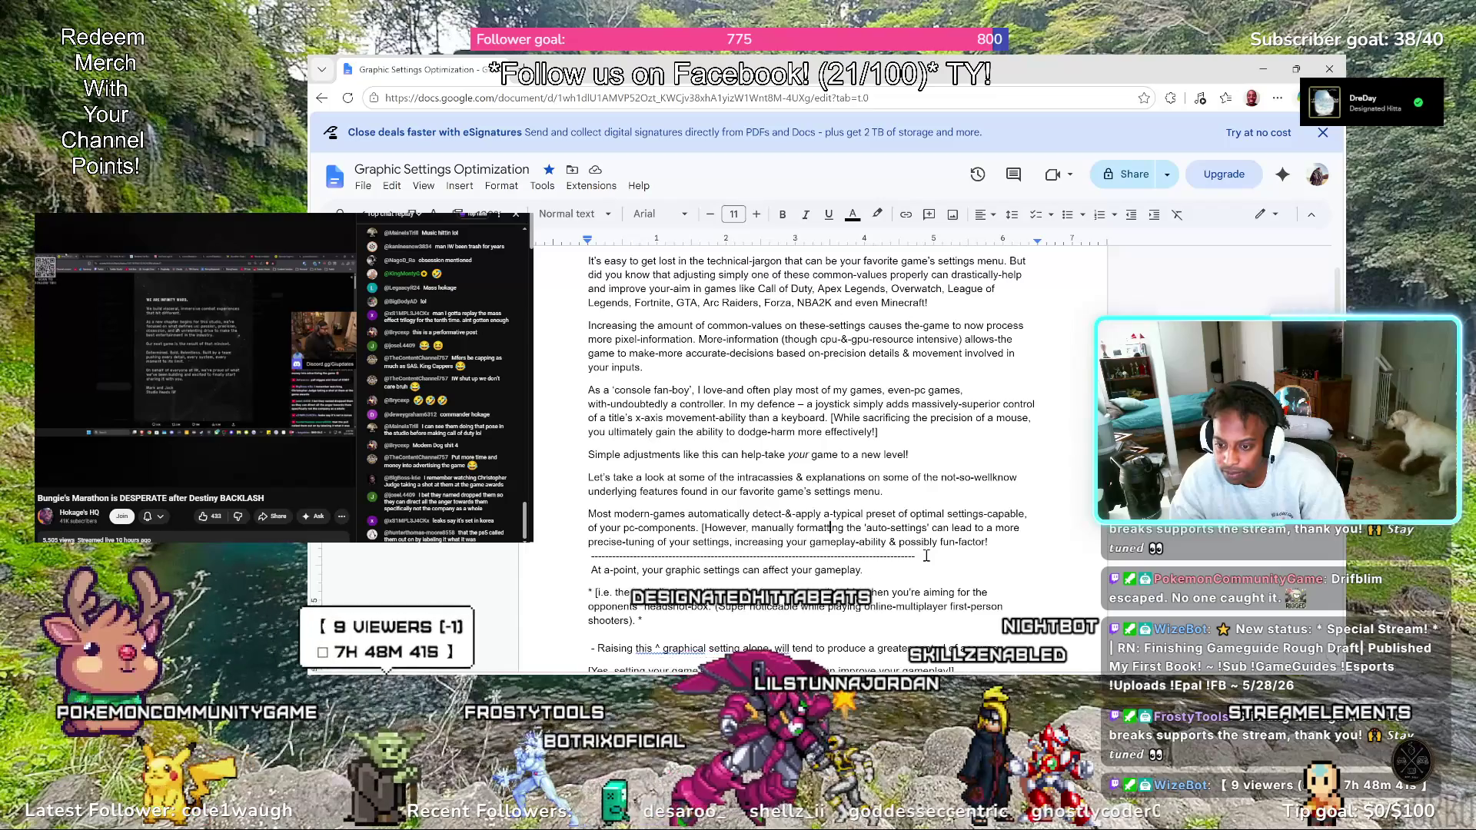
key("Right")
key("Right")
key("Right")
key("Right")
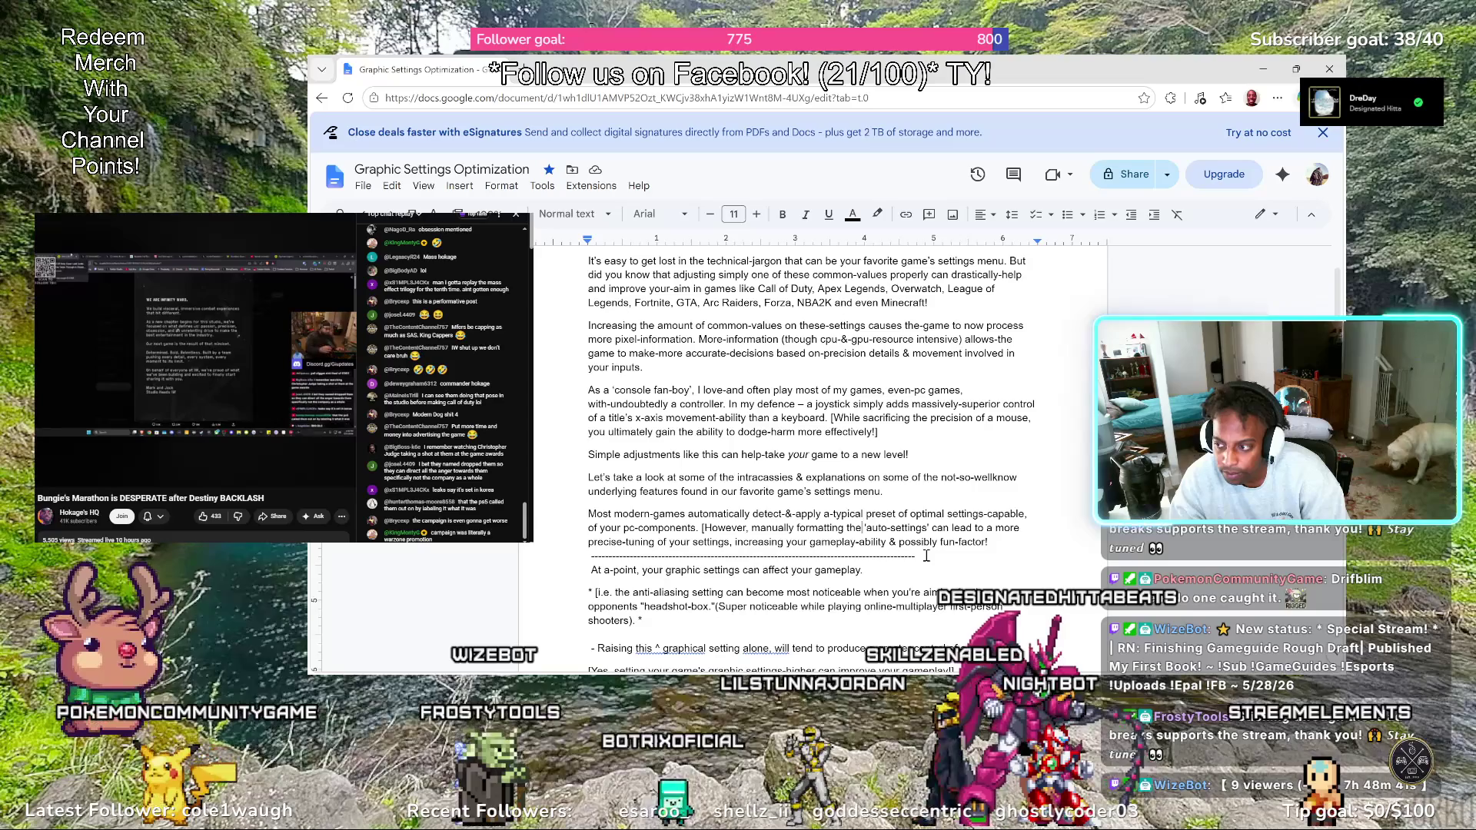
key("Left")
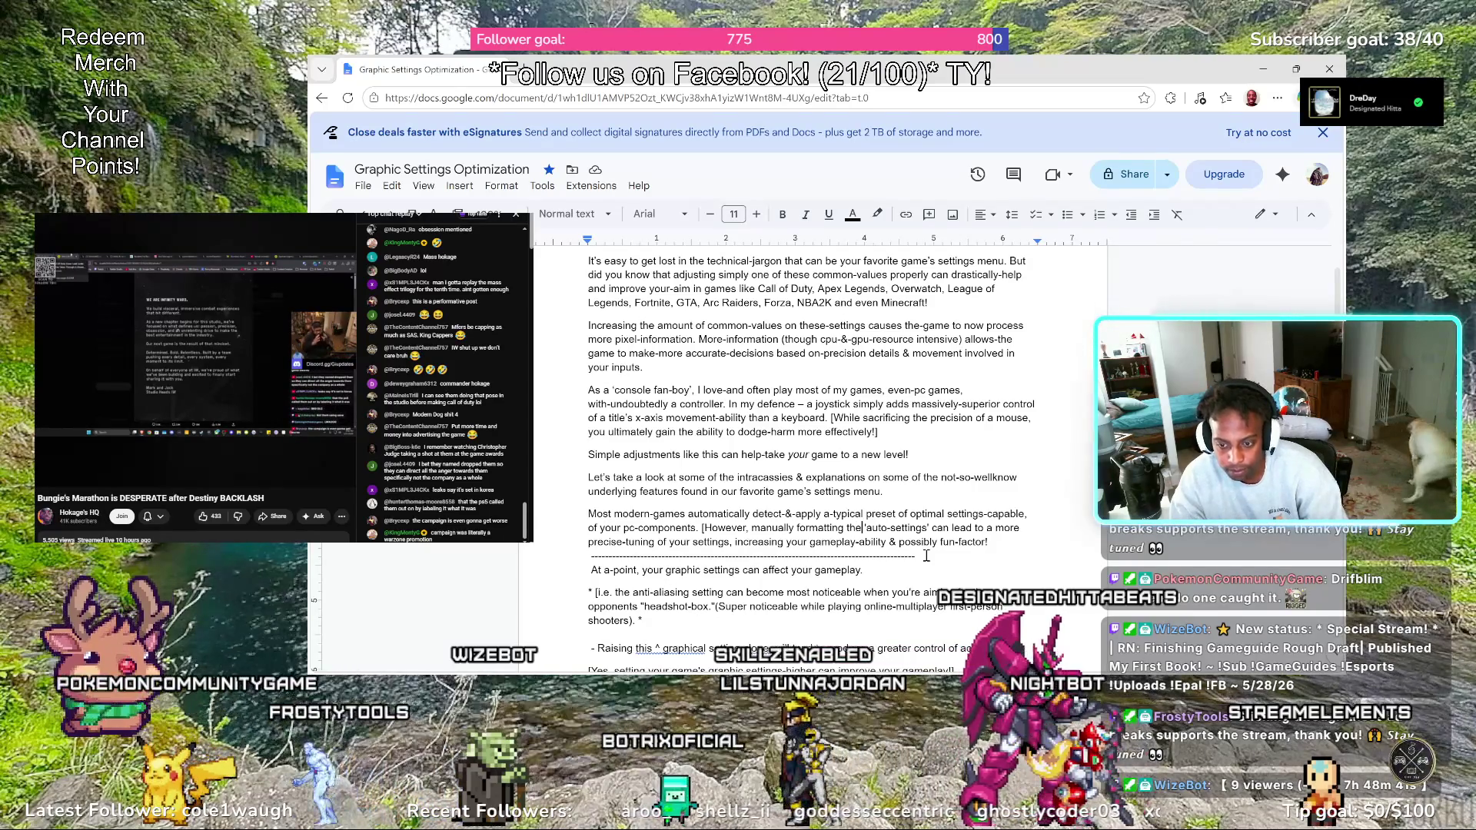
type("se")
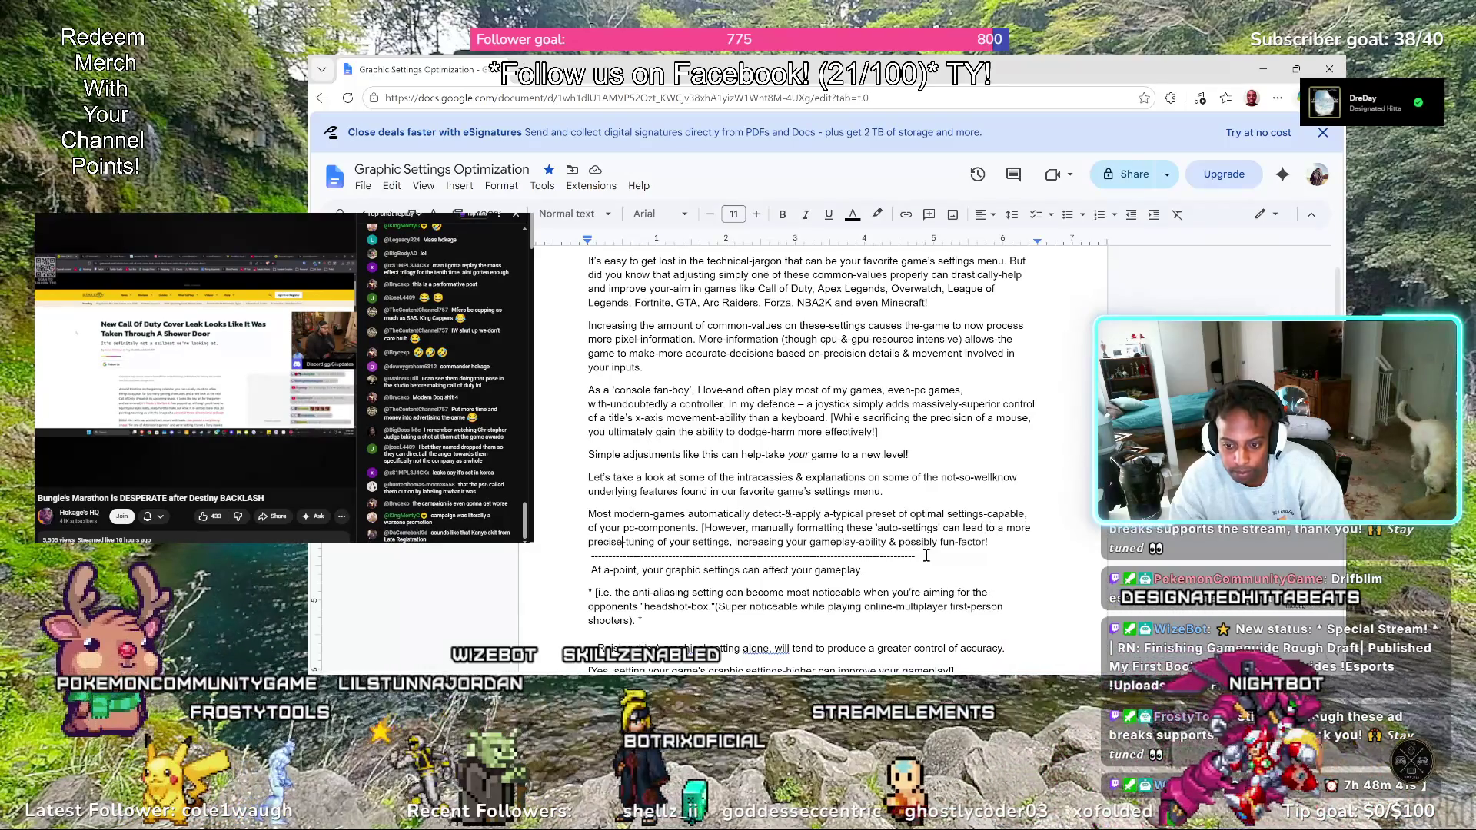
Insert 'thusly-' before 'increasing your gameplay-ability'
key("Down")
key("ctrl+Right")
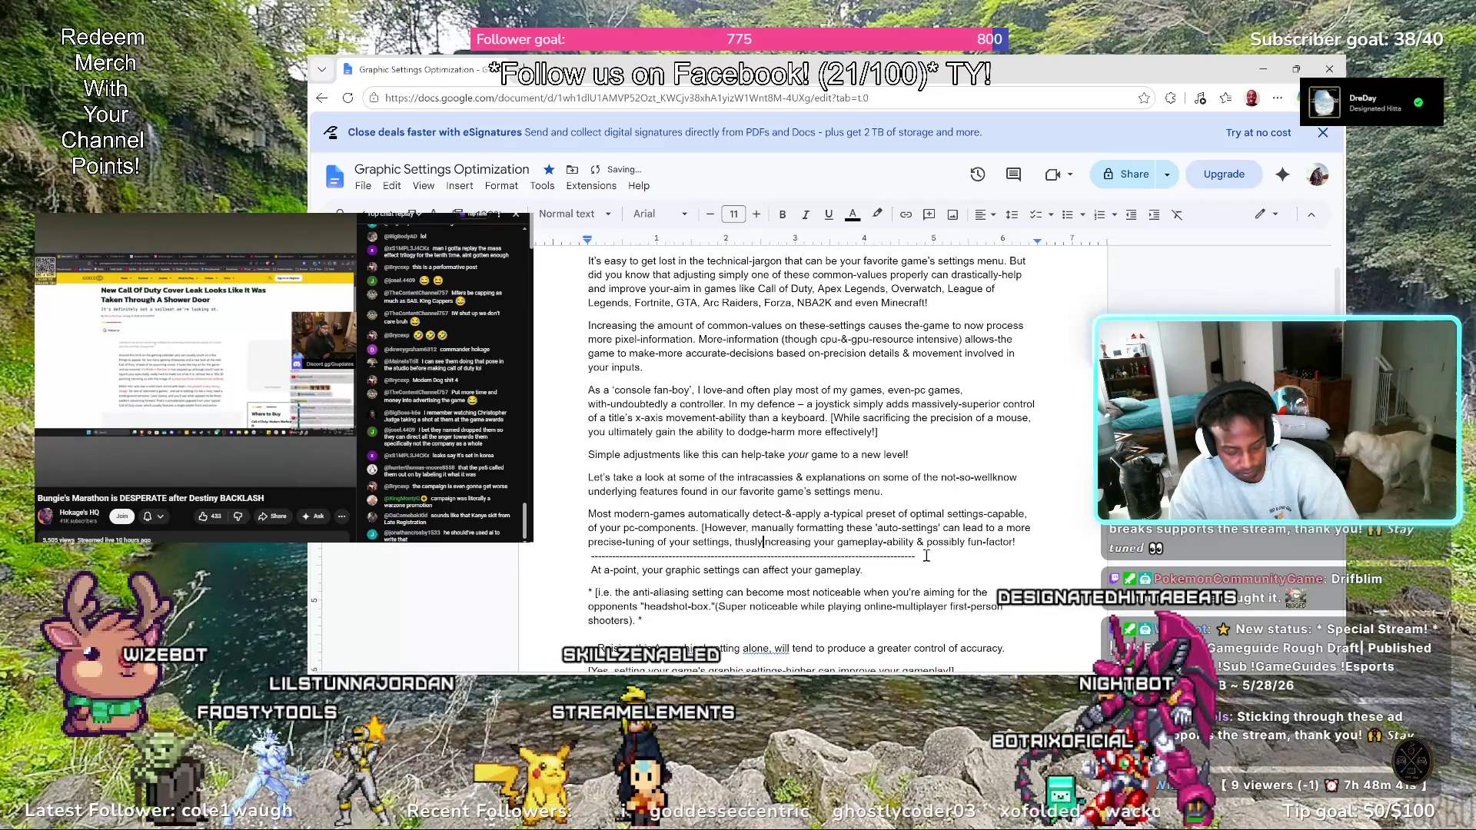
key("BackSpace")
type("-")
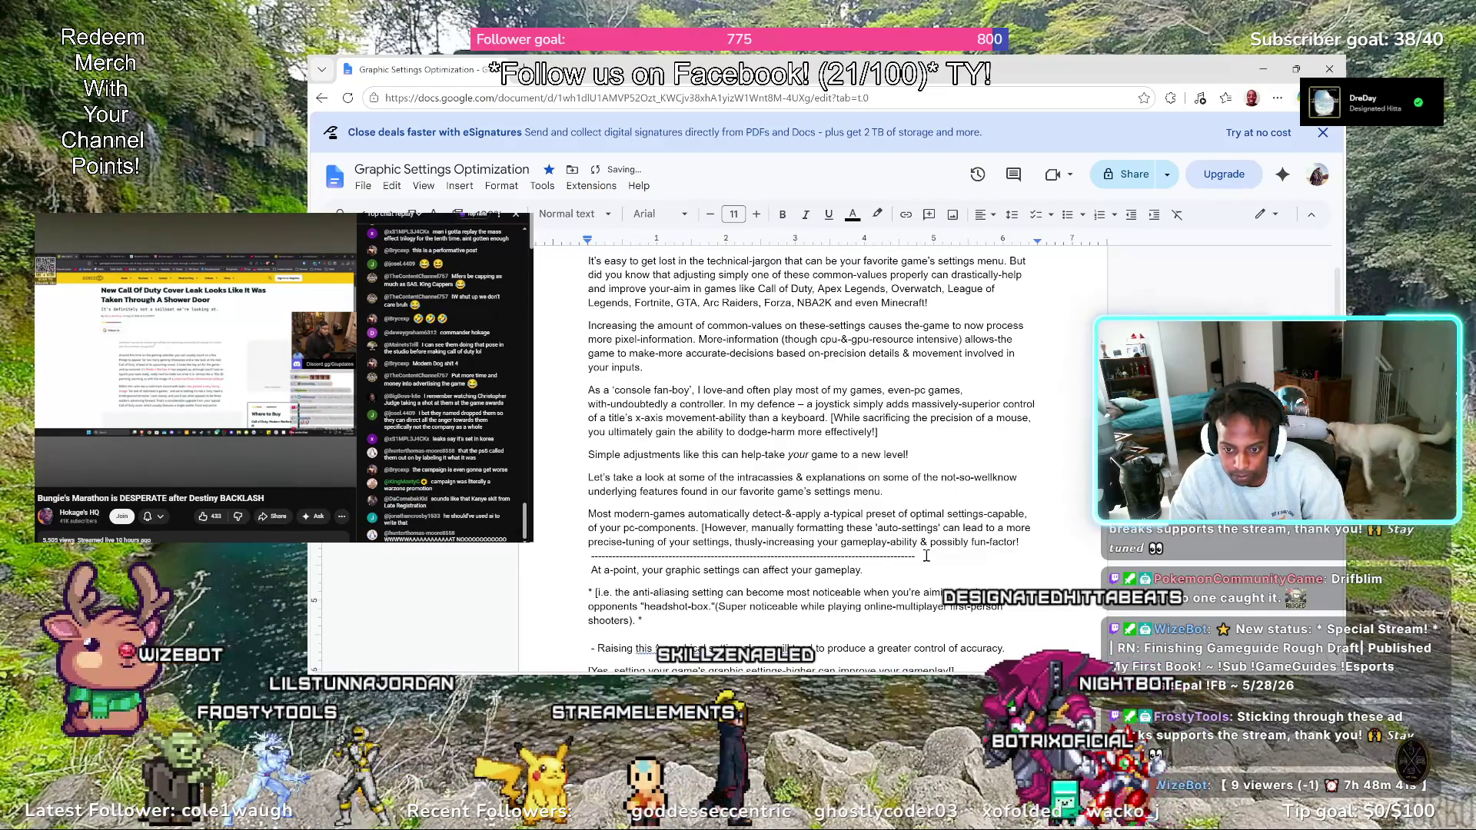
type("all")
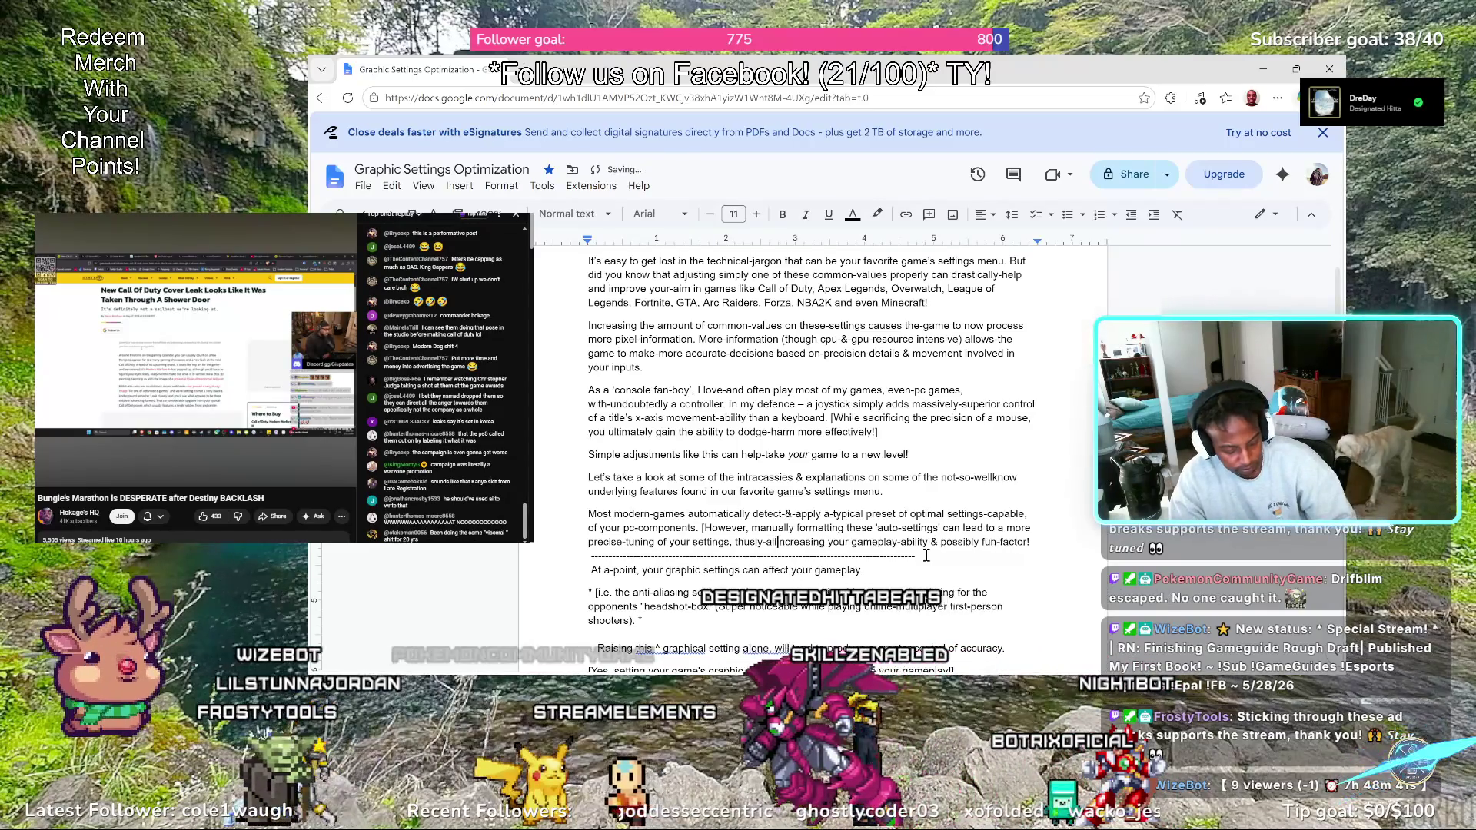
type("owing")
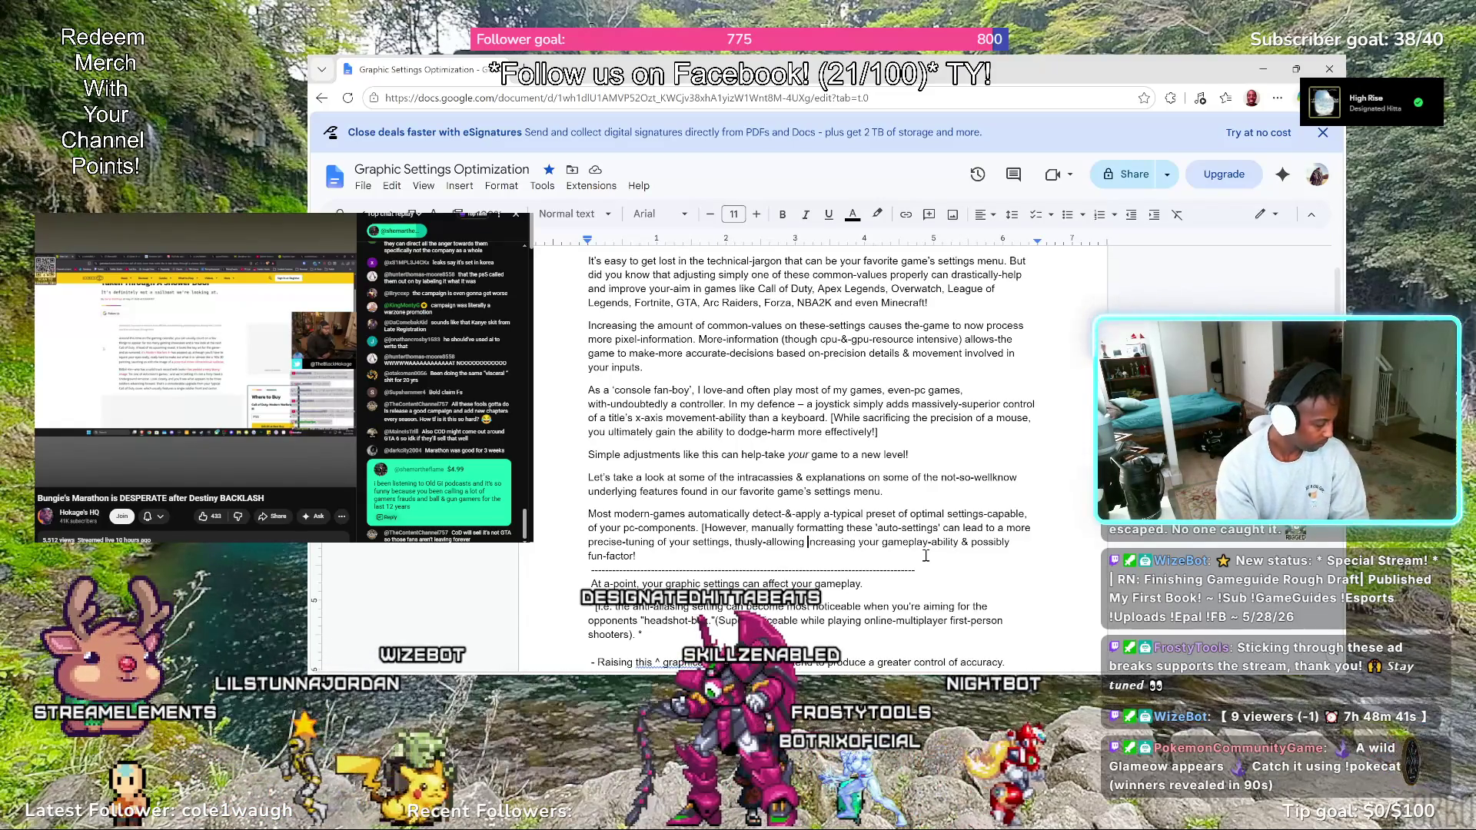
type("performance")
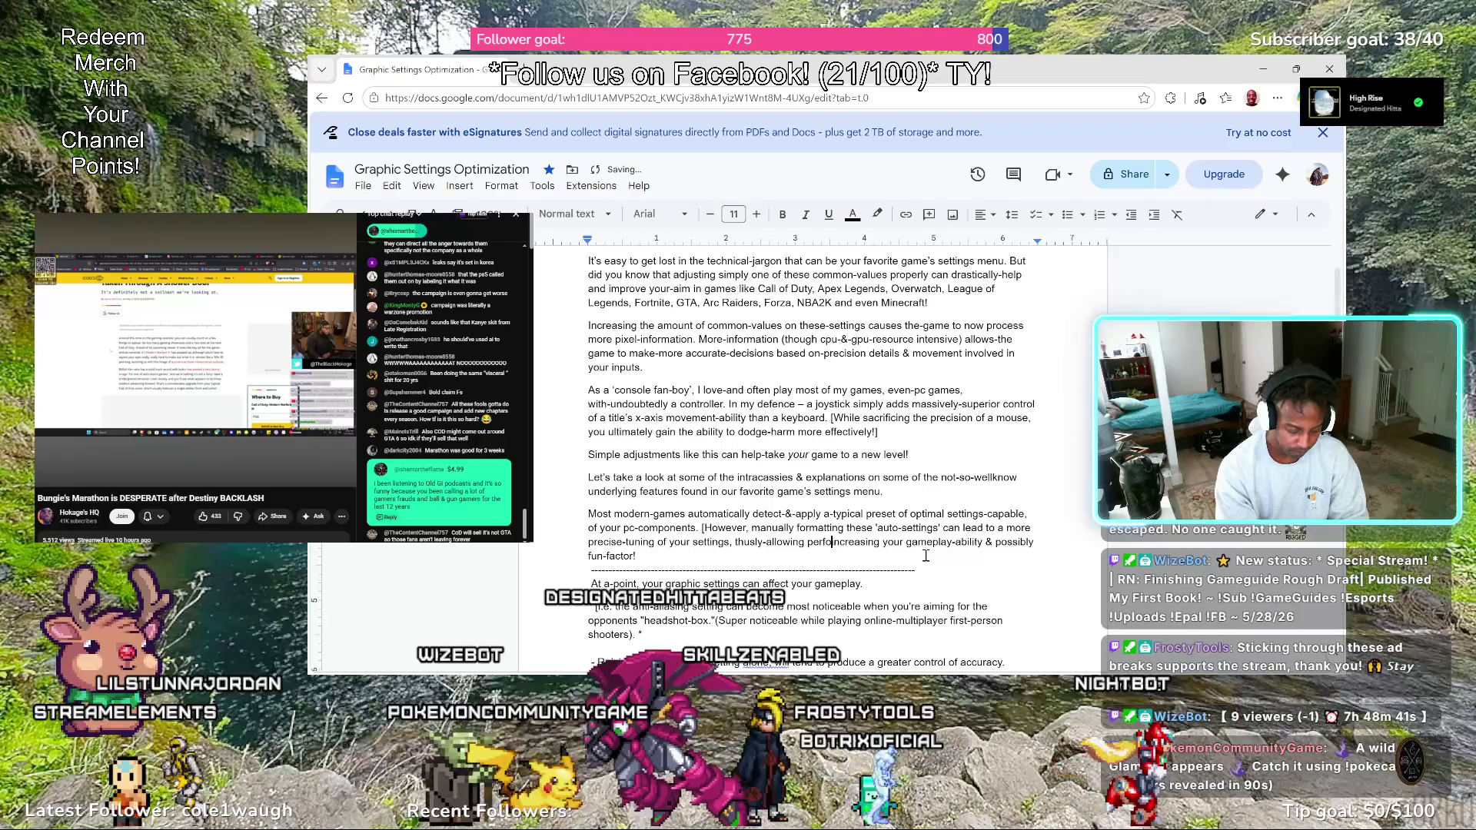
type(" increasincre")
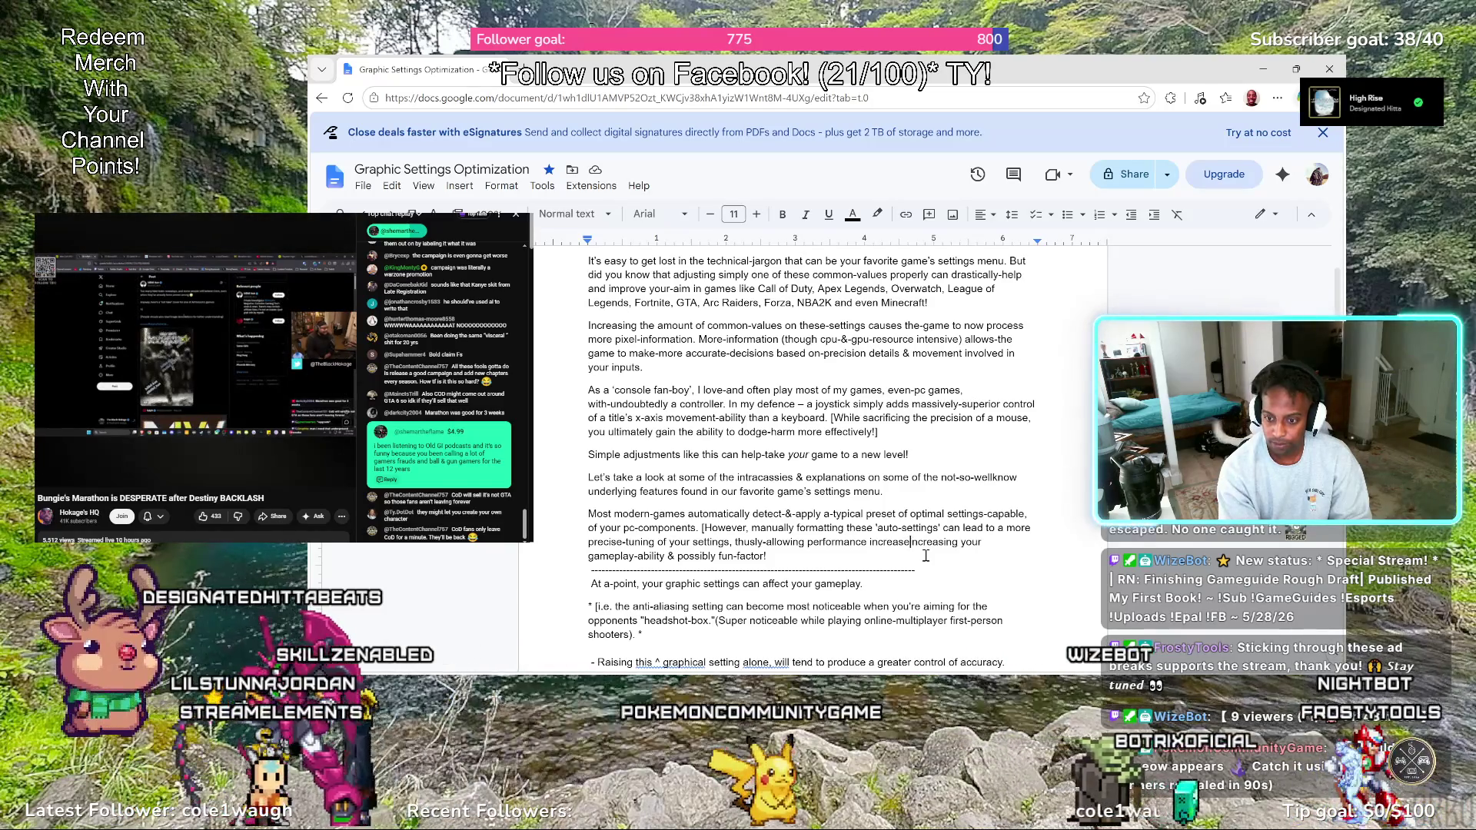
type("-improvement")
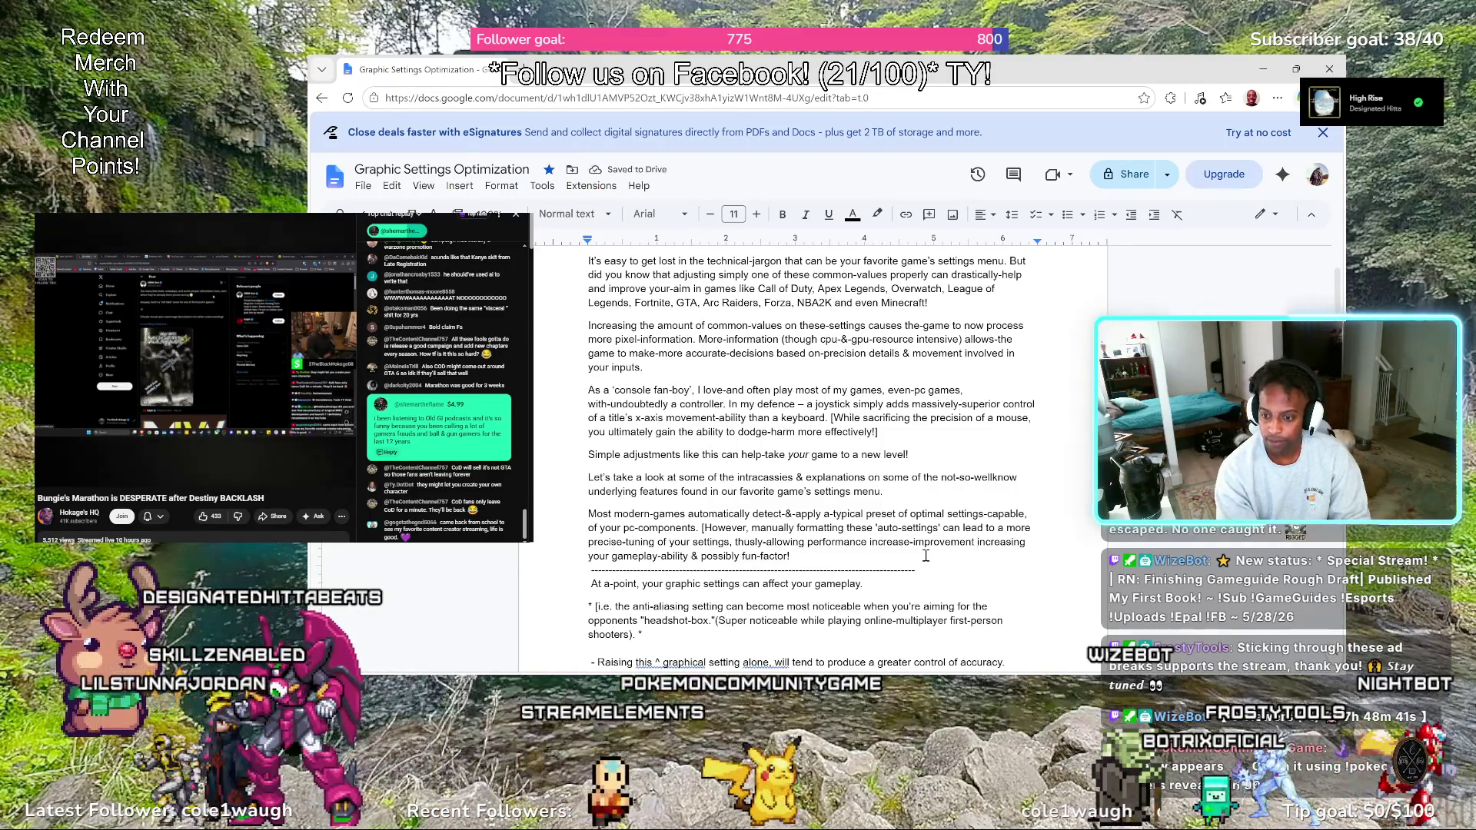
type("in you")
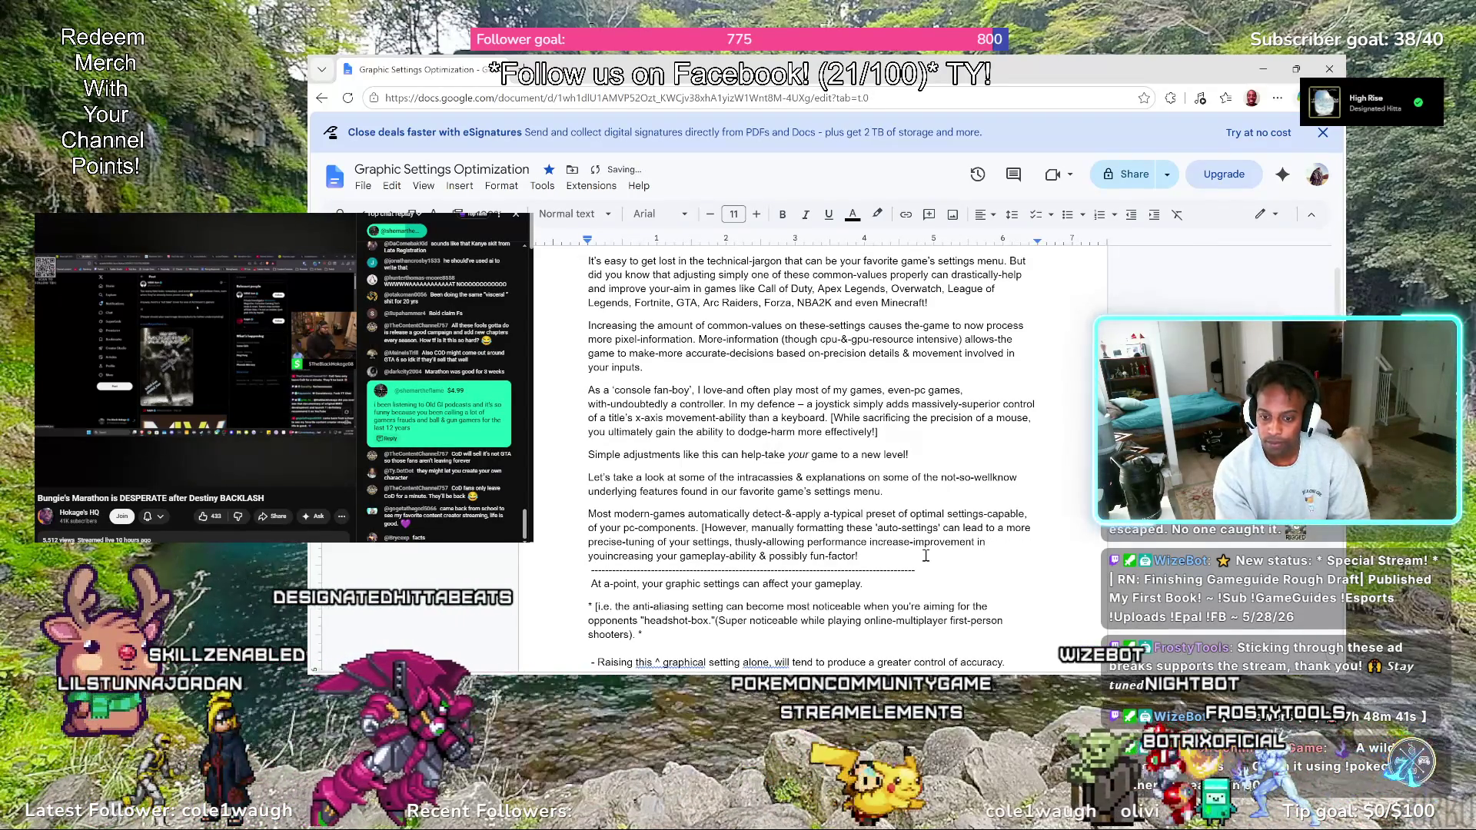
type("r")
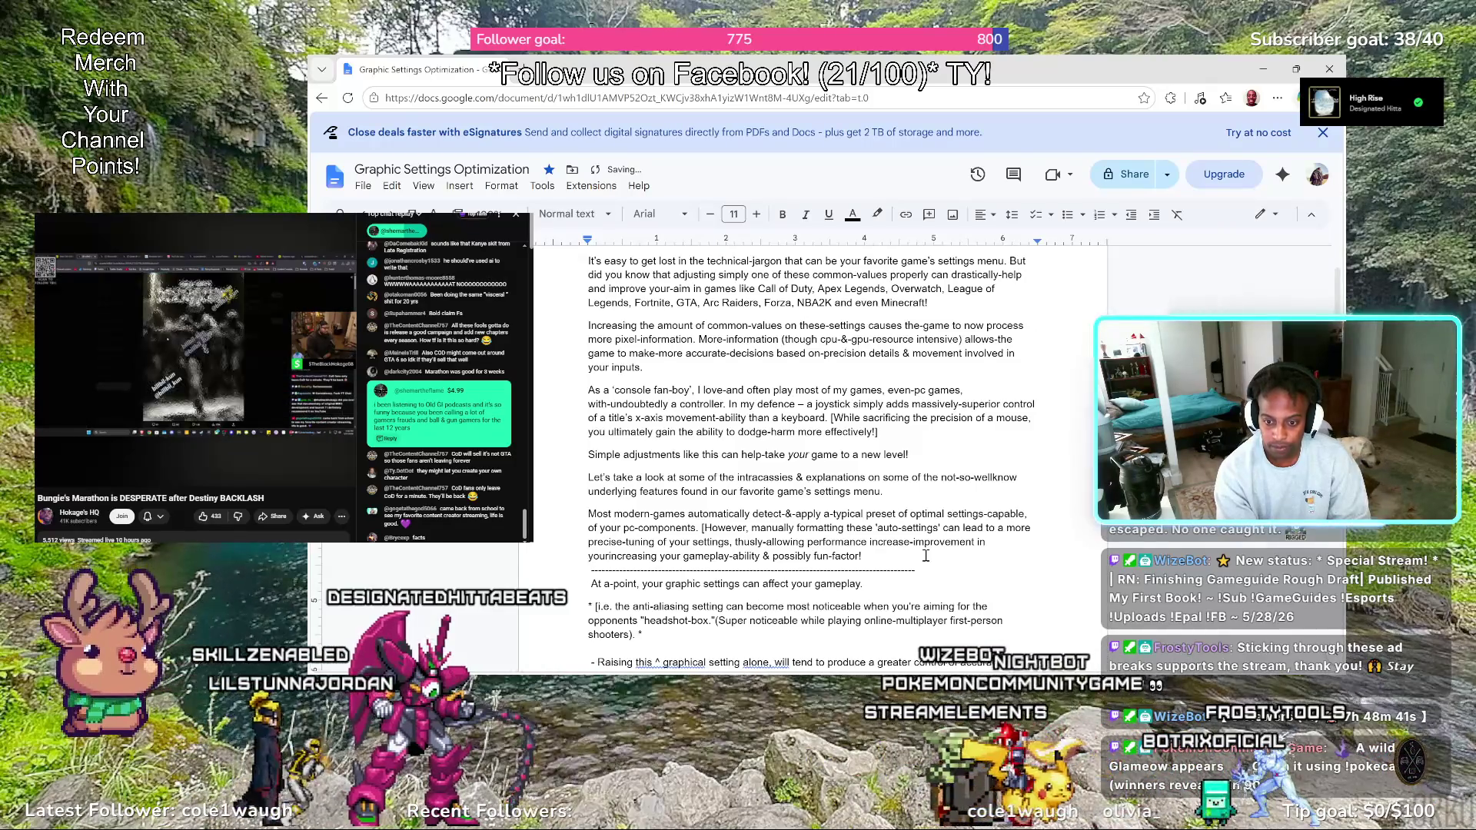
Insert 'performance increase-improvement in your' before 'increasing', separated by a space
key("Delete")
type("i")
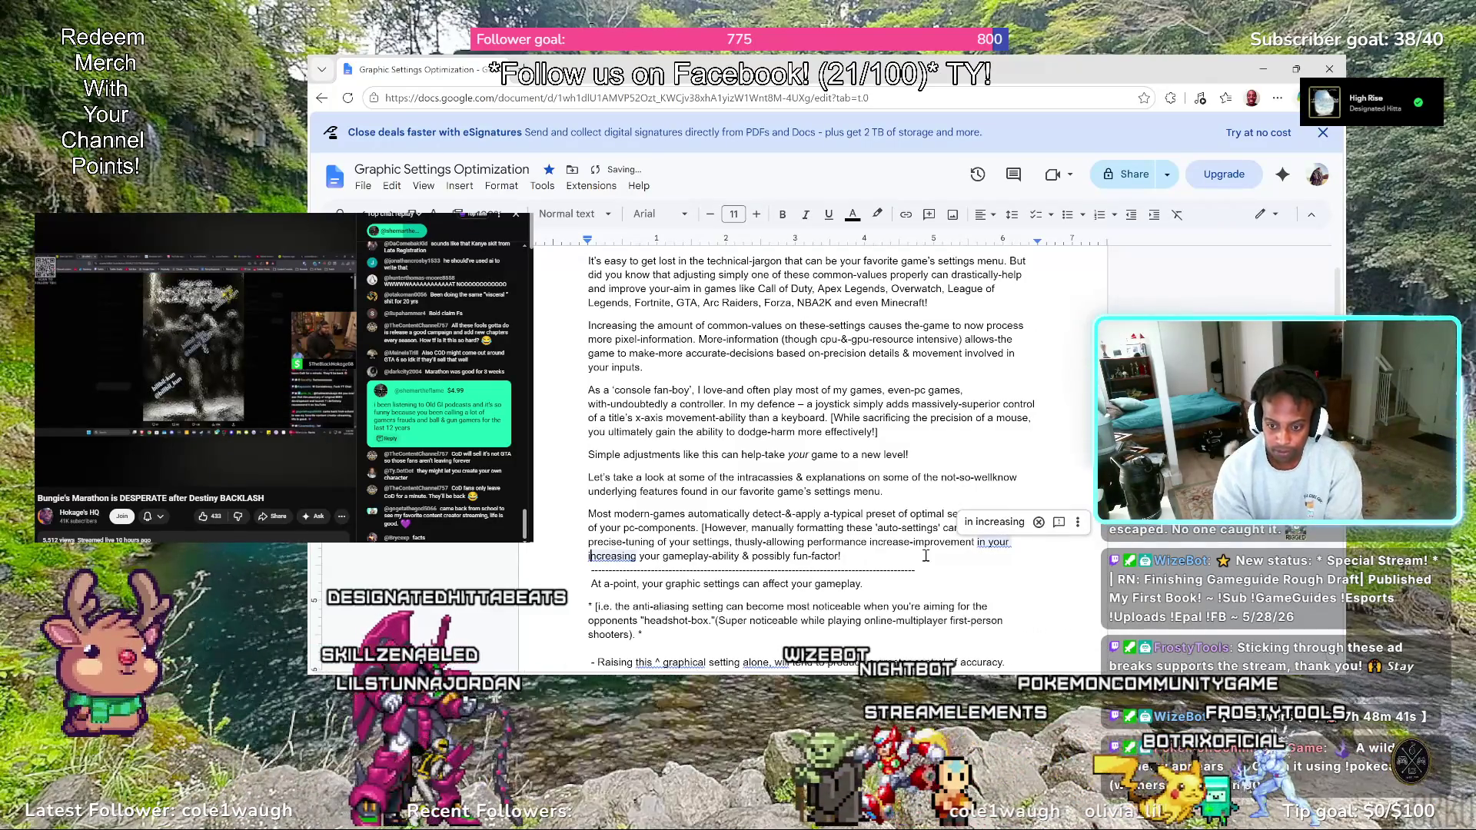
Delete the repeated 'increasing your' so only one 'your gameplay-ability' remains
key("ctrl+Right")
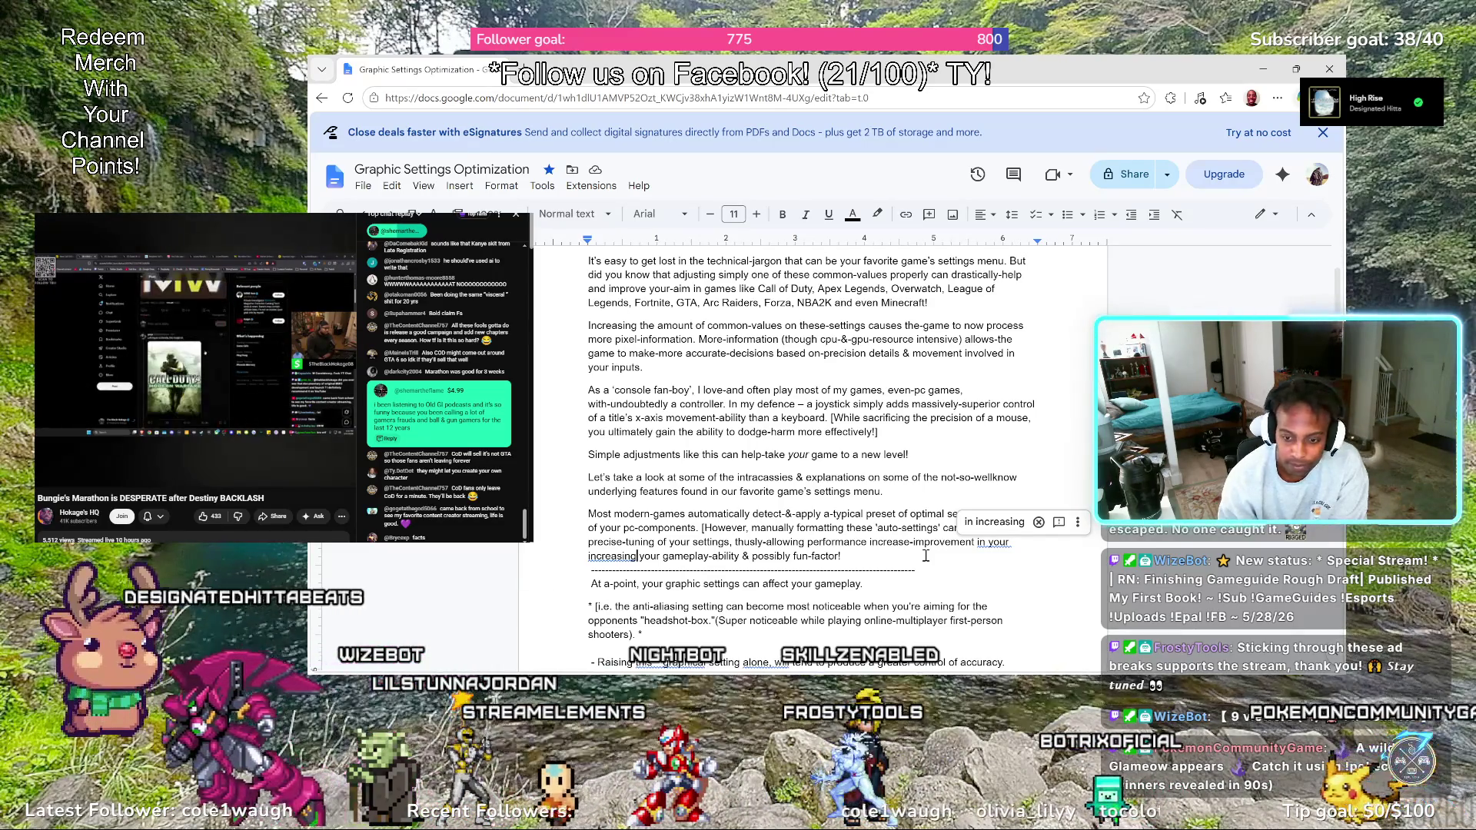
key("BackSpace")
key("BackSpace")
key("BackSpace")
key("BackSpace")
key("BackSpace")
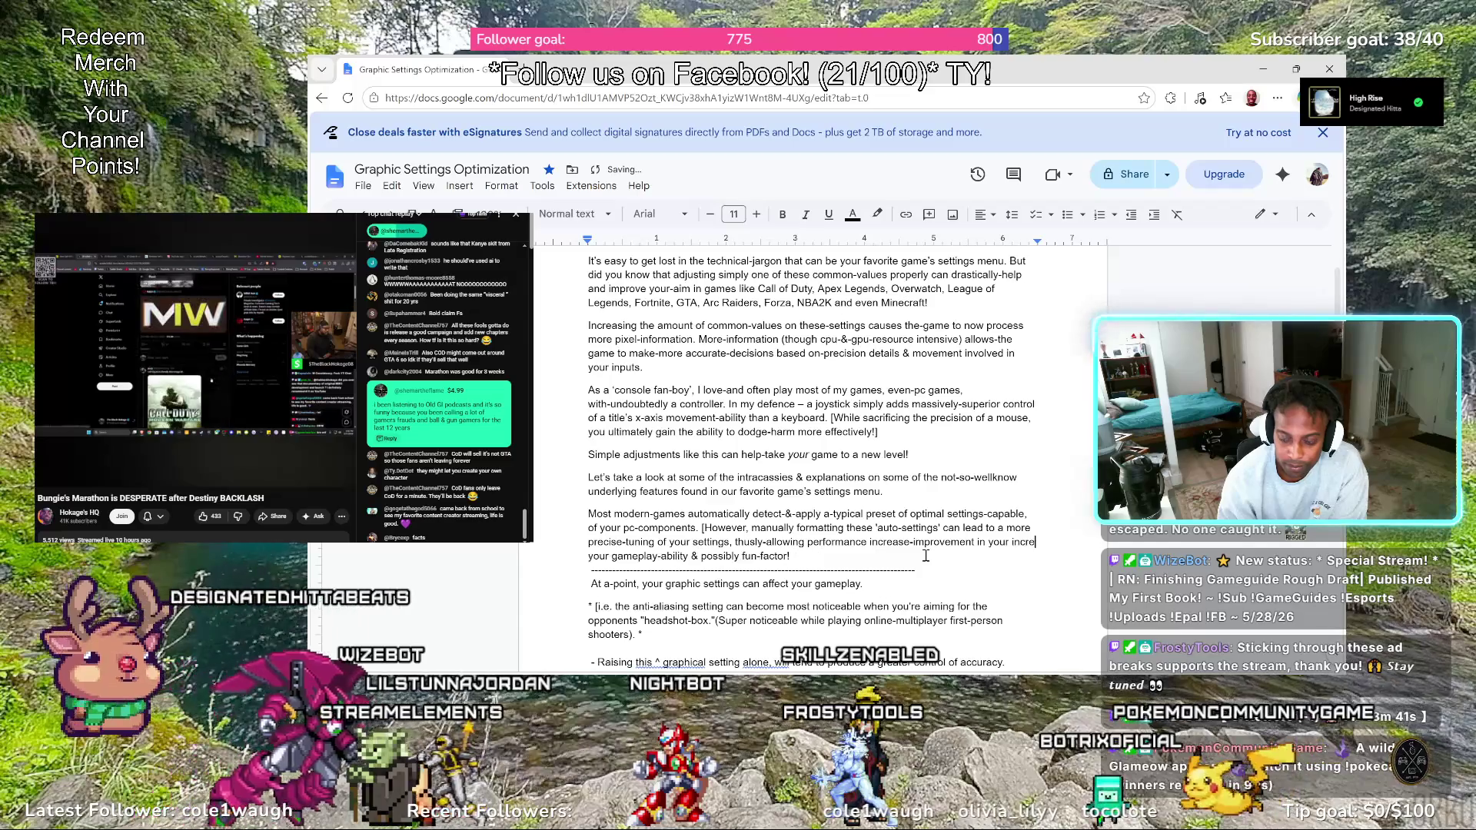
key("BackSpace")
key("BackSpace")
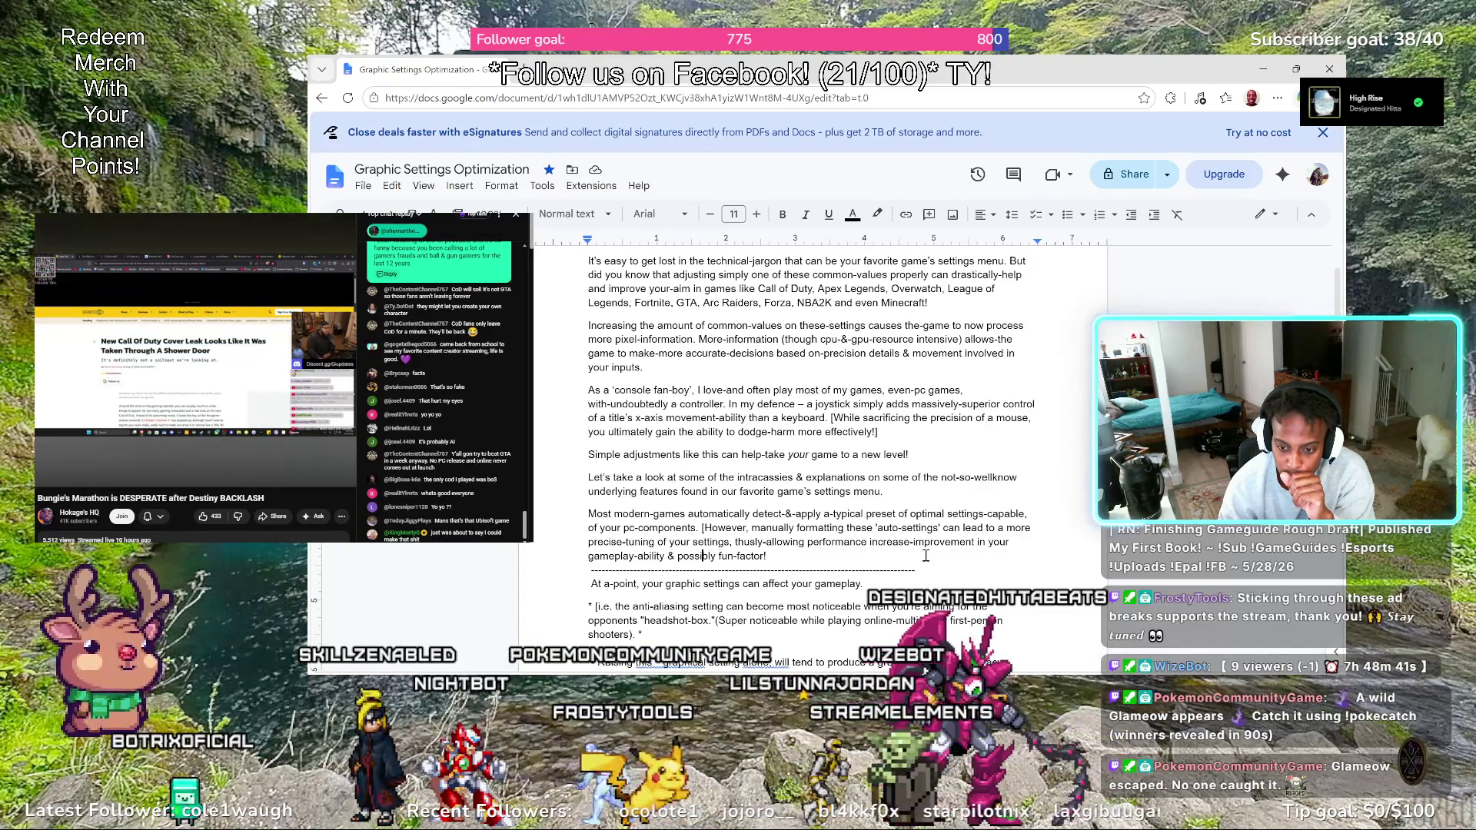
Delete '-ability' after 'gameplay' so the line ends 'gameplay & possibly fun-factor!', leaving the caret before 'fun-factor!'
key("ctrl+Left")
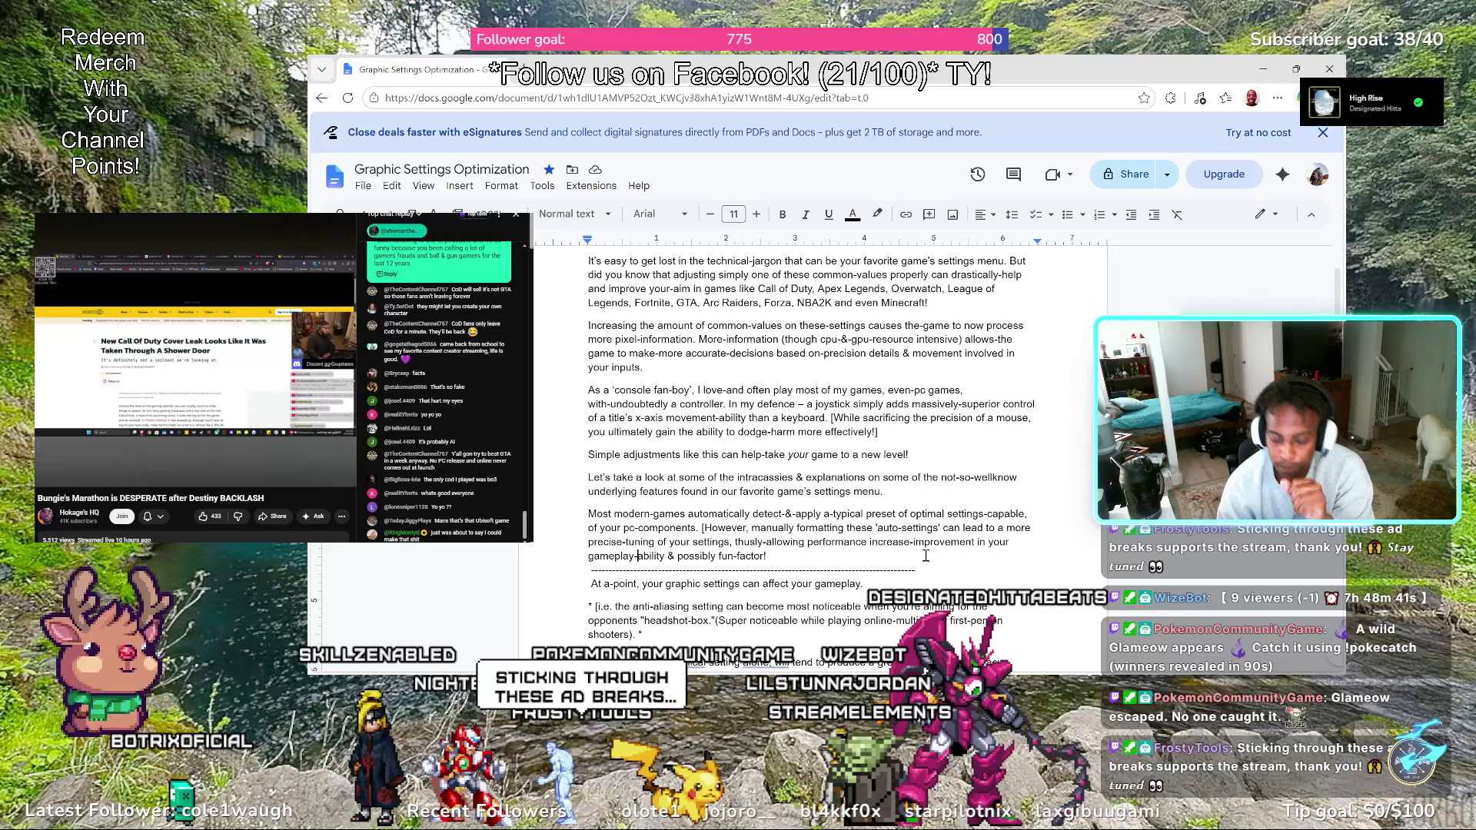
key("BackSpace")
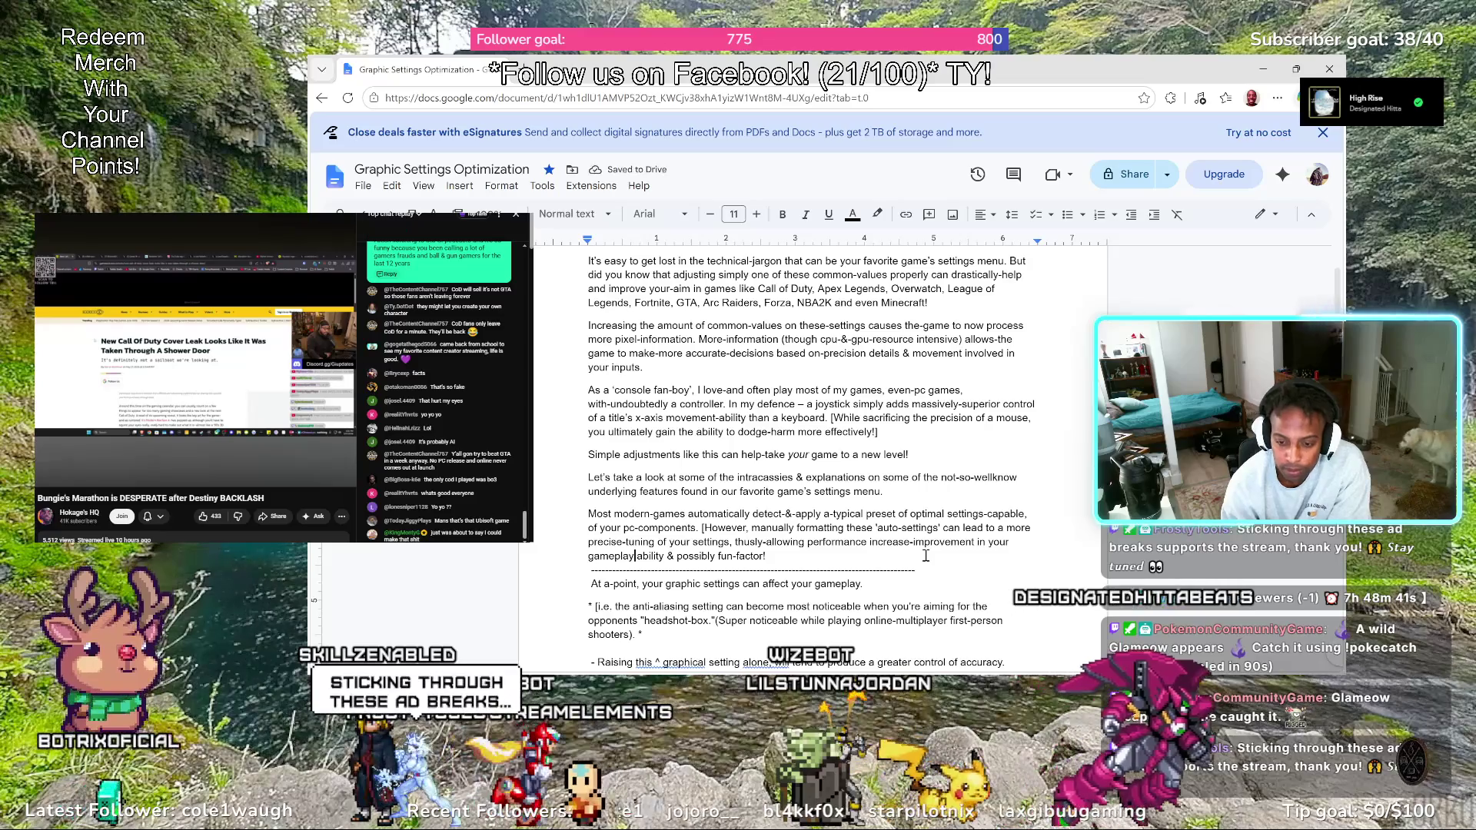
key("Right")
key("Right")
key("Right")
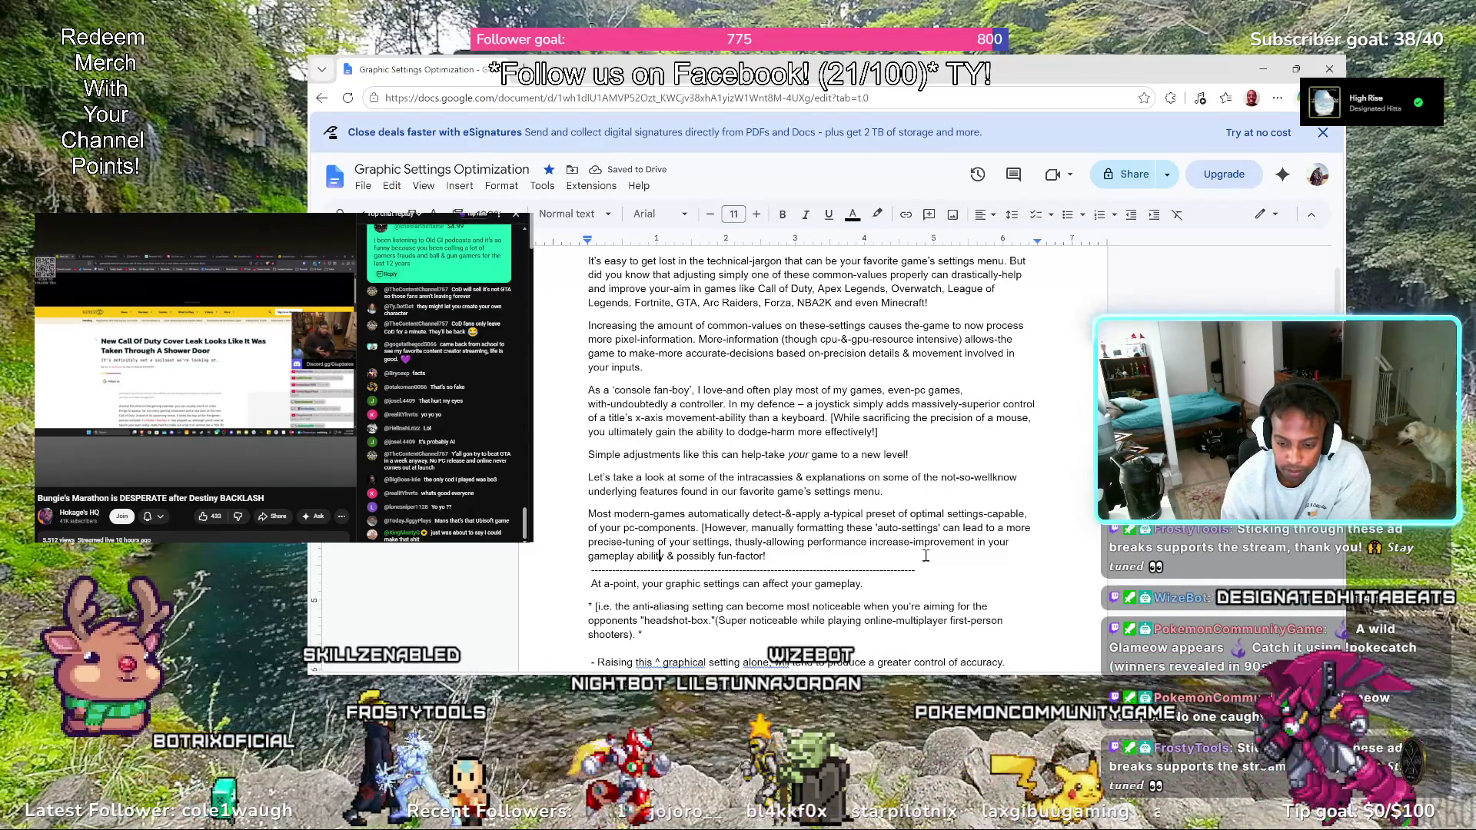
key("BackSpace")
key("BackSpace")
key("BackSpace")
key("Delete")
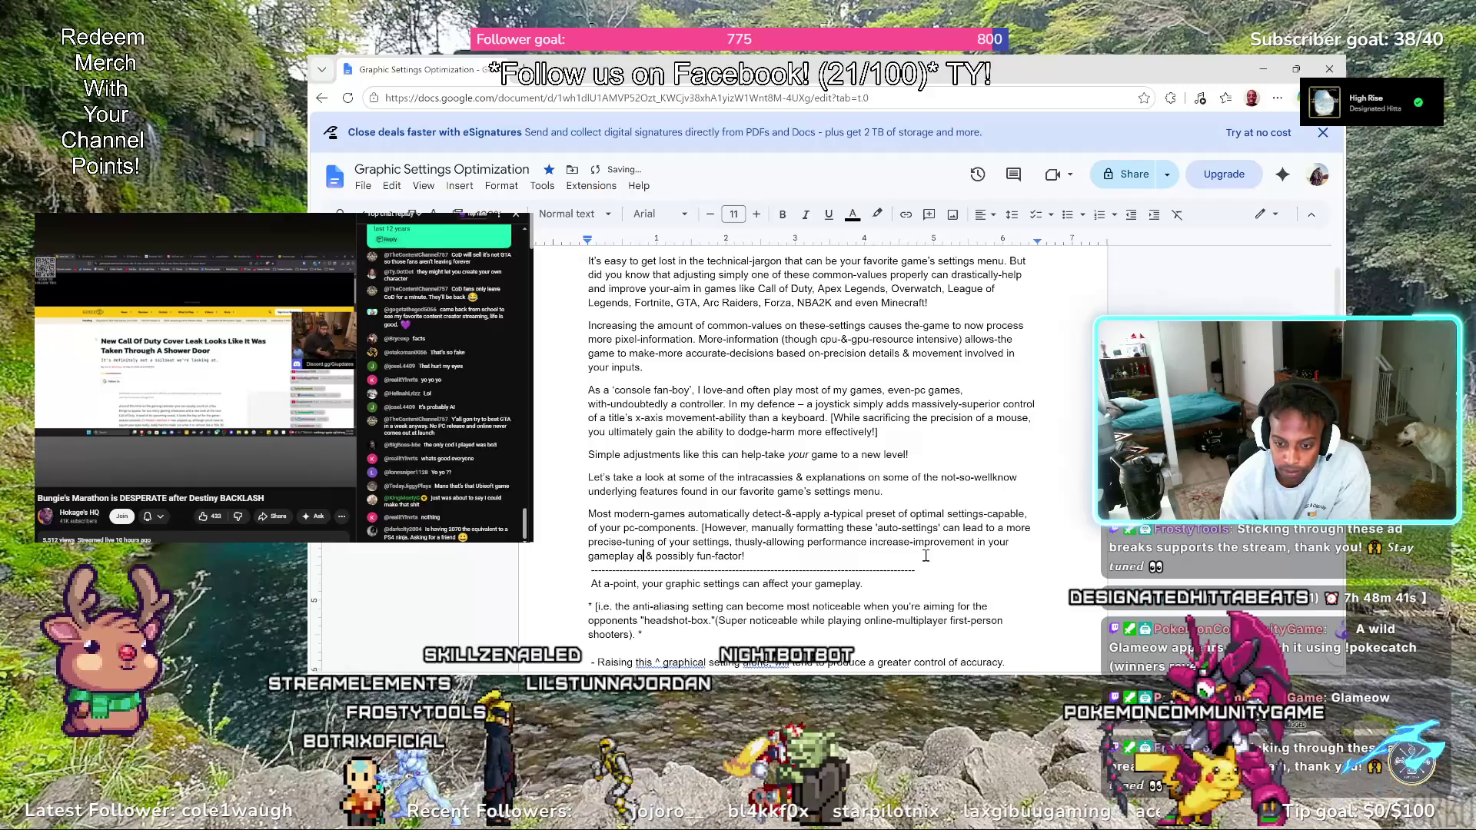
key("BackSpace")
key("BackSpace")
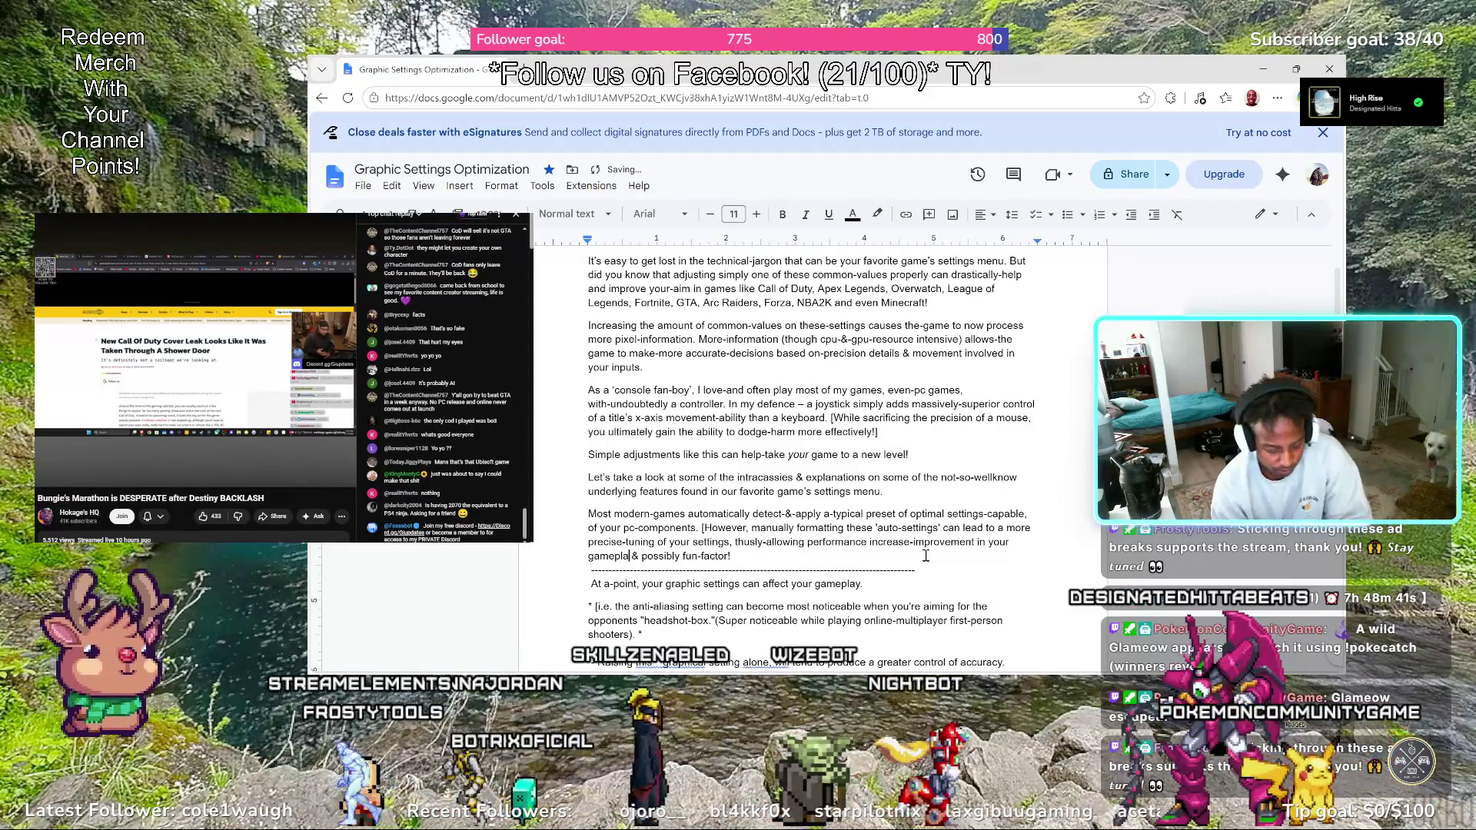
type("y")
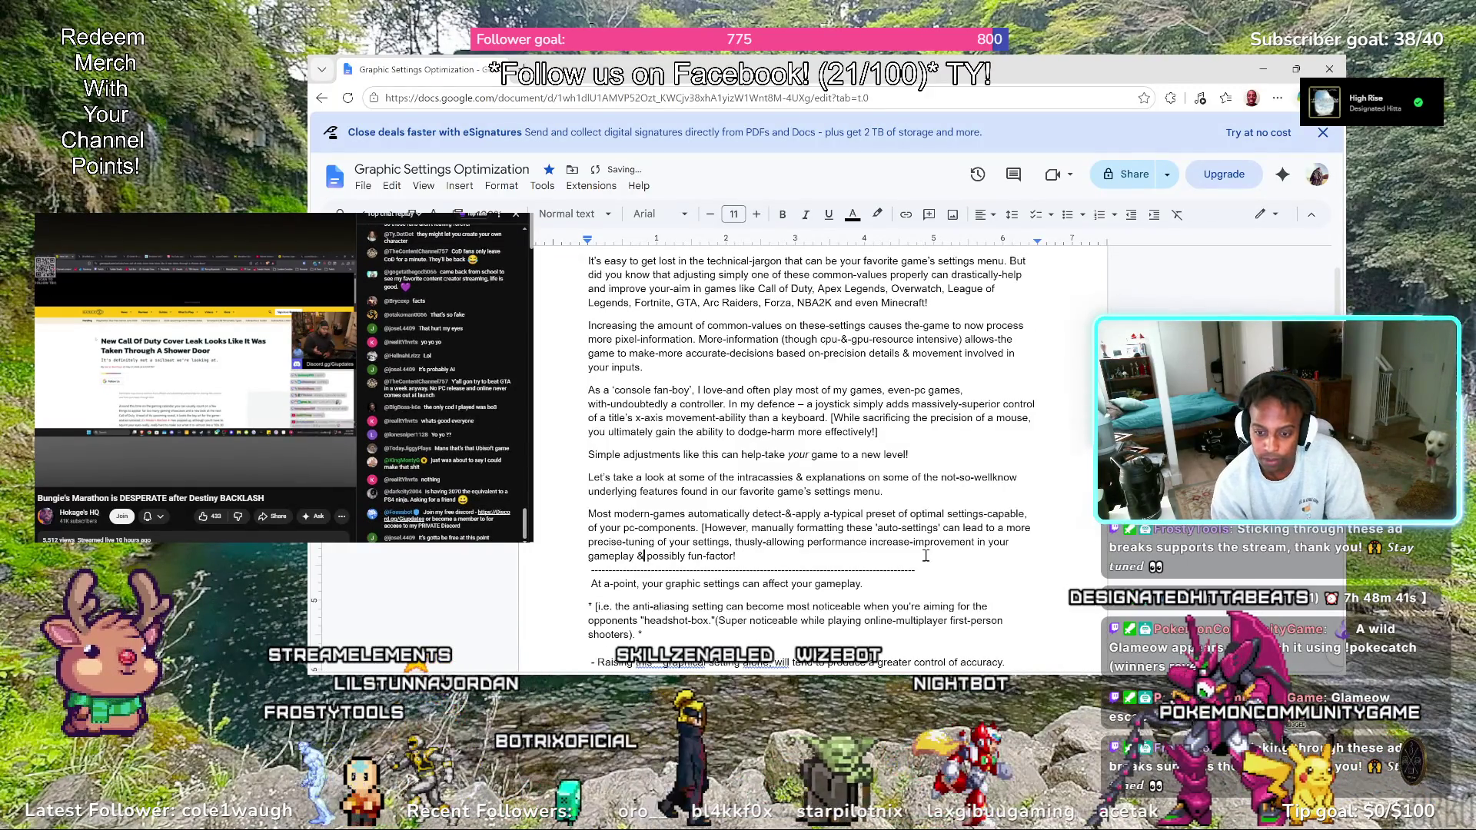
key("ctrl+Right")
key("ctrl+Right")
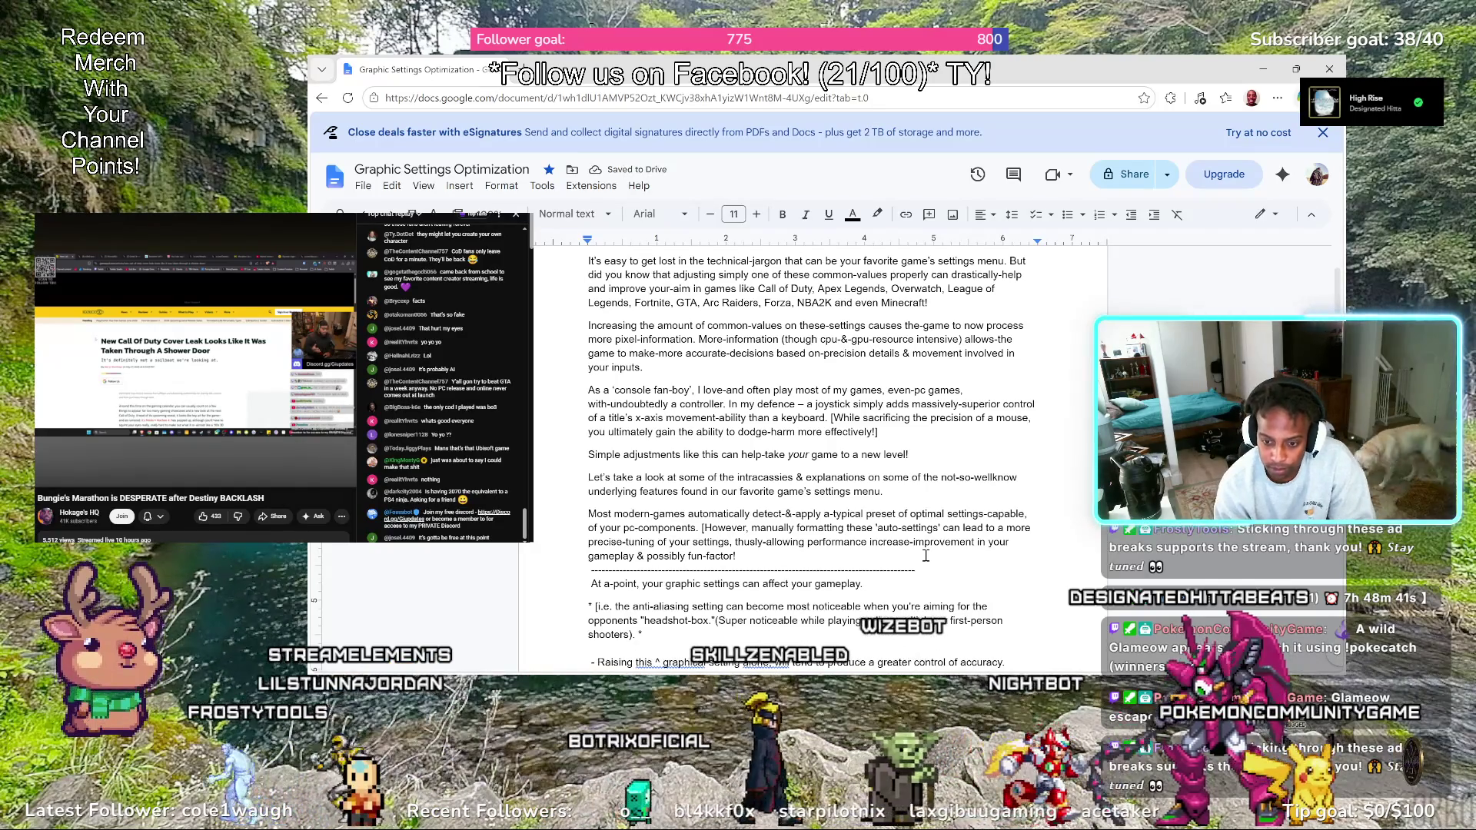
type("the abil")
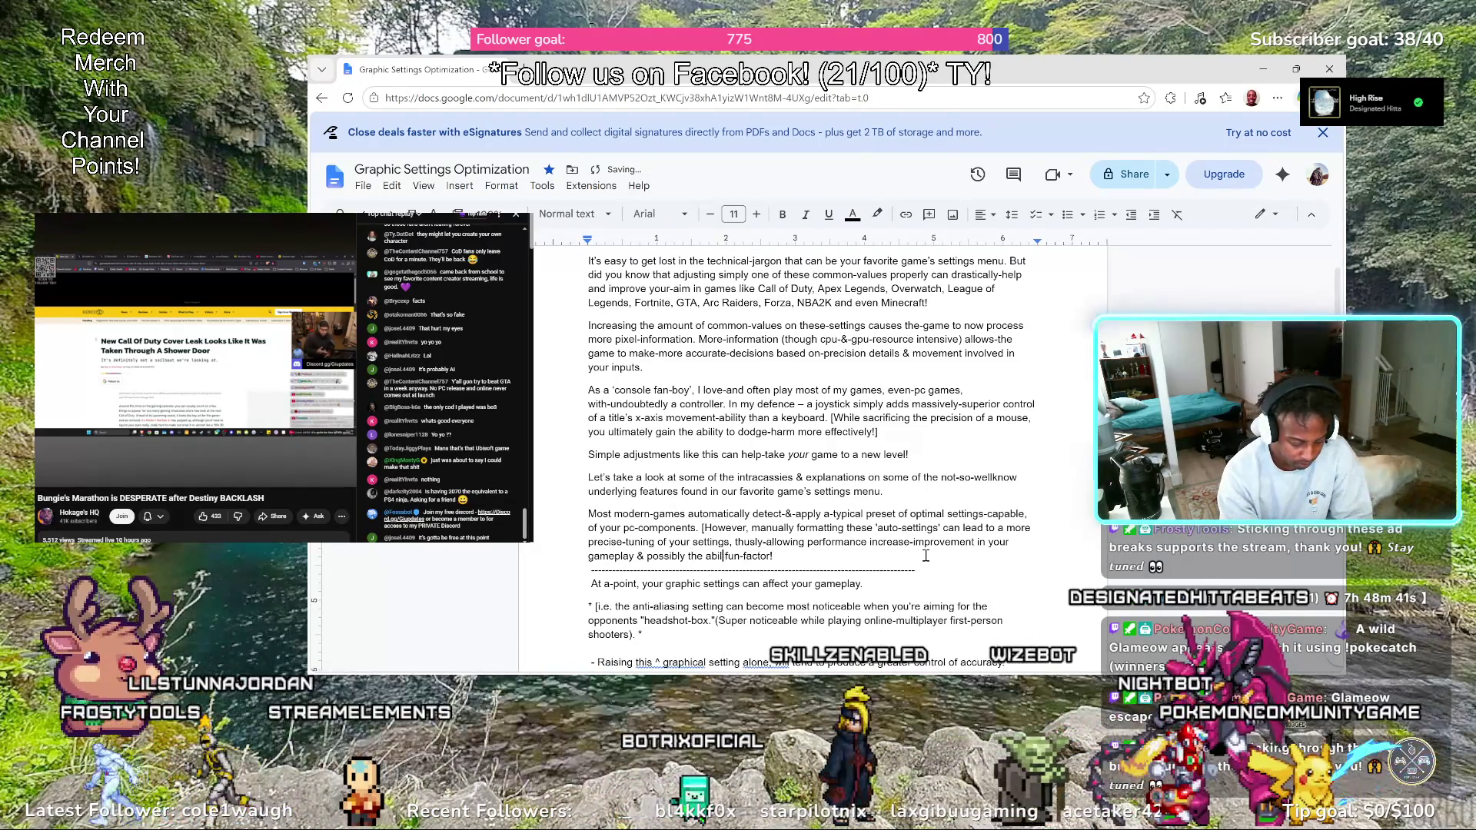
type("ity to ")
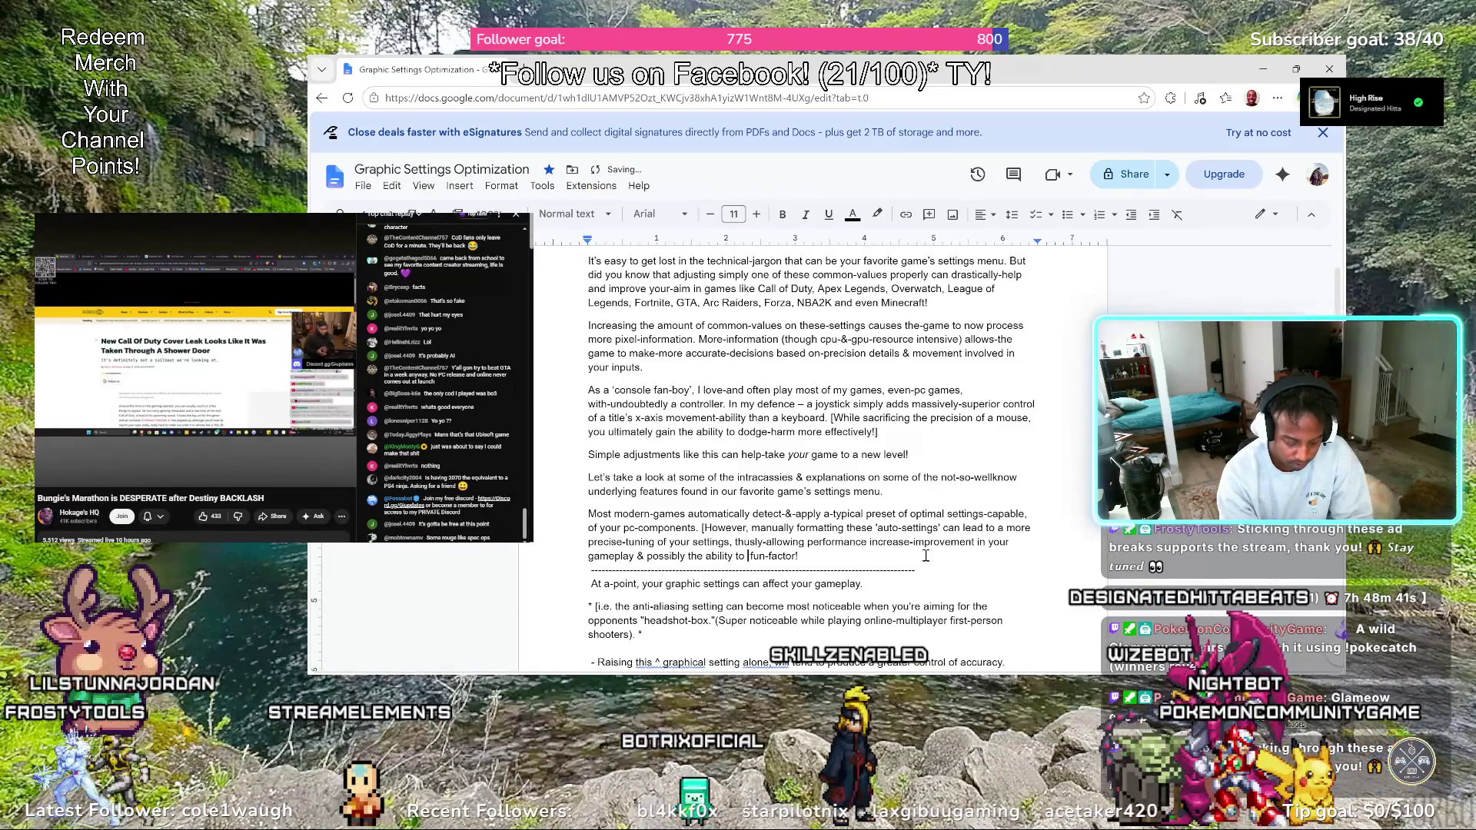
type("enhance your ")
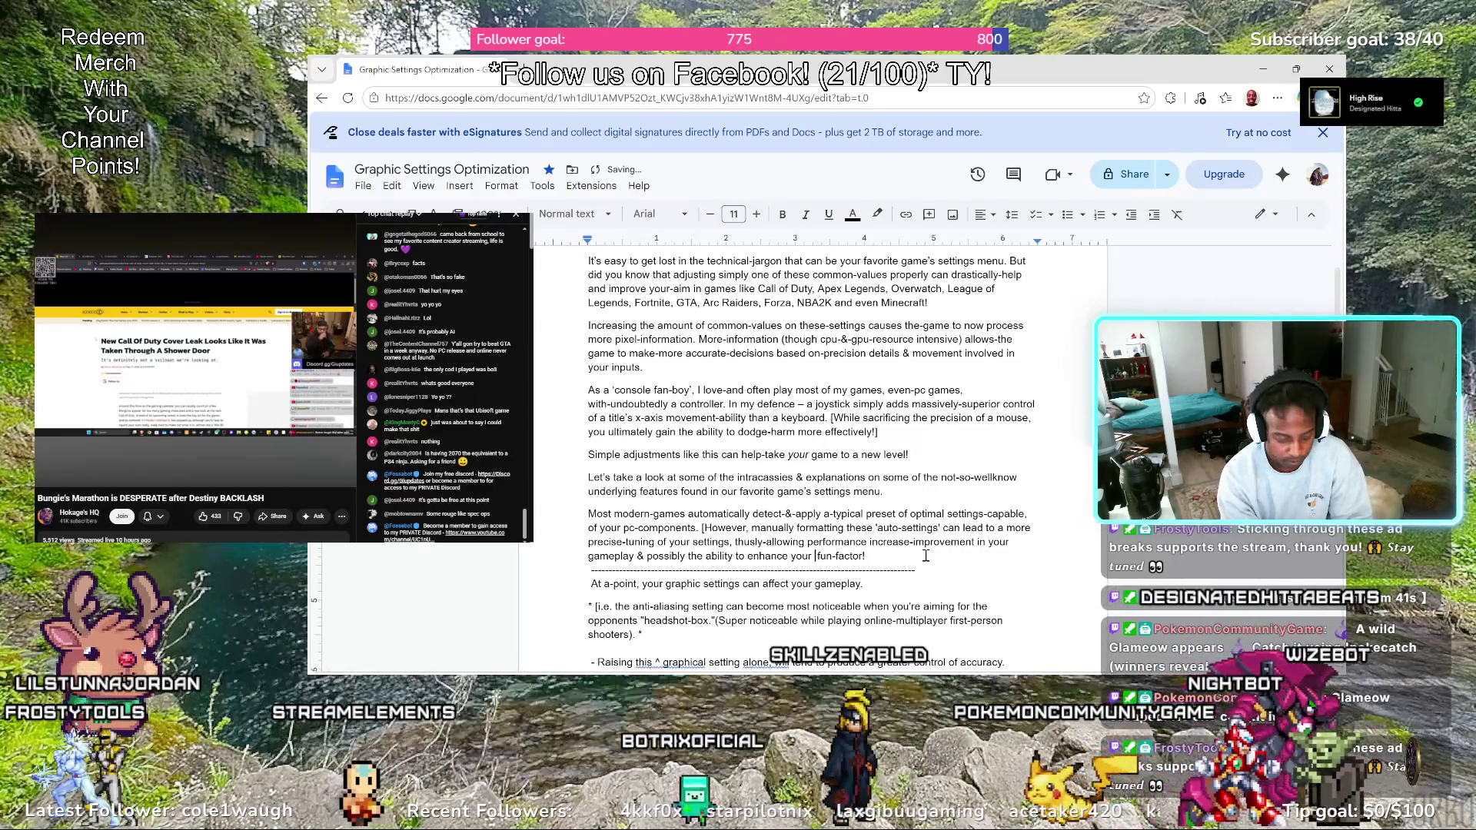
type("perci")
type("eve")
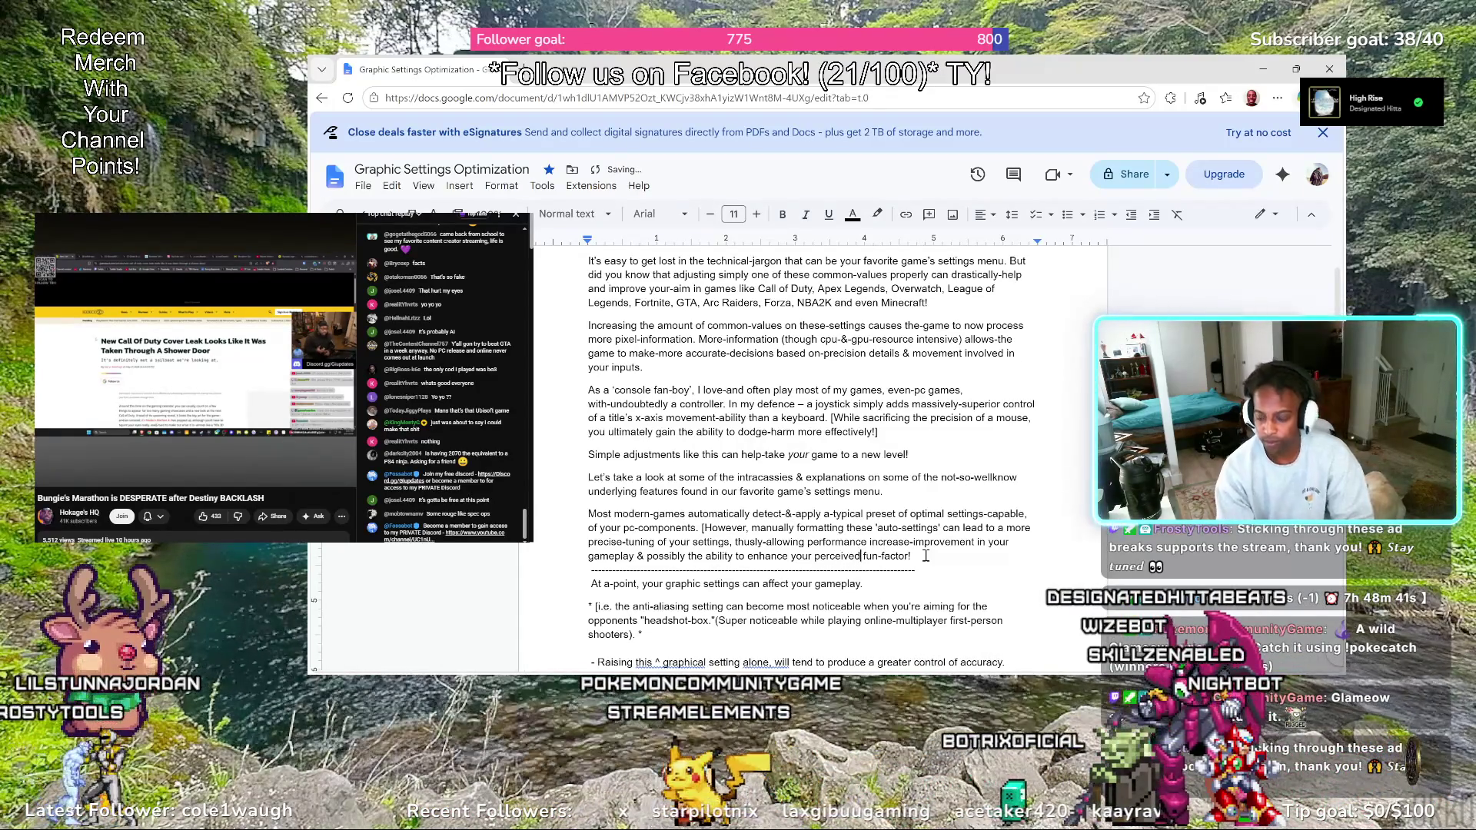
Insert 'the ability to enhance your perceived ' before 'fun-factor!' and check actions for 'perceived'
right_click(842, 557)
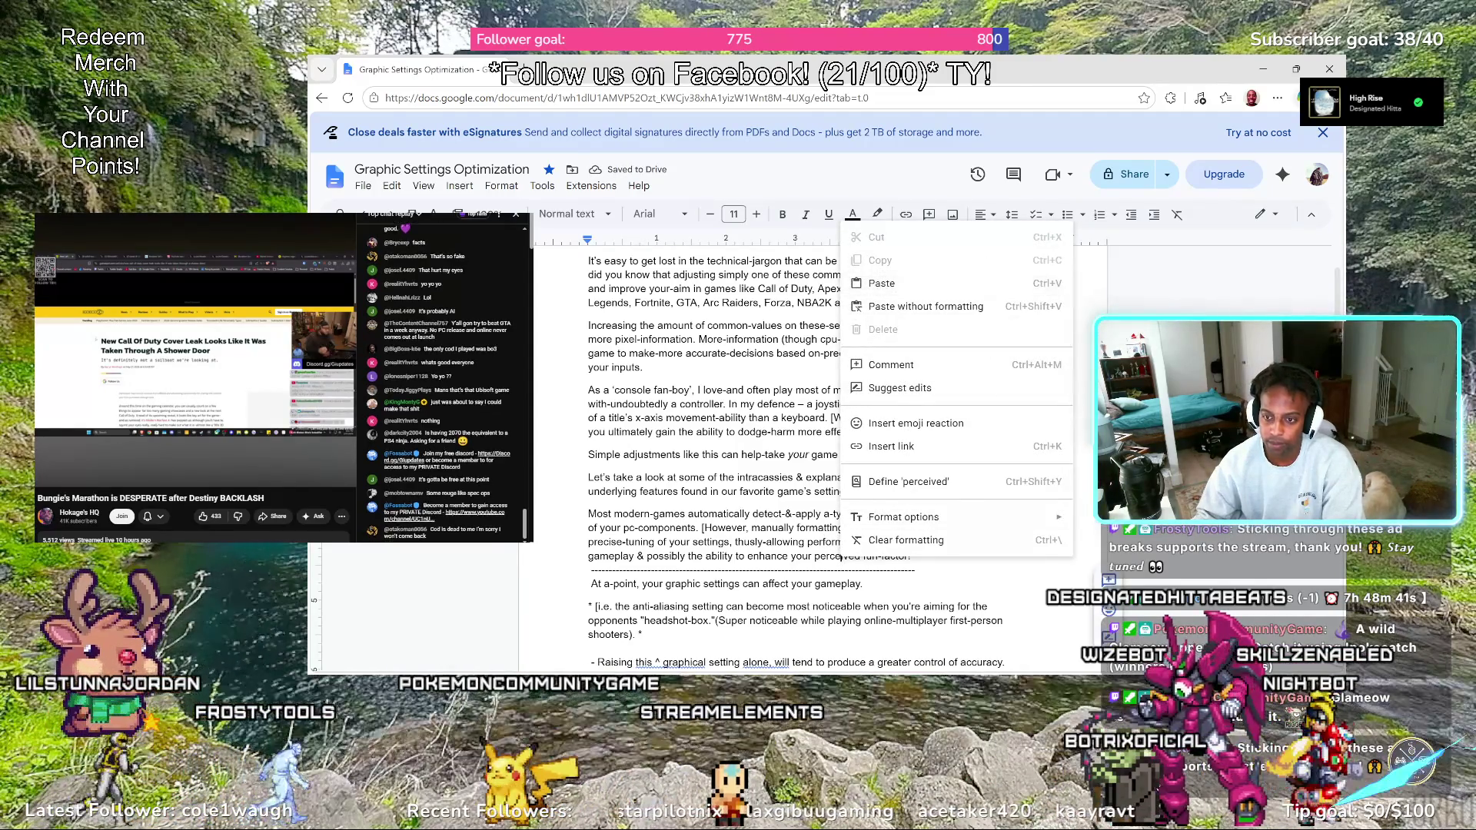
key("Escape")
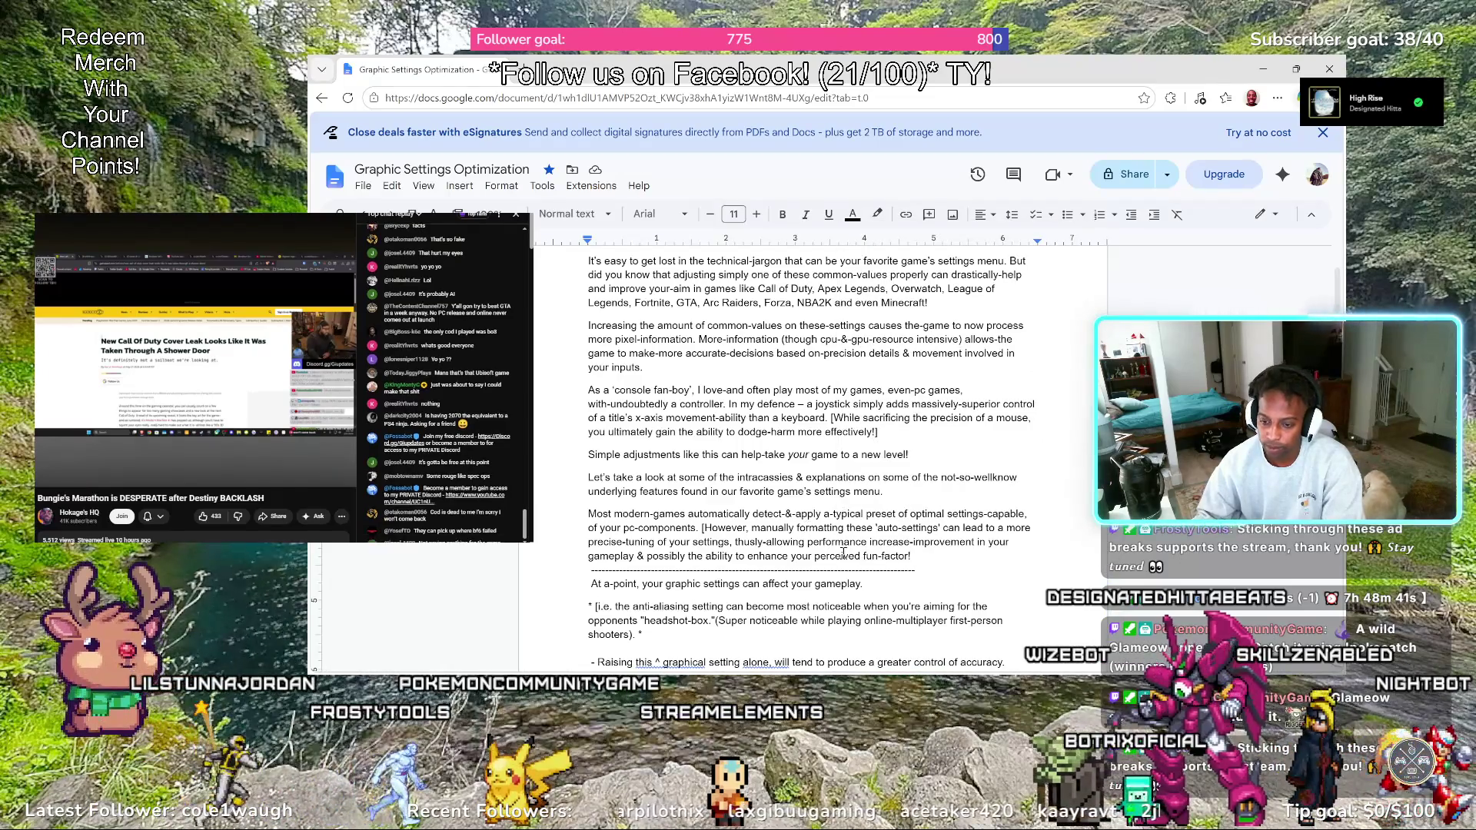
right_click(844, 554)
left_click(928, 555)
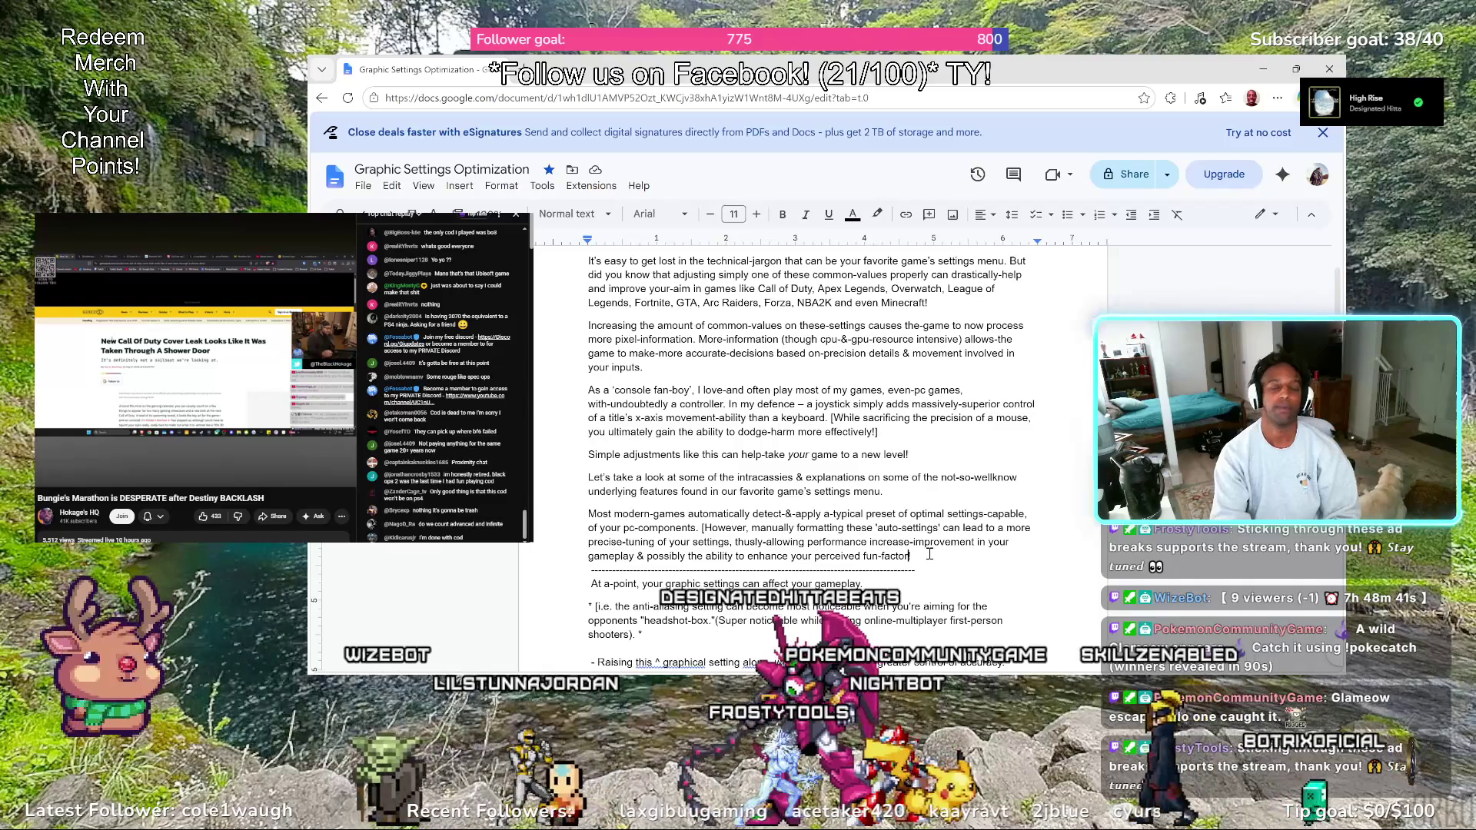
Replace the ending after 'fun-factor' so the sentence reads 'fun-factor of the game!'
key("BackSpace")
key("BackSpace")
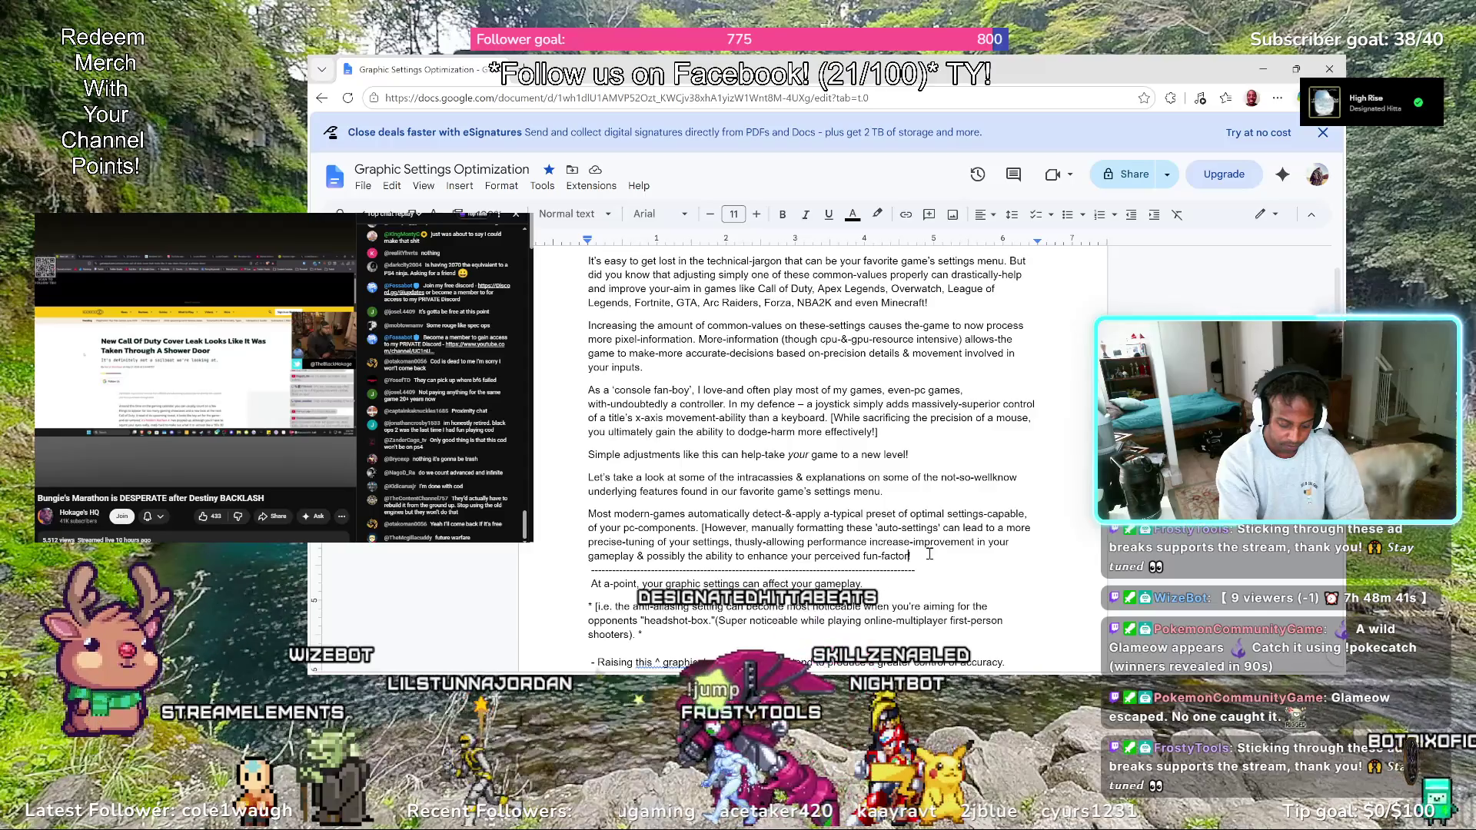
type("!]")
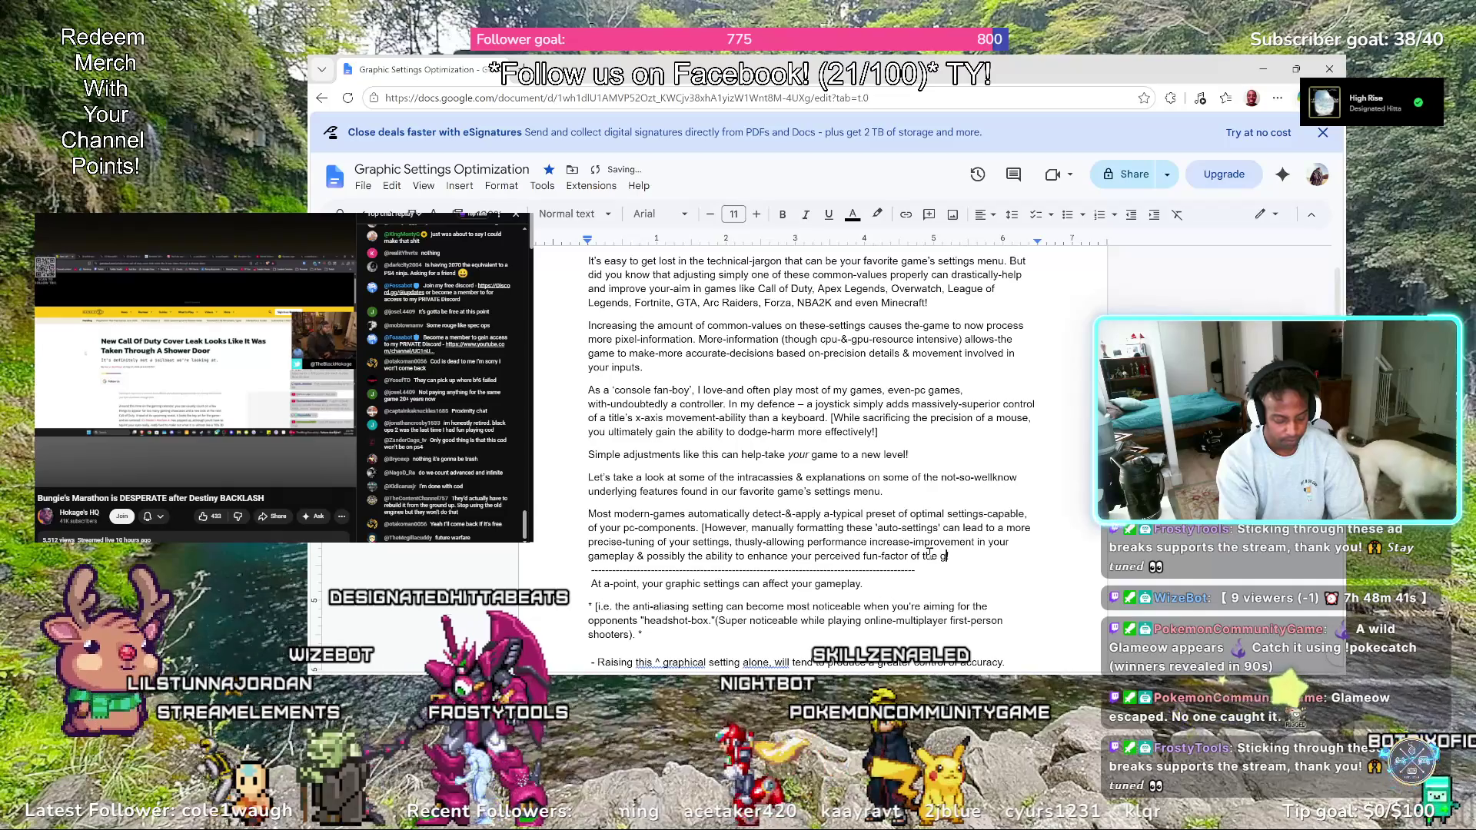
type("ame")
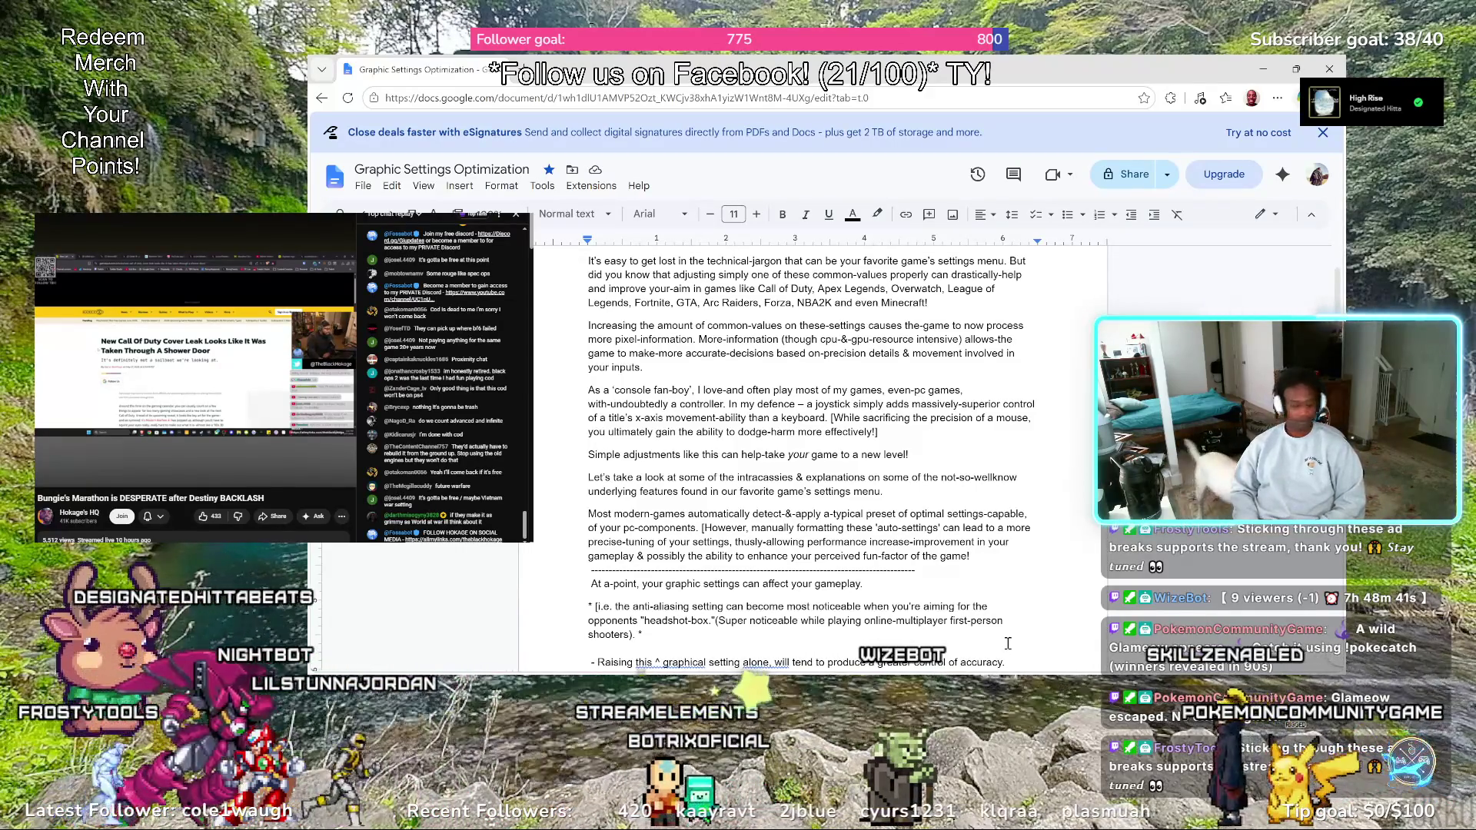
type("!")
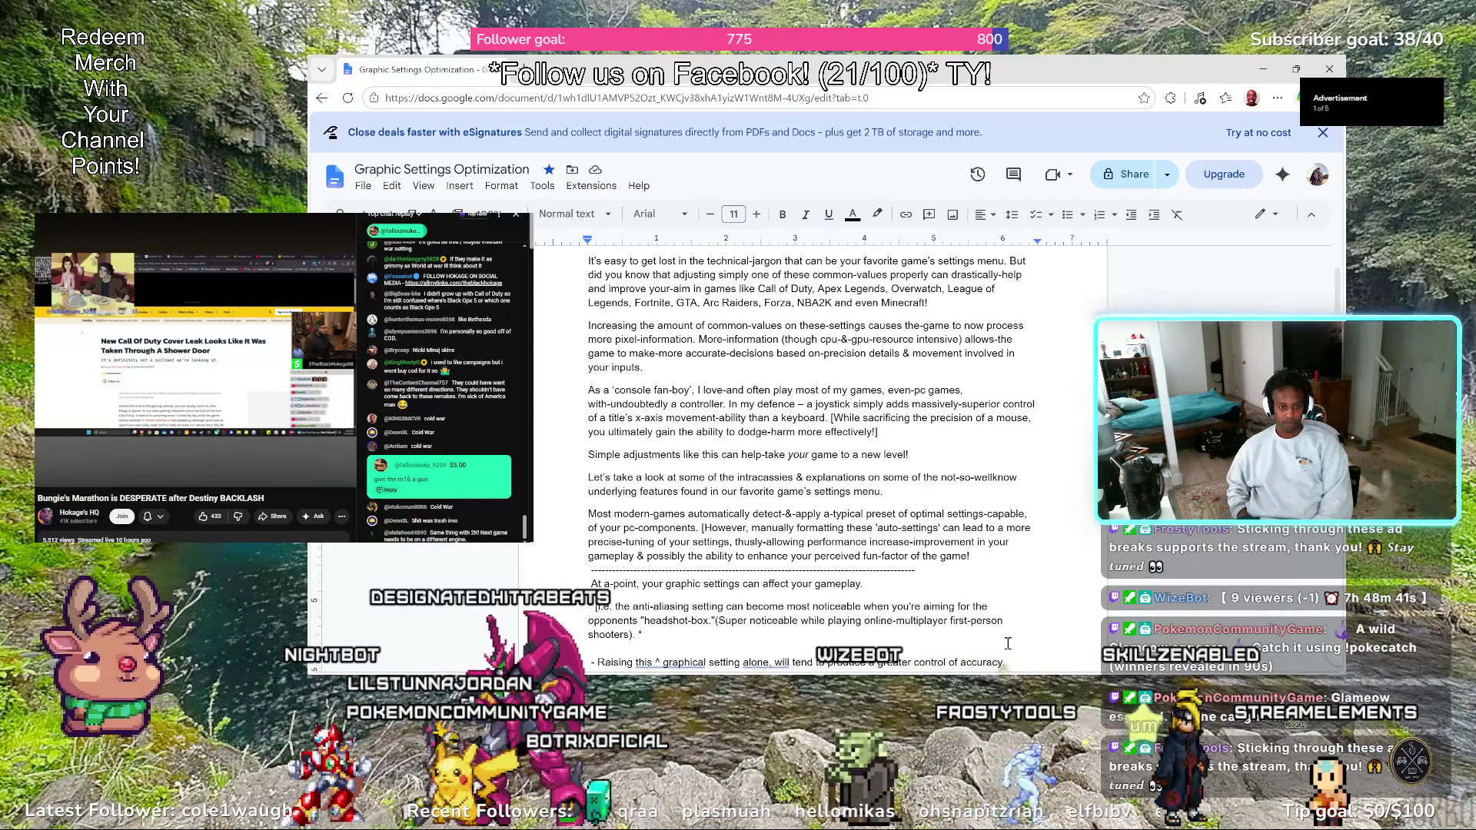
type("!")
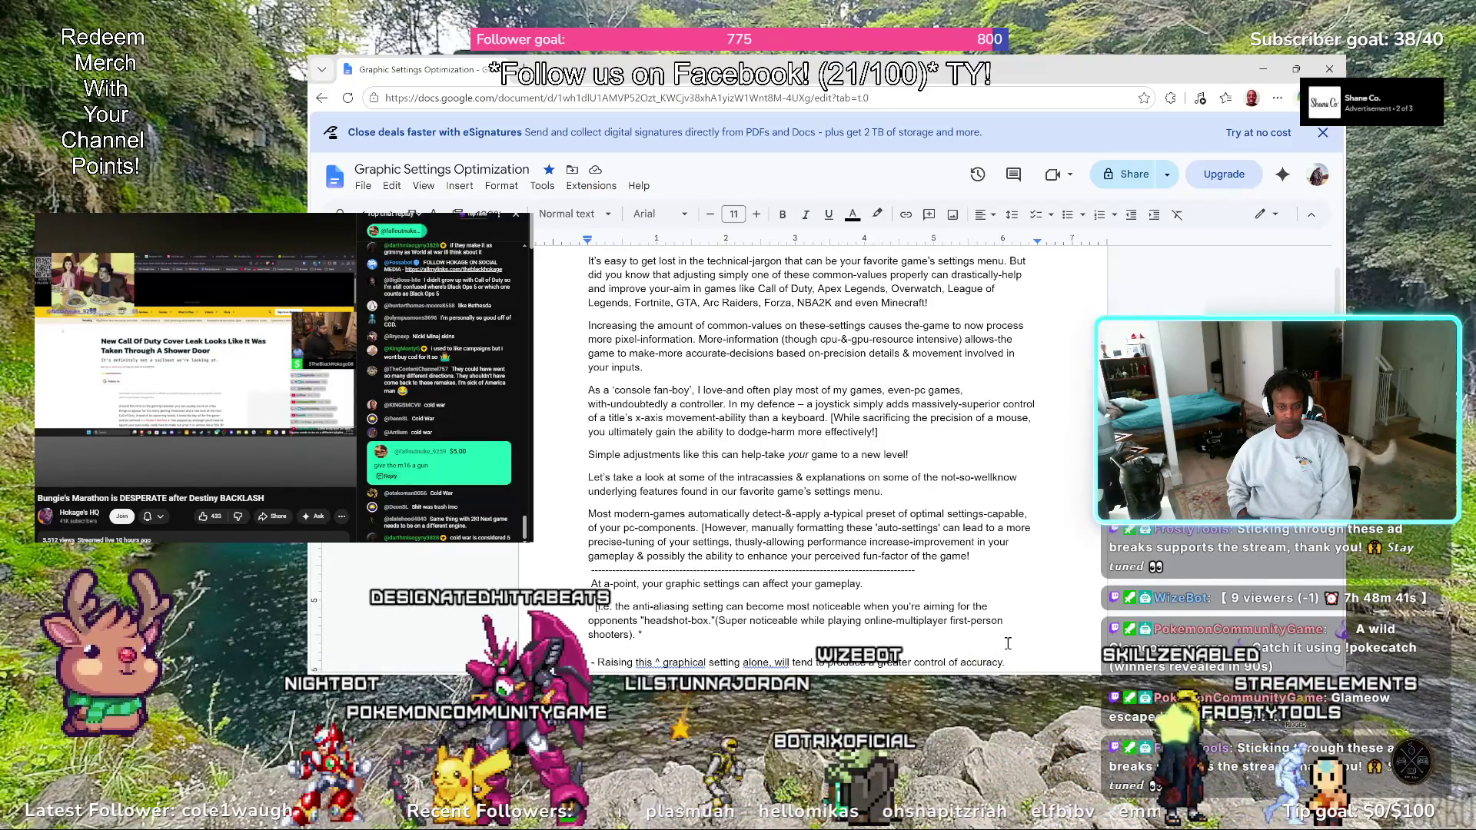
key("BackSpace")
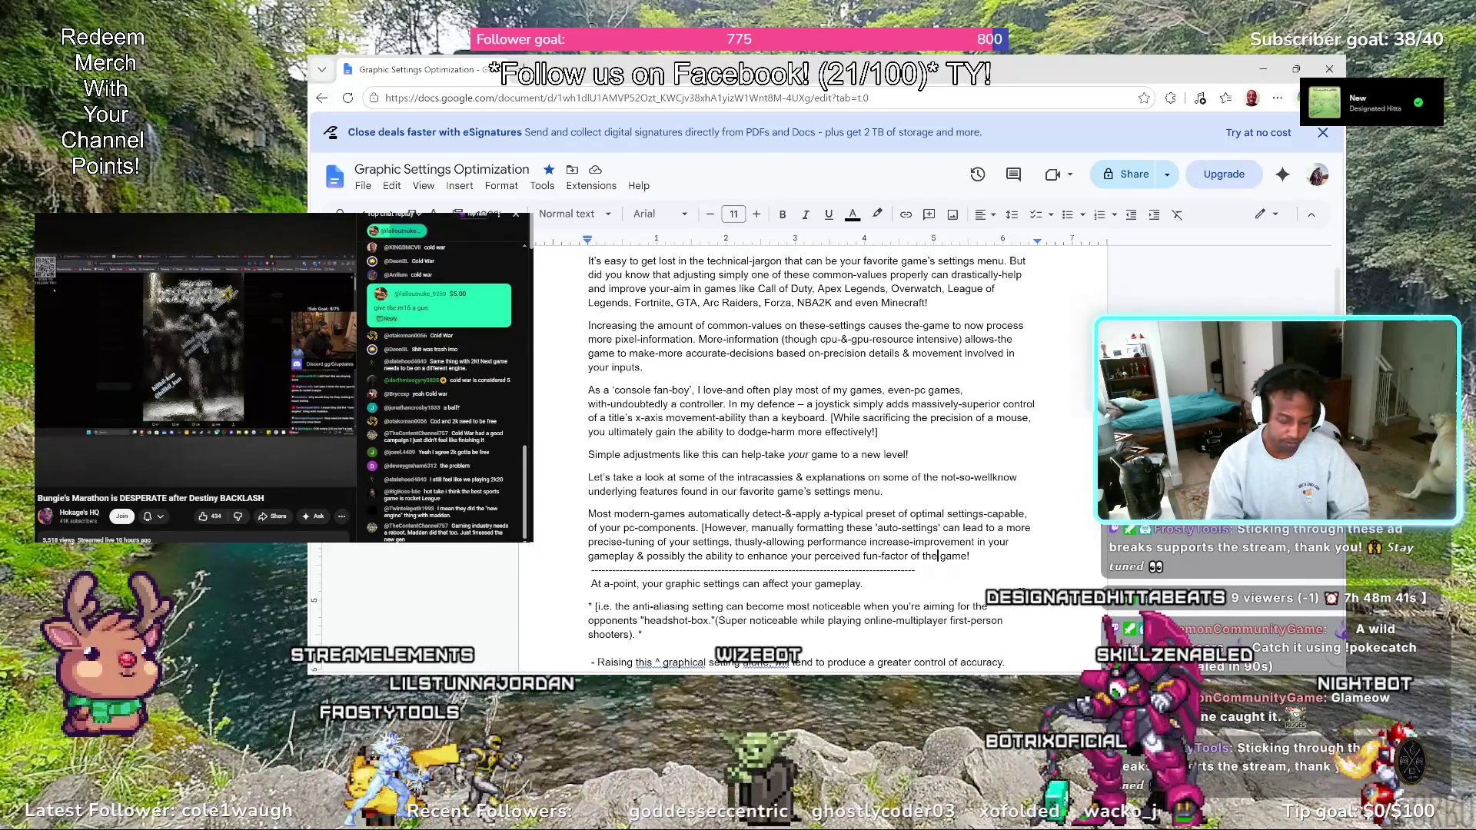
Reword the ending from 'of the game!' to 'of your-already favorite games!'
key("BackSpace")
key("BackSpace")
key("BackSpace")
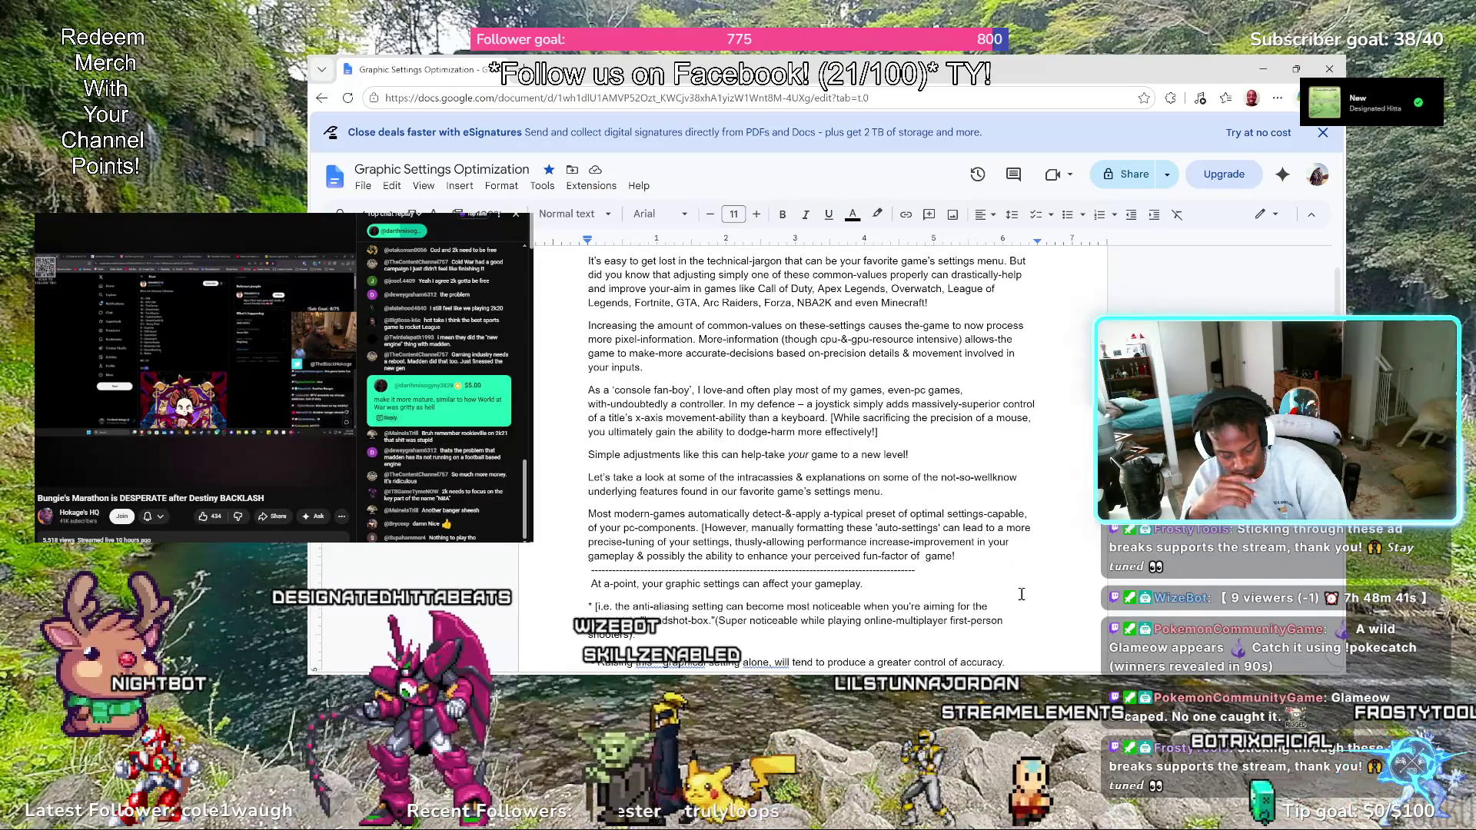
type("your-already")
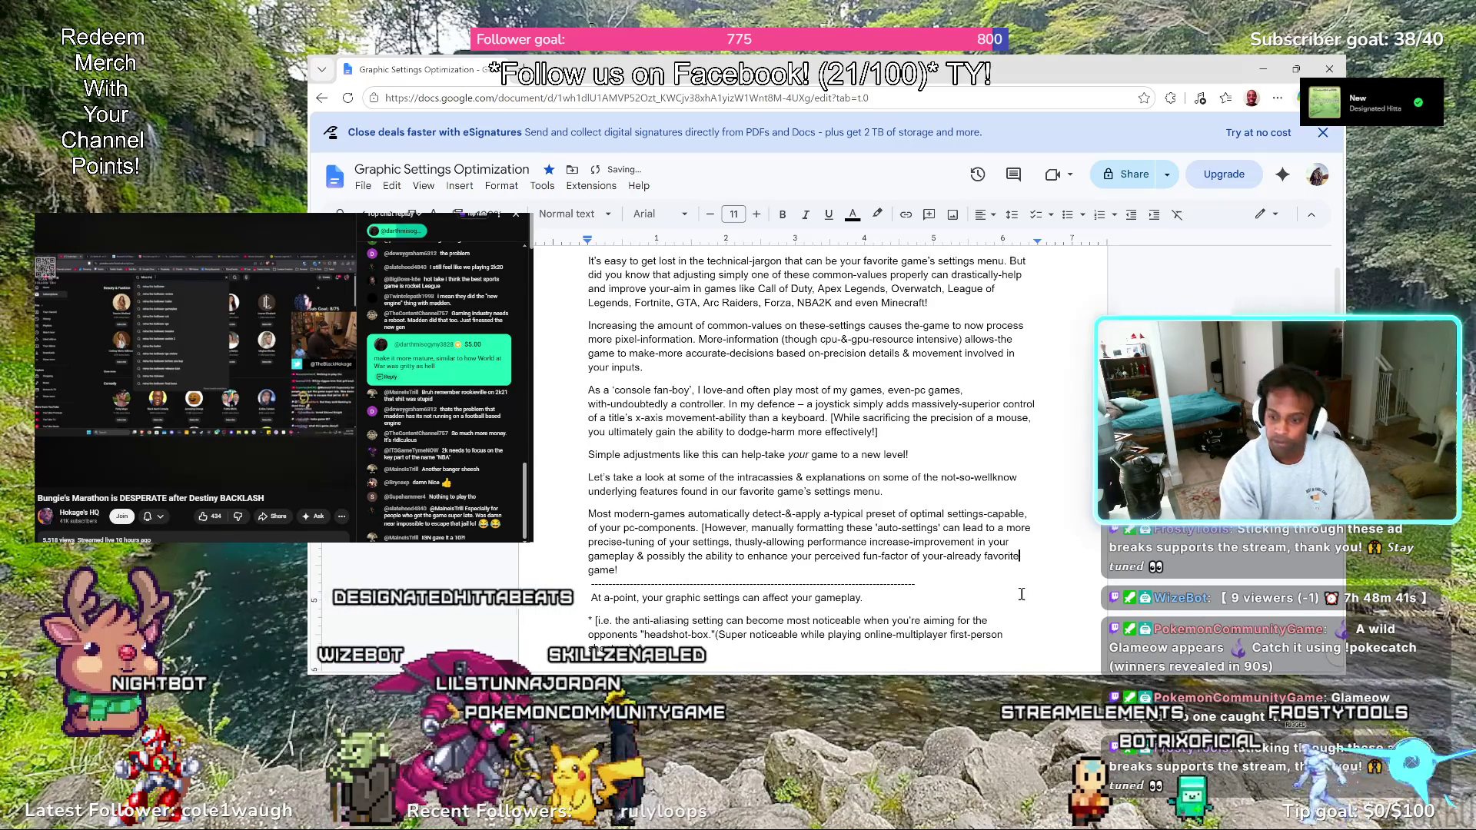
type(" favorite")
key("Right")
key("Right")
key("Right")
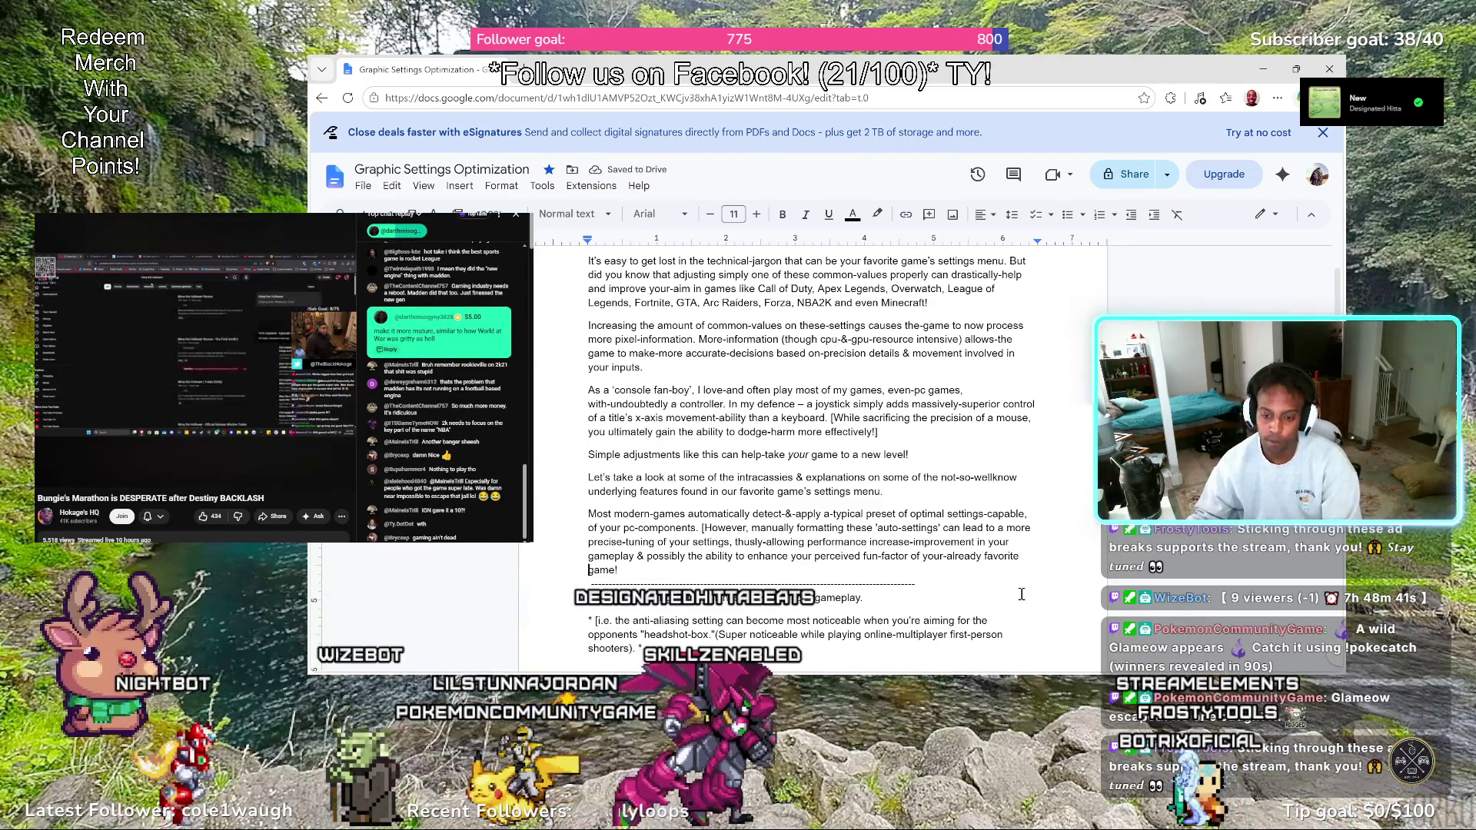
type("s")
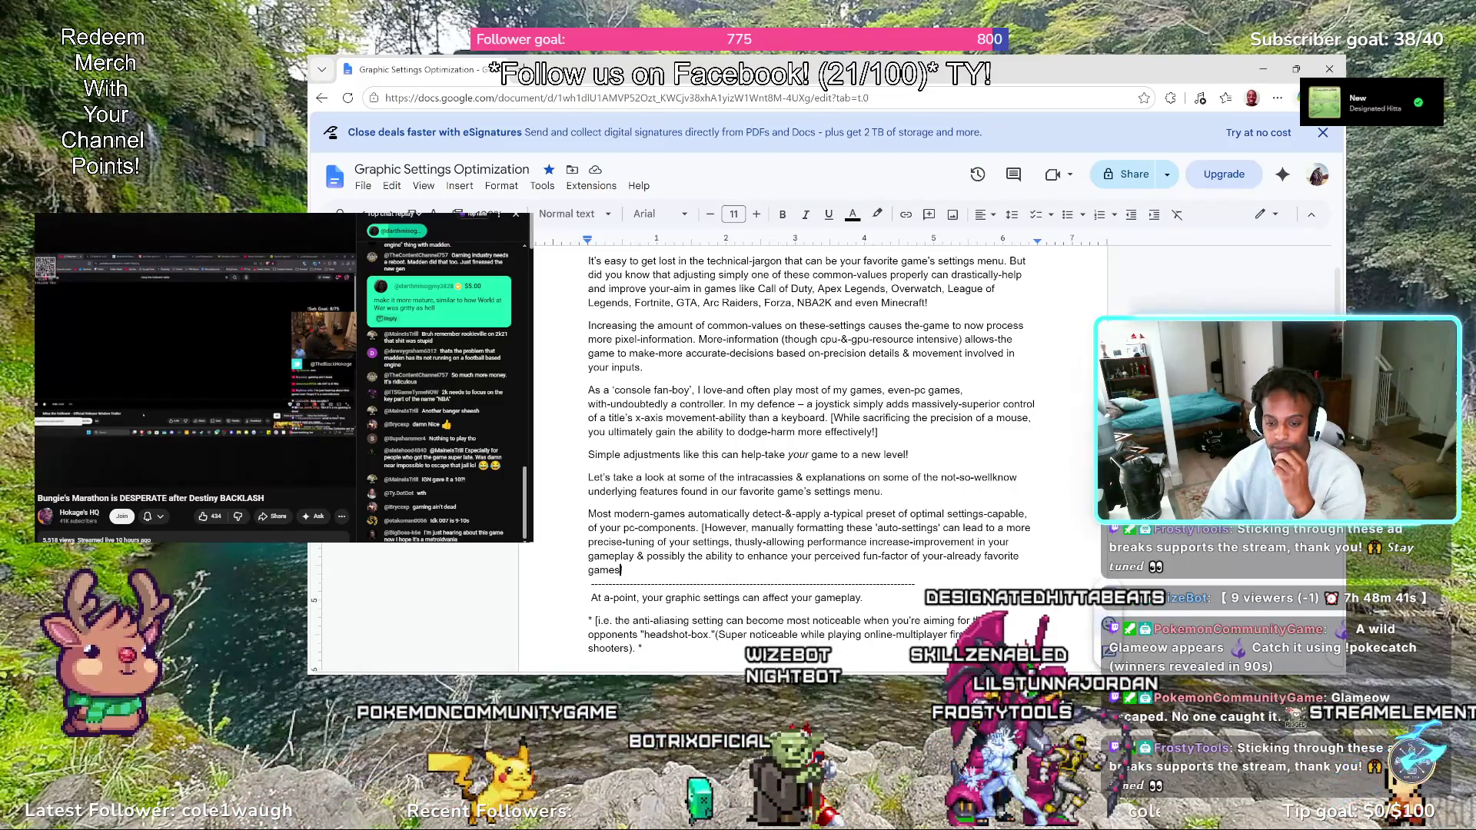
type("!")
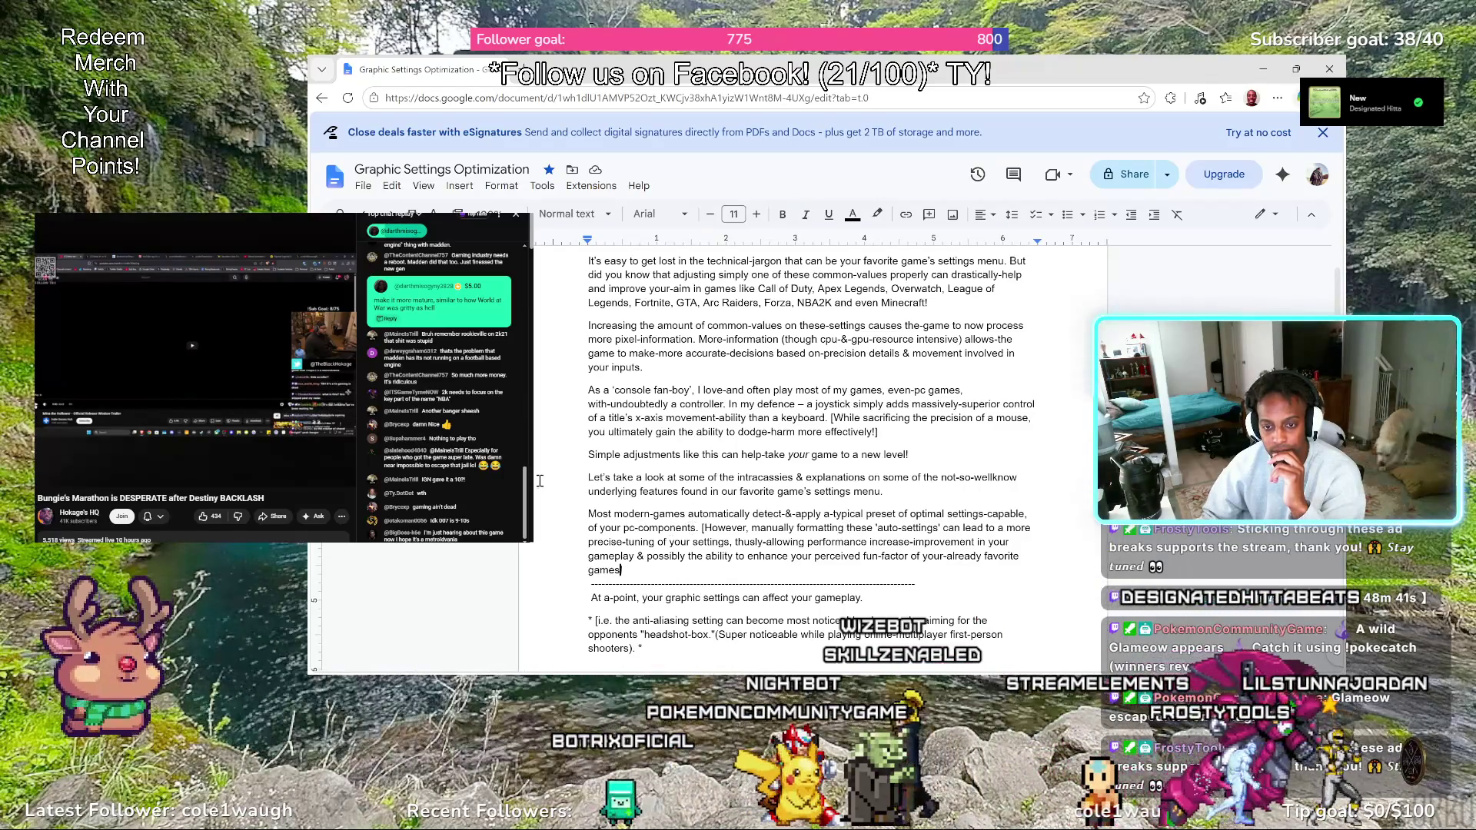
scroll(537, 481, "down", 1)
scroll(538, 479, "down", 1)
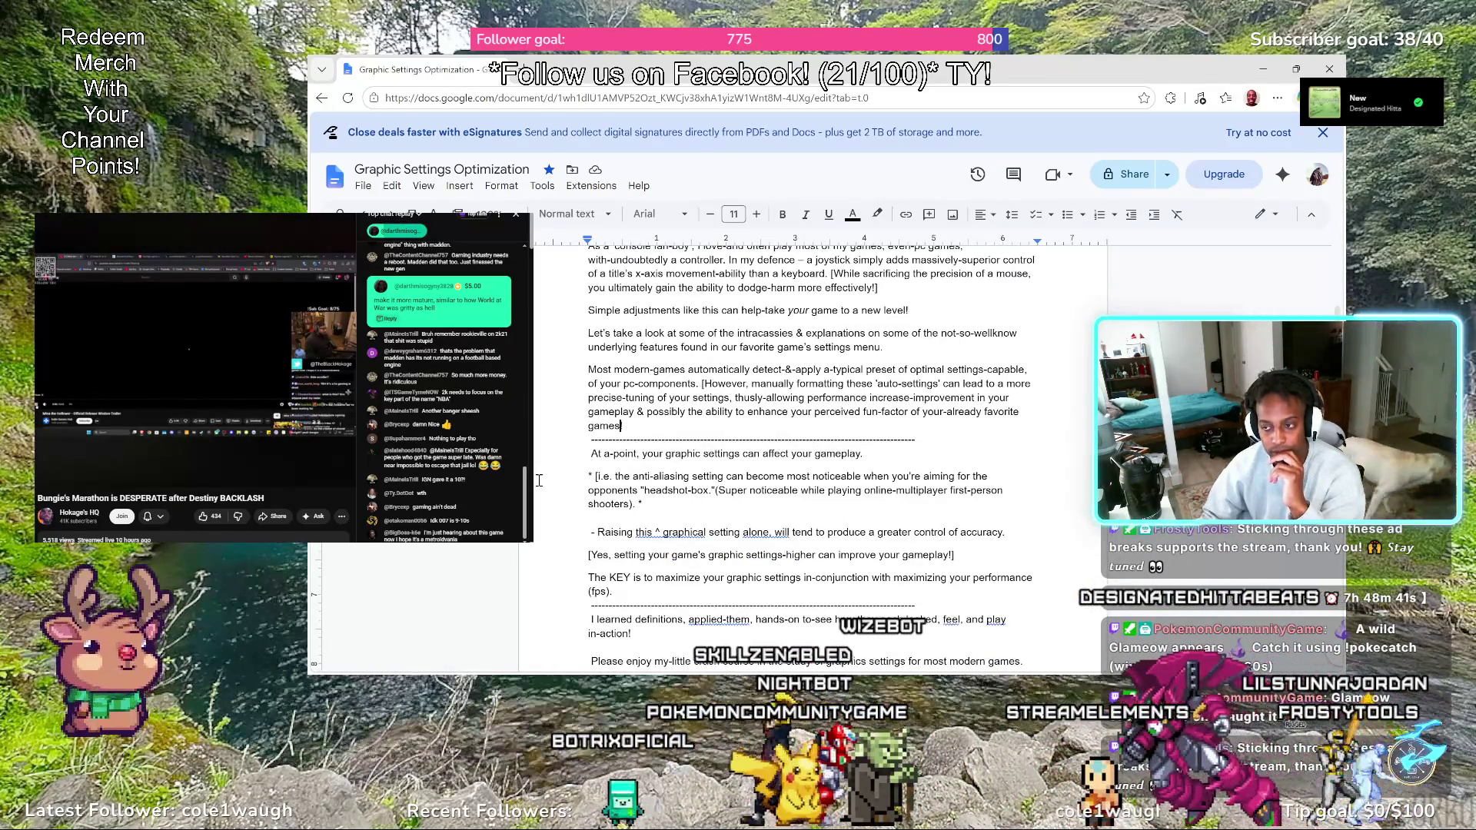
scroll(538, 480, "down", 1)
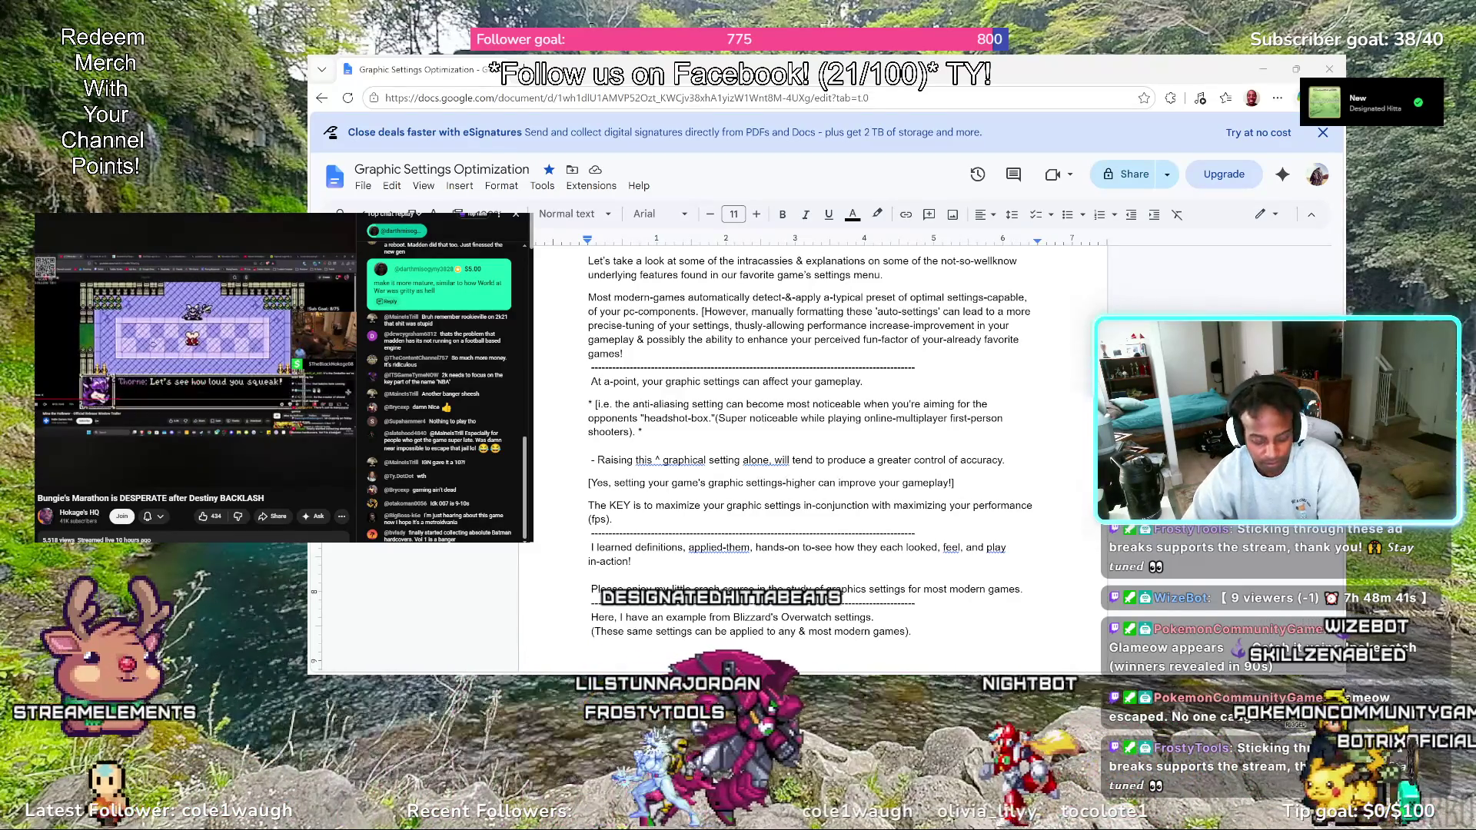
key("Left")
key("Left")
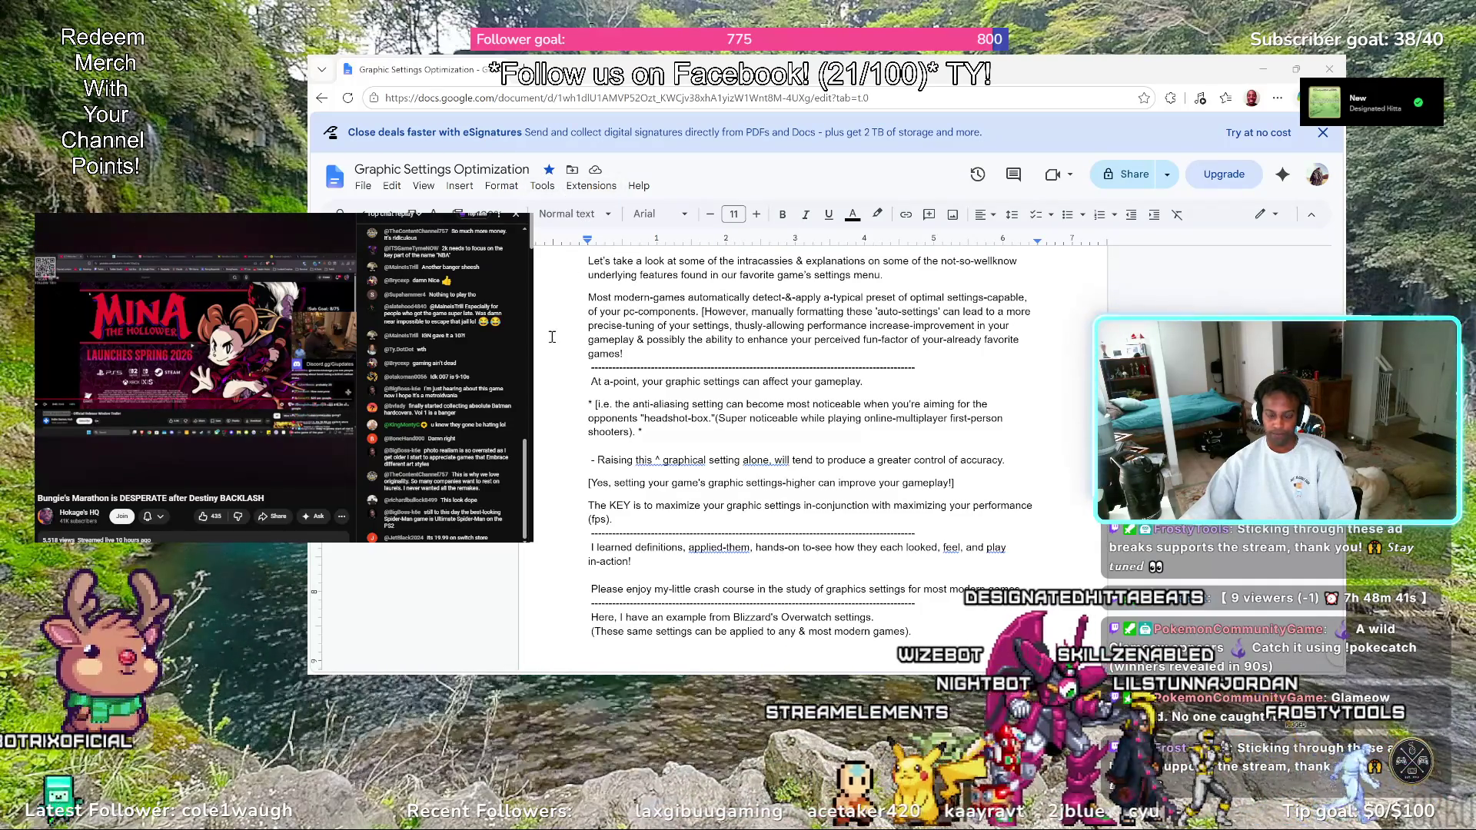
scroll(552, 337, "up", 2)
scroll(553, 332, "down", 2)
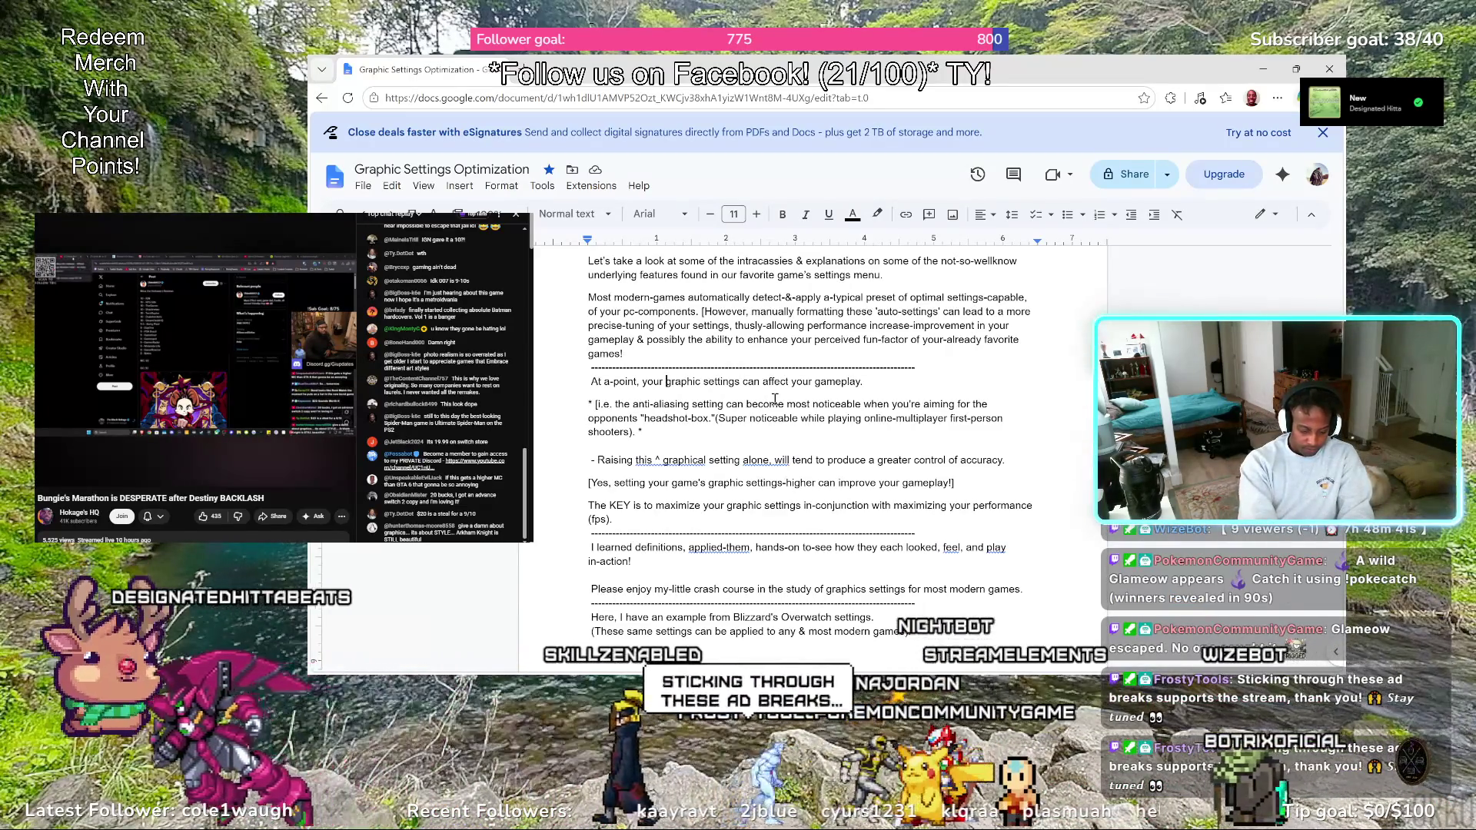
Reword the line to 'At a-point, your-game of choice's-graphics settings can affect your gameplay.'
key("BackSpace")
type("-game")
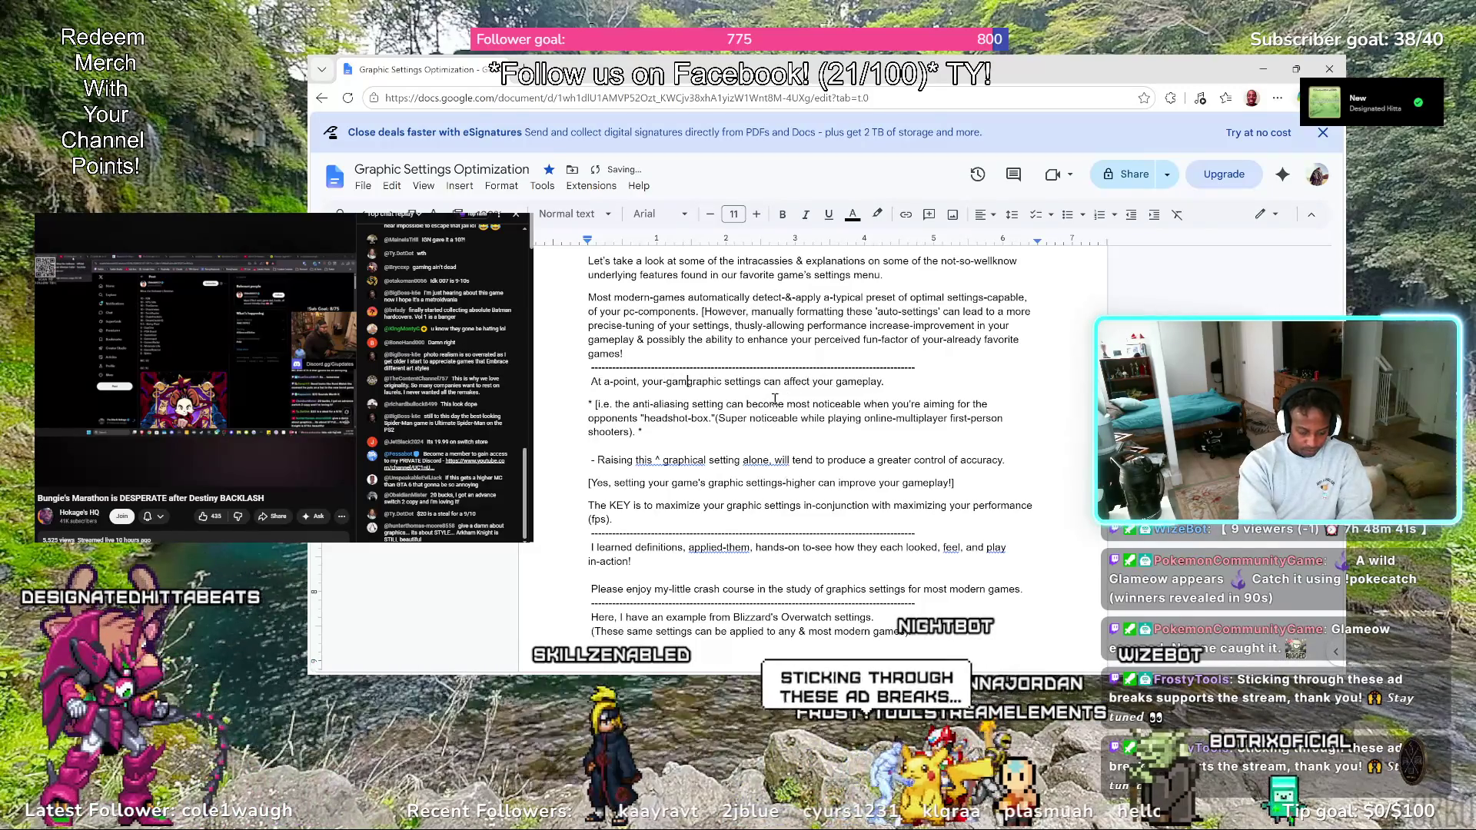
type(" of choice")
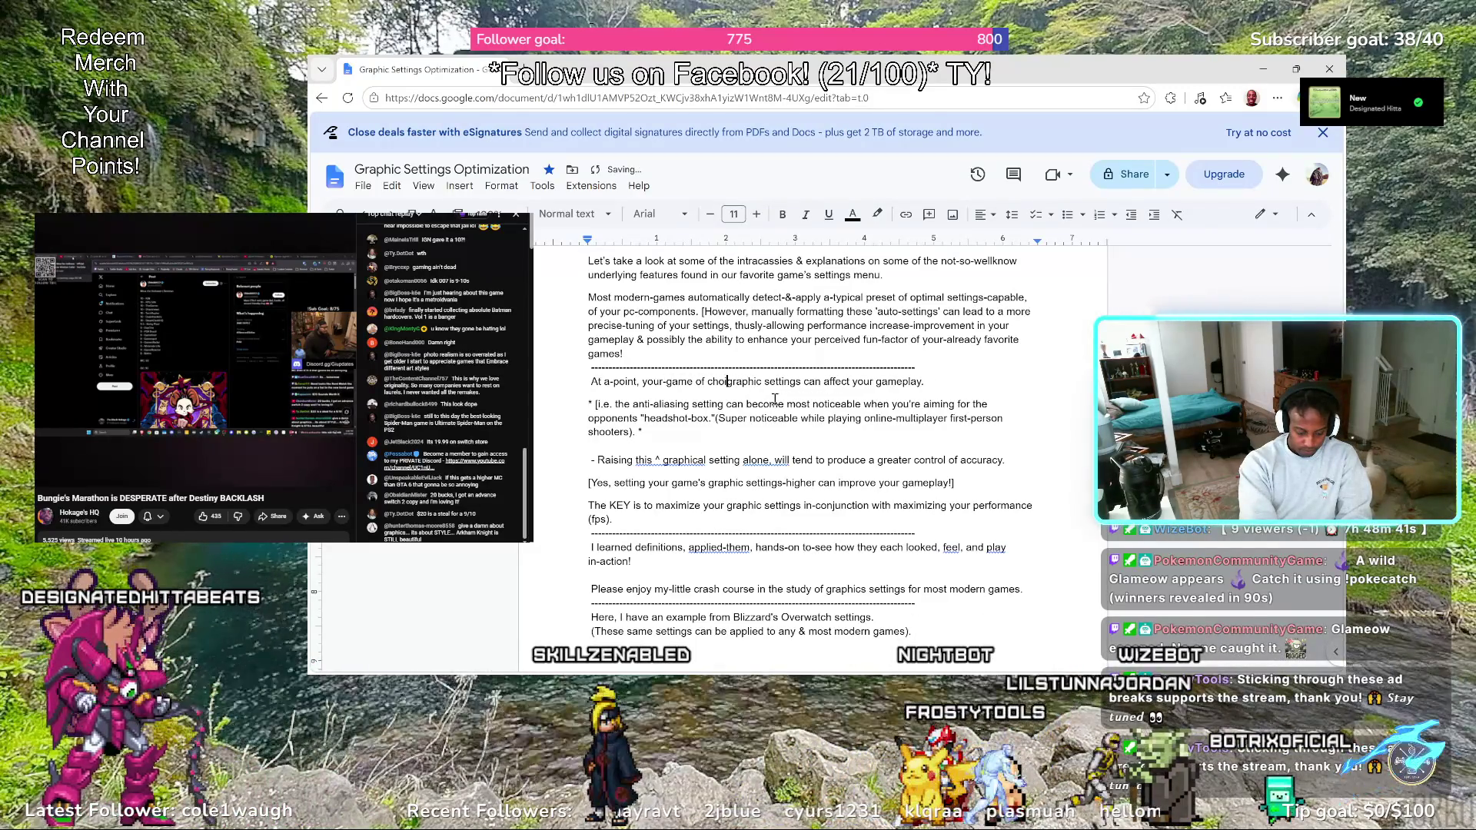
type("'s")
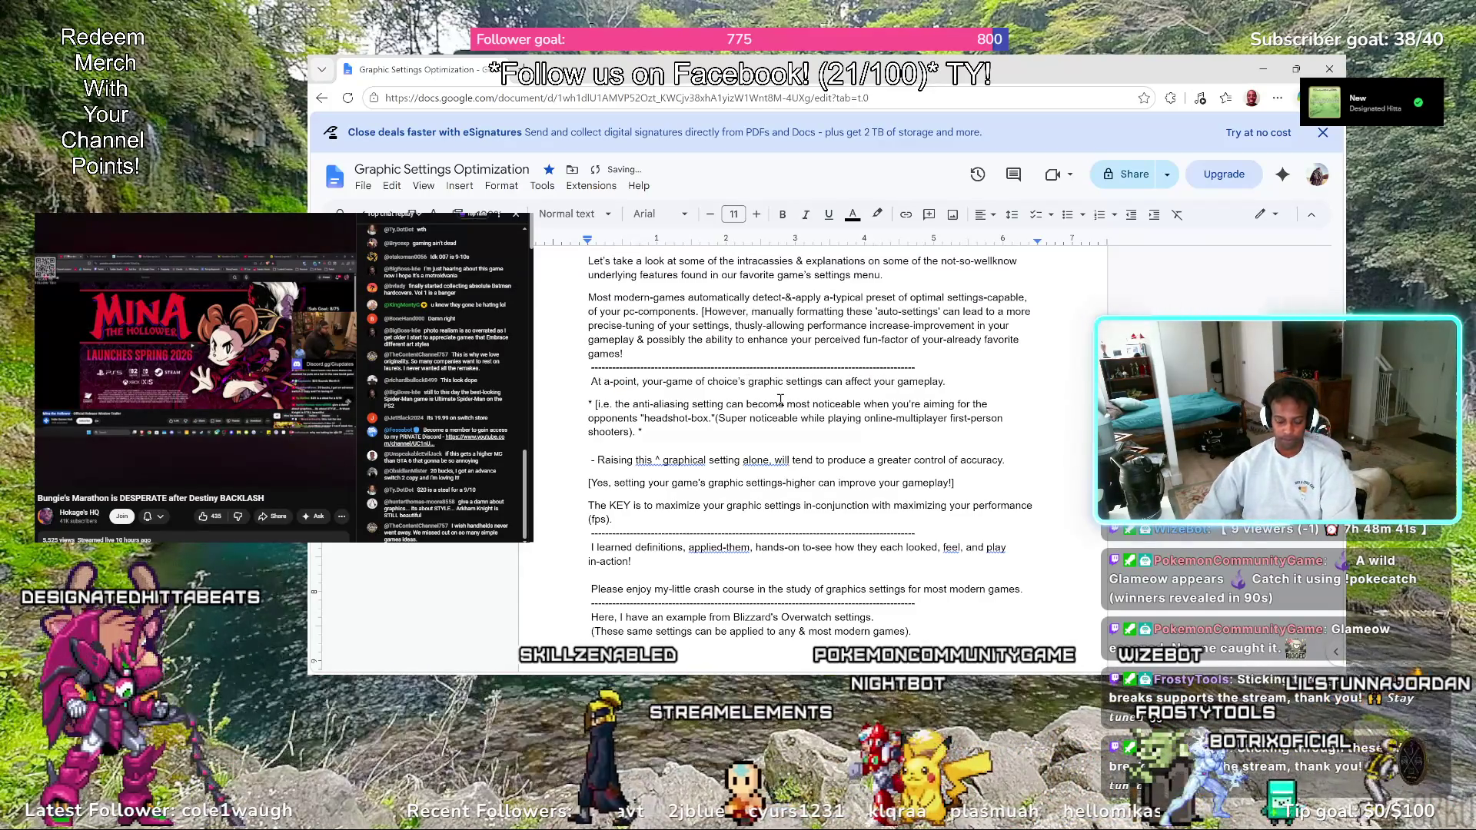
type("-")
key("Left")
key("Left")
key("Left")
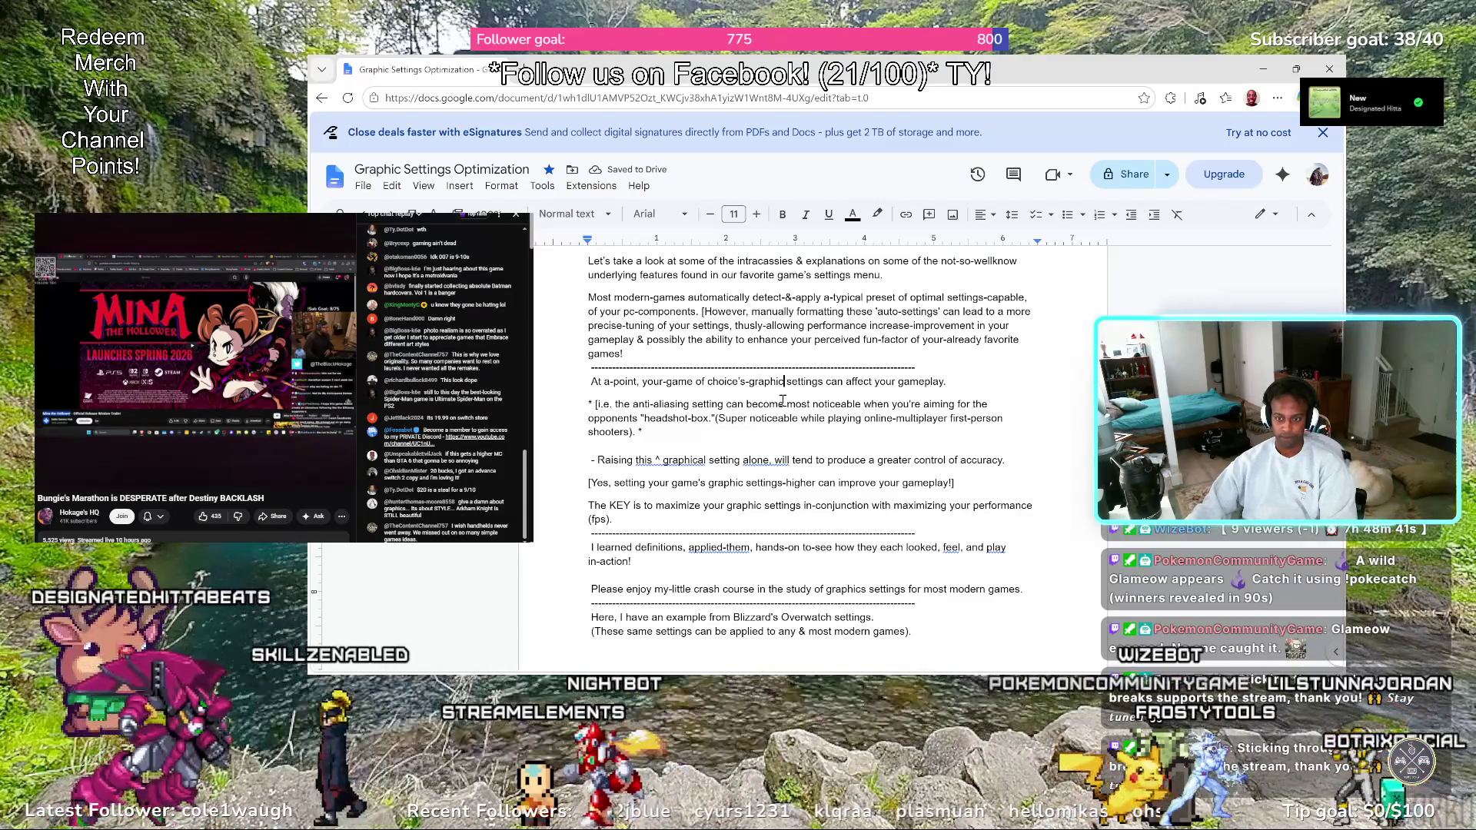
type("s")
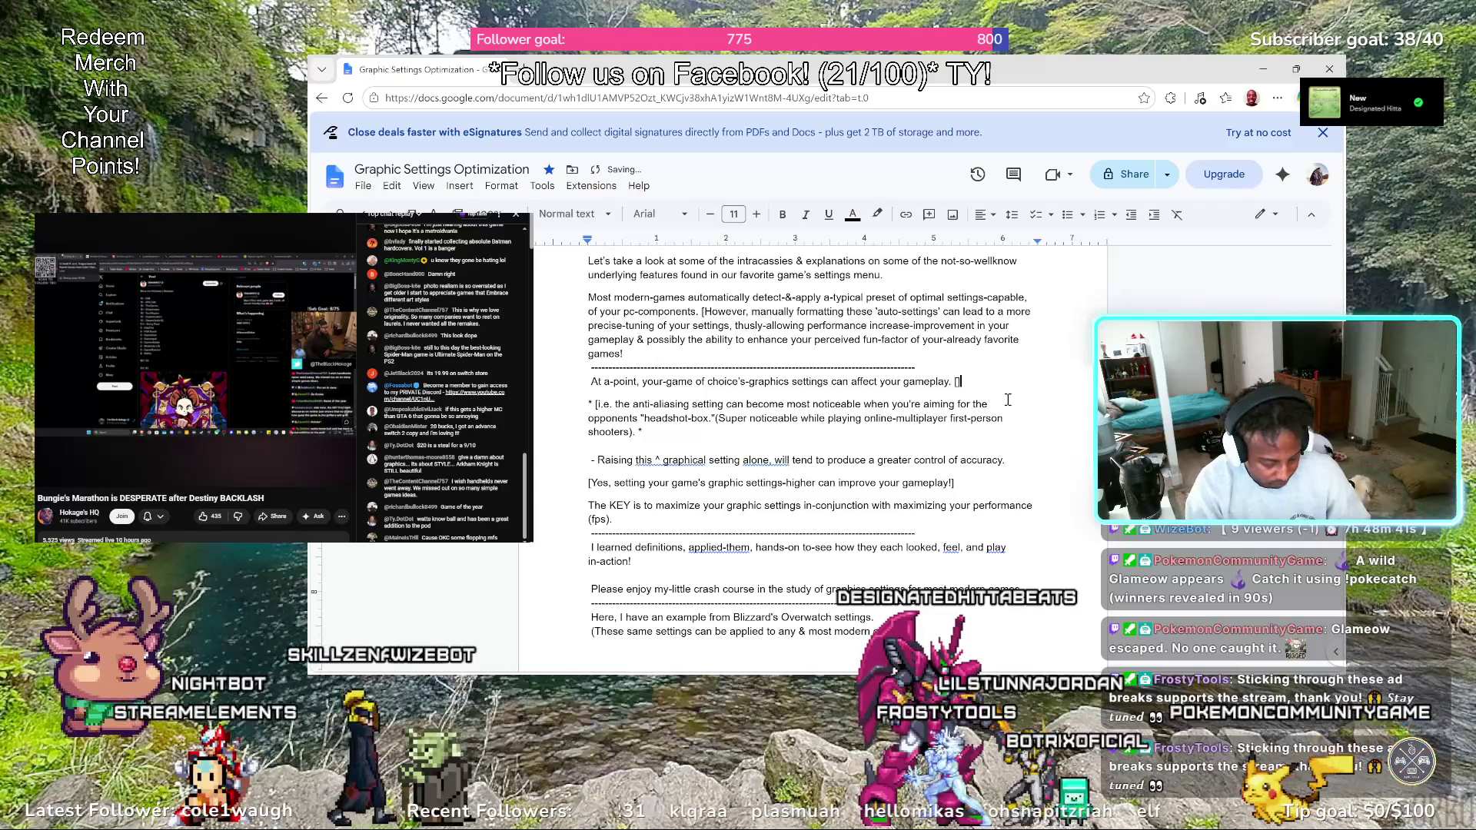
type("I")
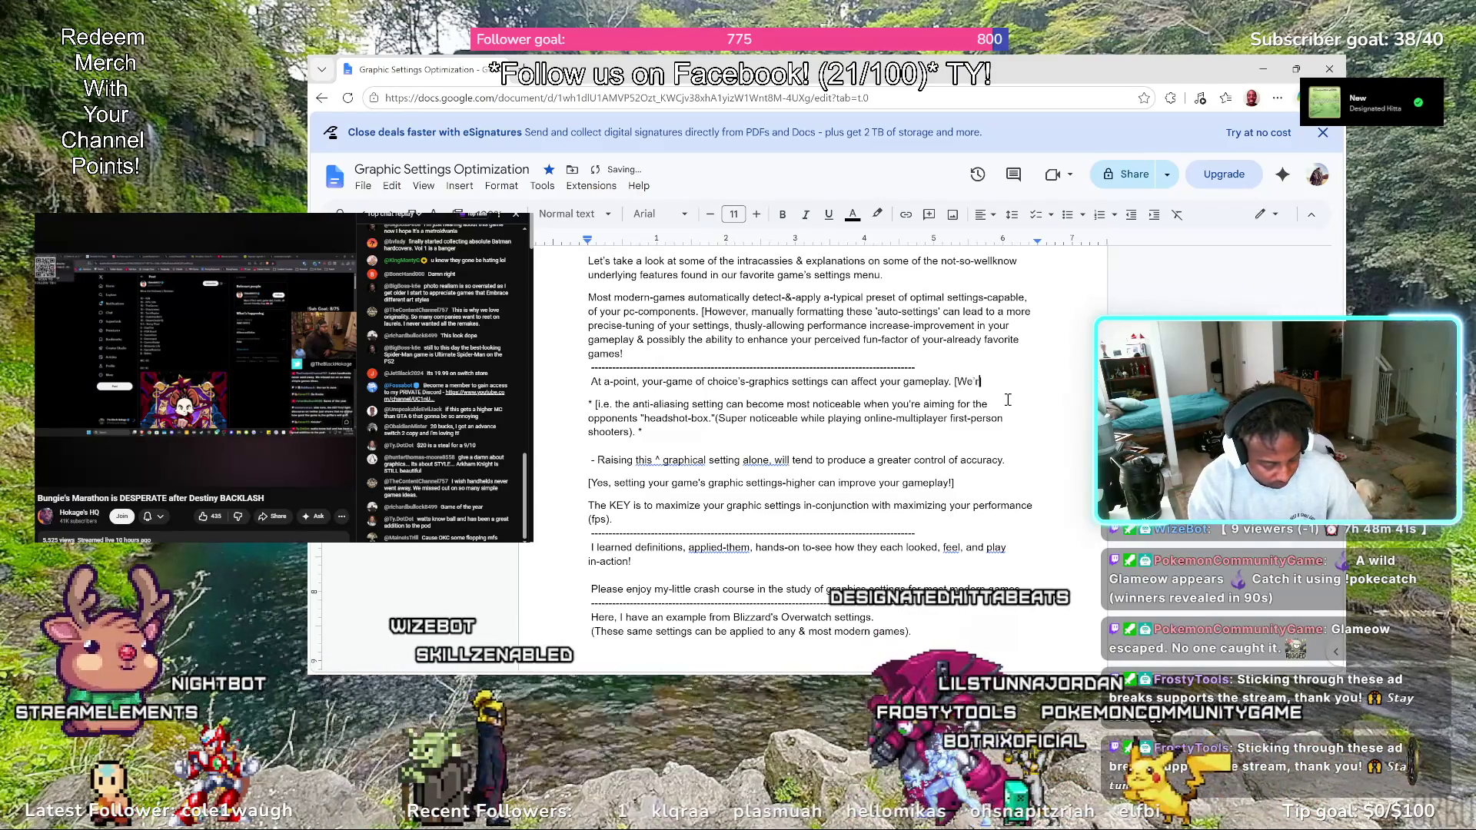
type("We're")
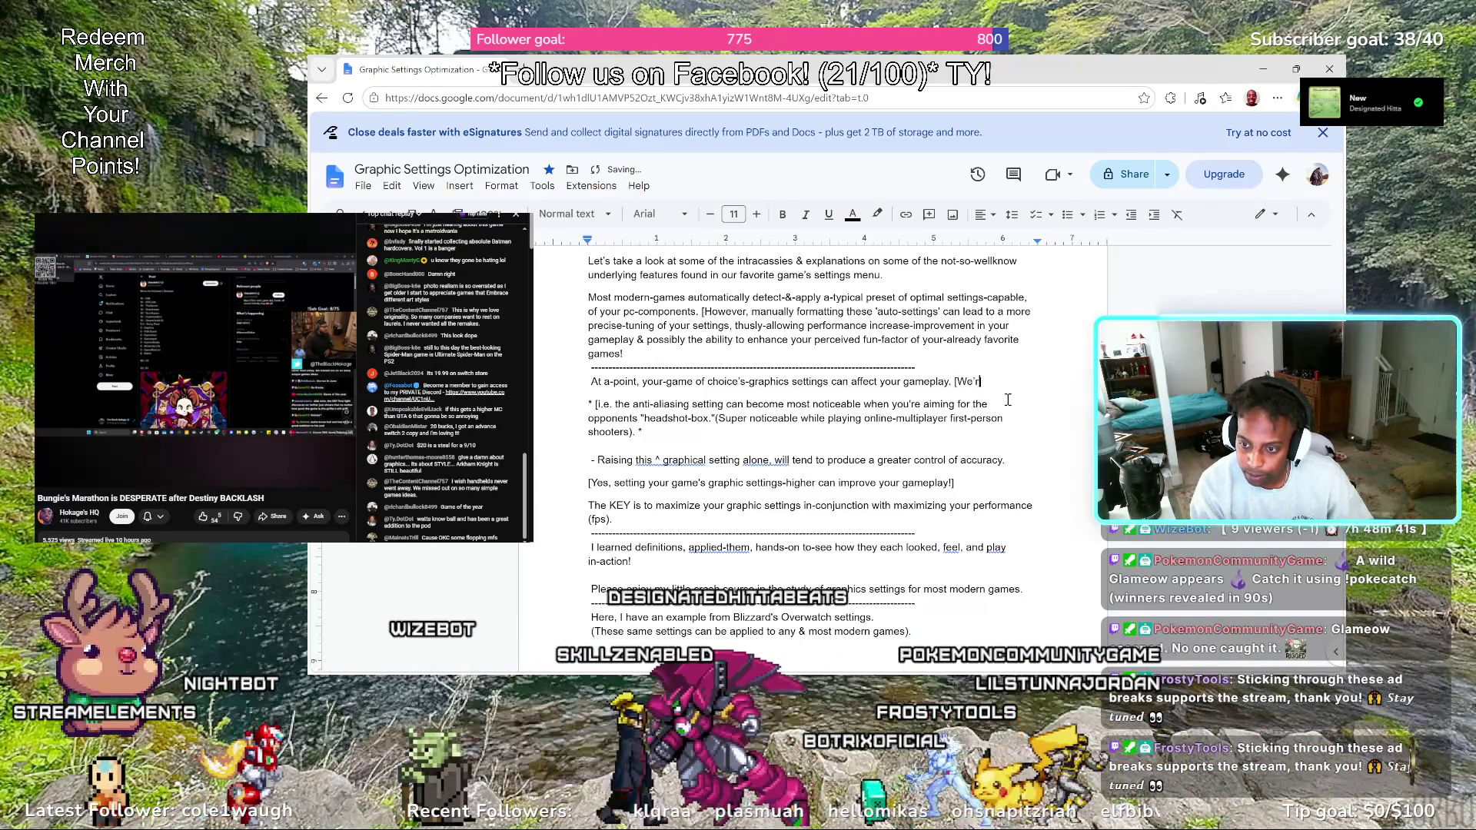
Finish the bracketed note ending 'leaving the motion-blur setting-active!]', fixing the 'settig' typo
key("BackSpace")
key("BackSpace")
key("BackSpace")
key("BackSpace")
key("BackSpace")
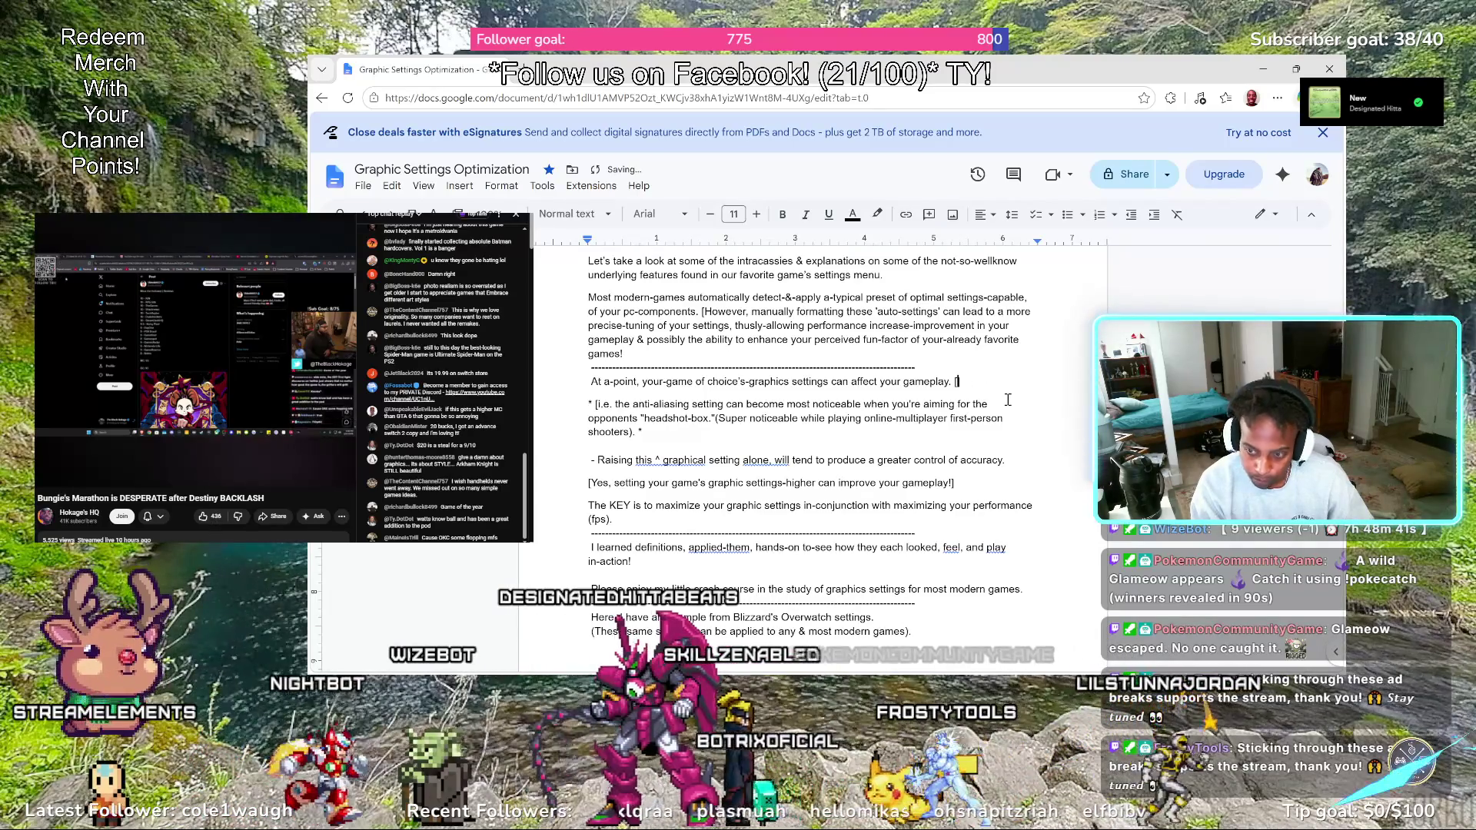
type("Most are alre")
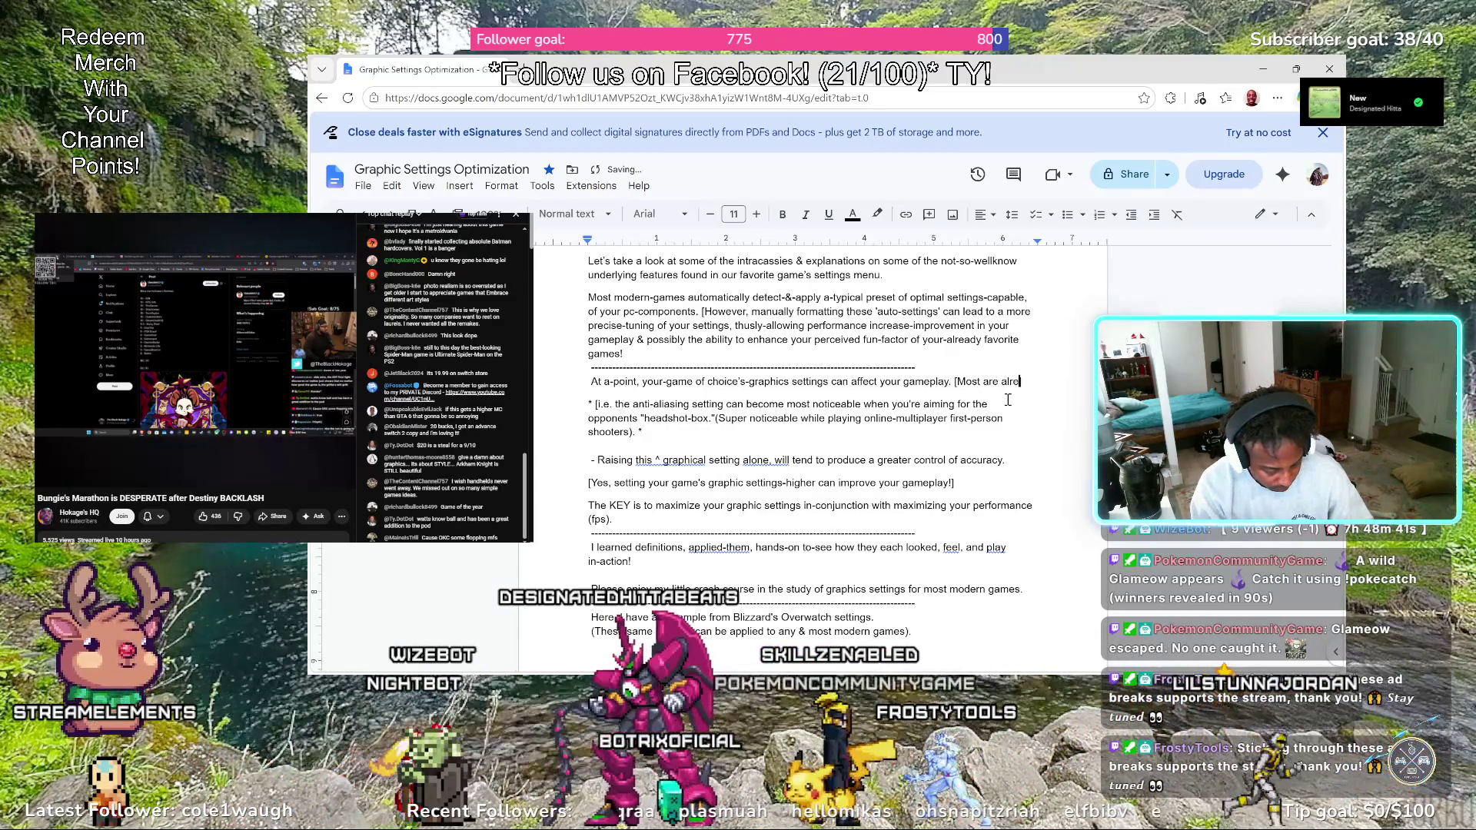
type("ady a")
type("ware of the")
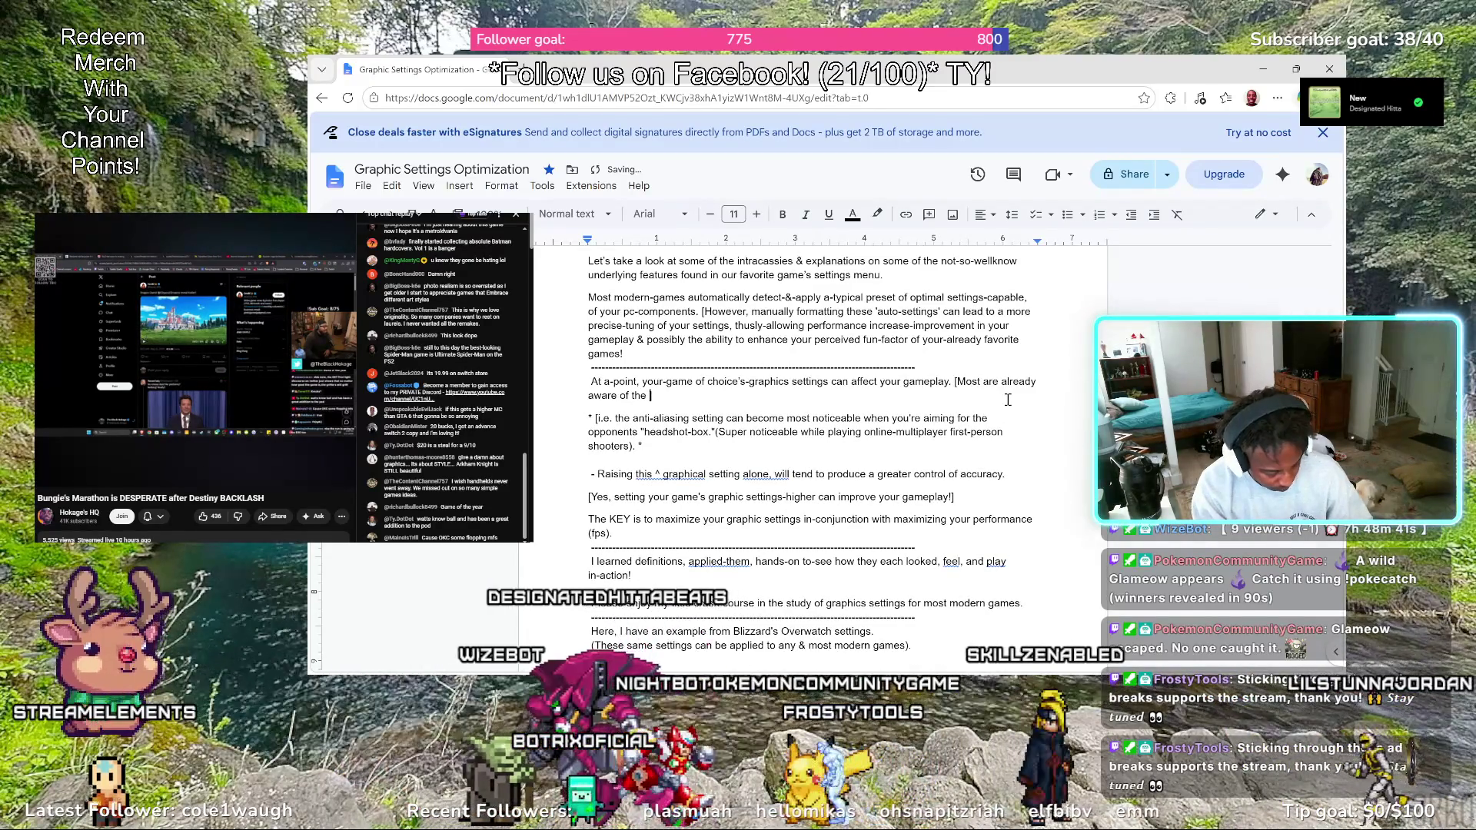
type("aphics")
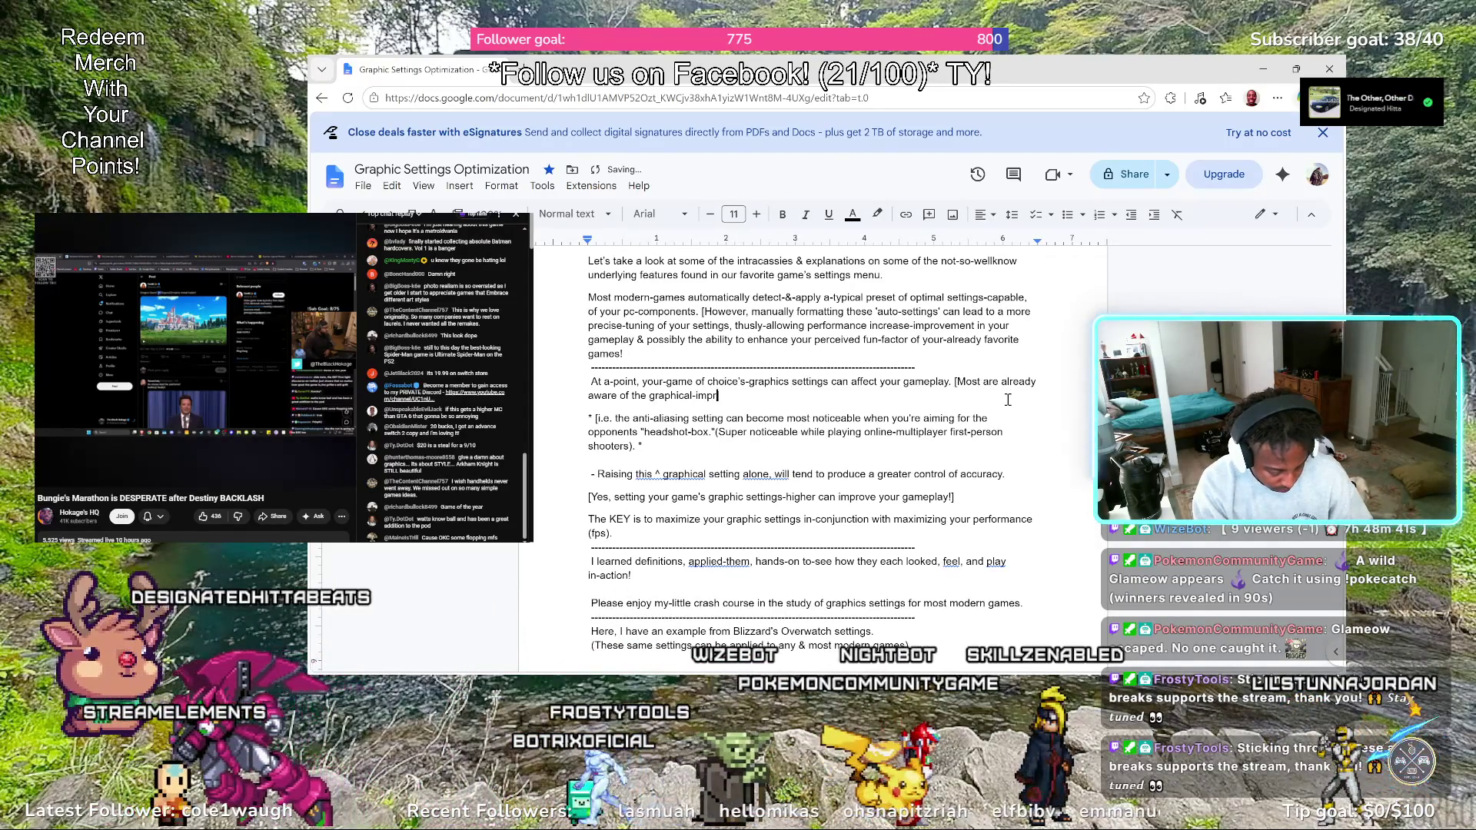
type("ticality")
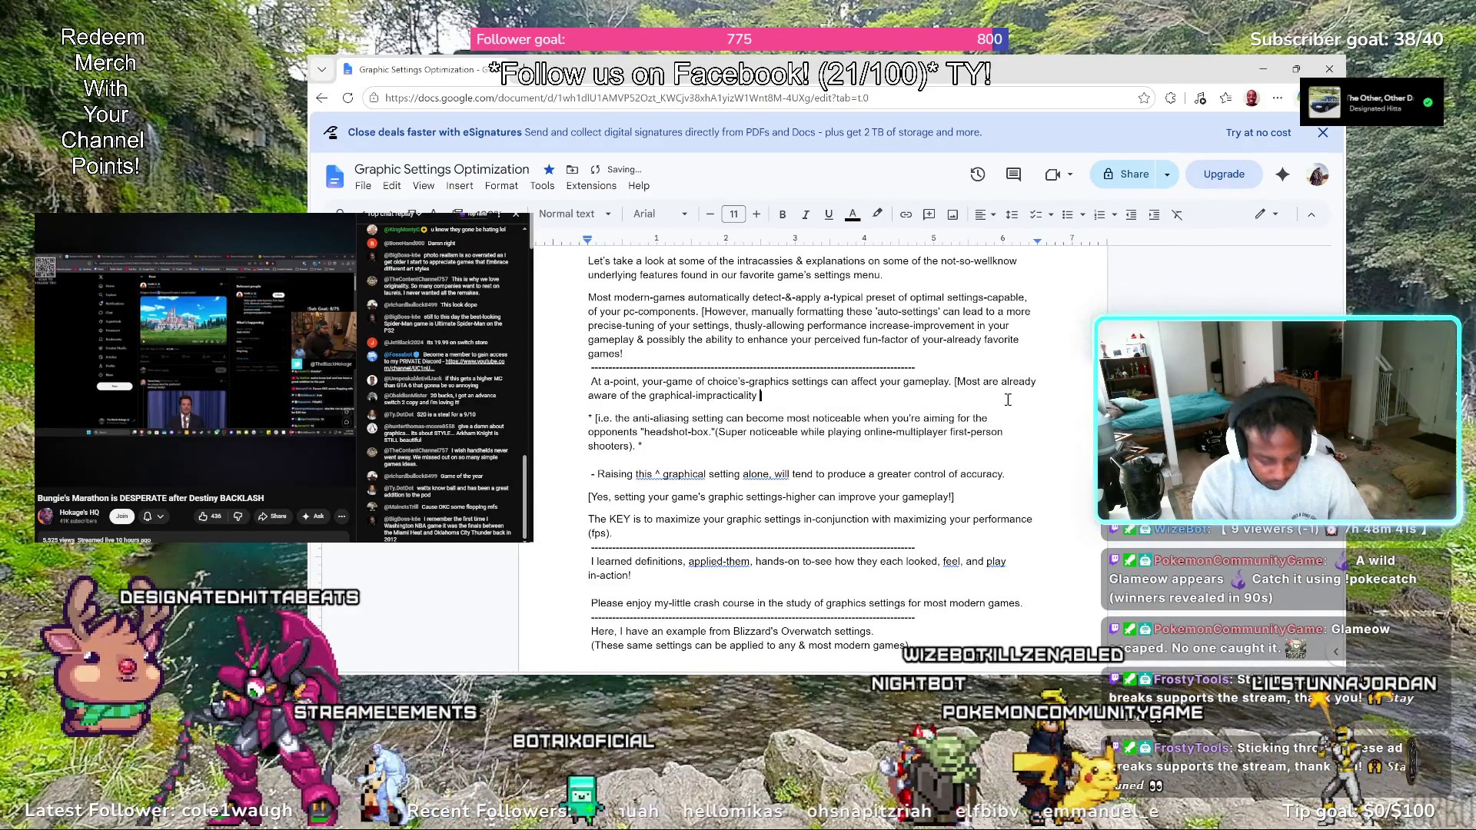
type("implied ")
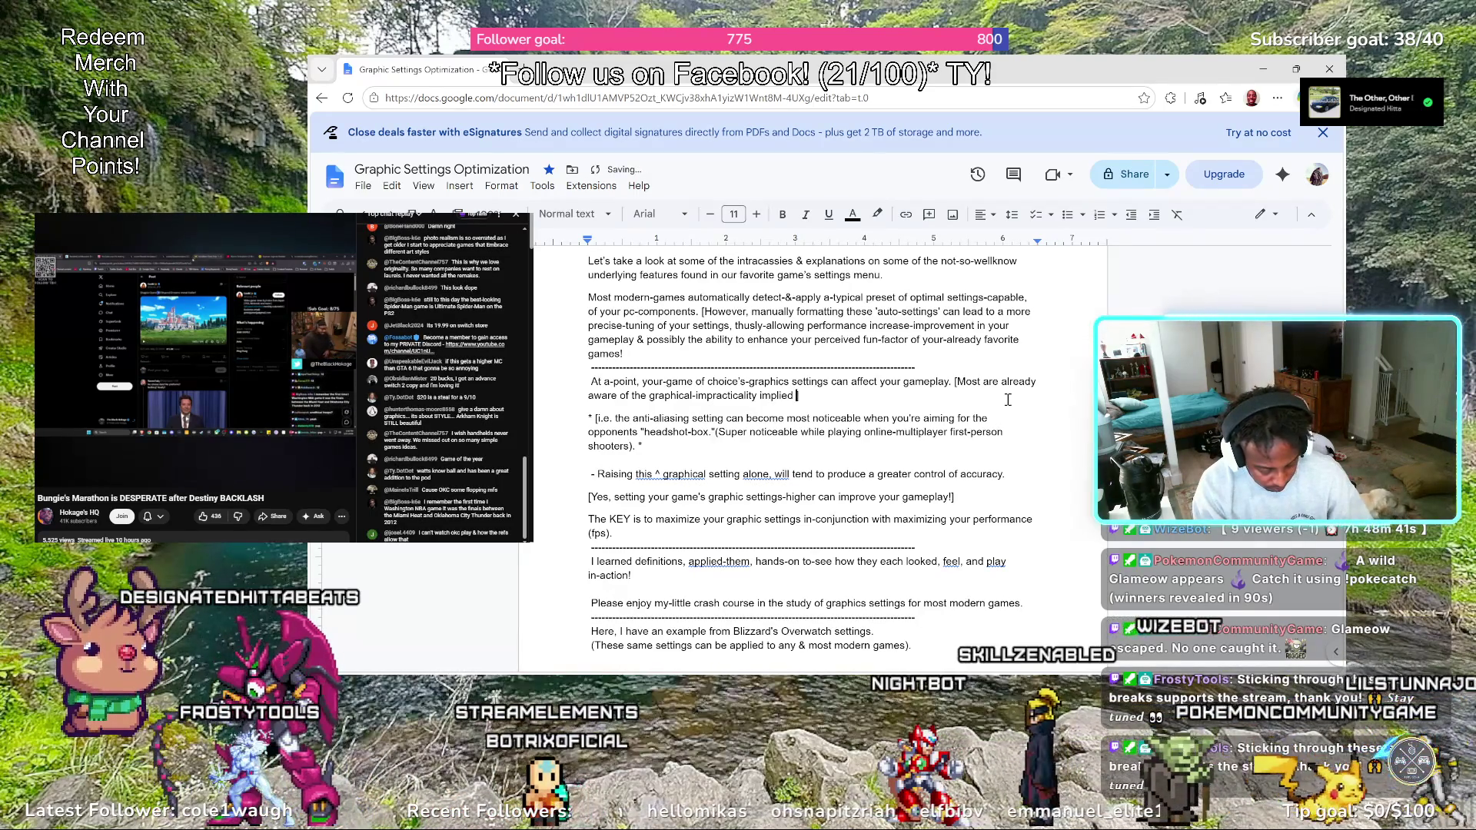
type("by leav")
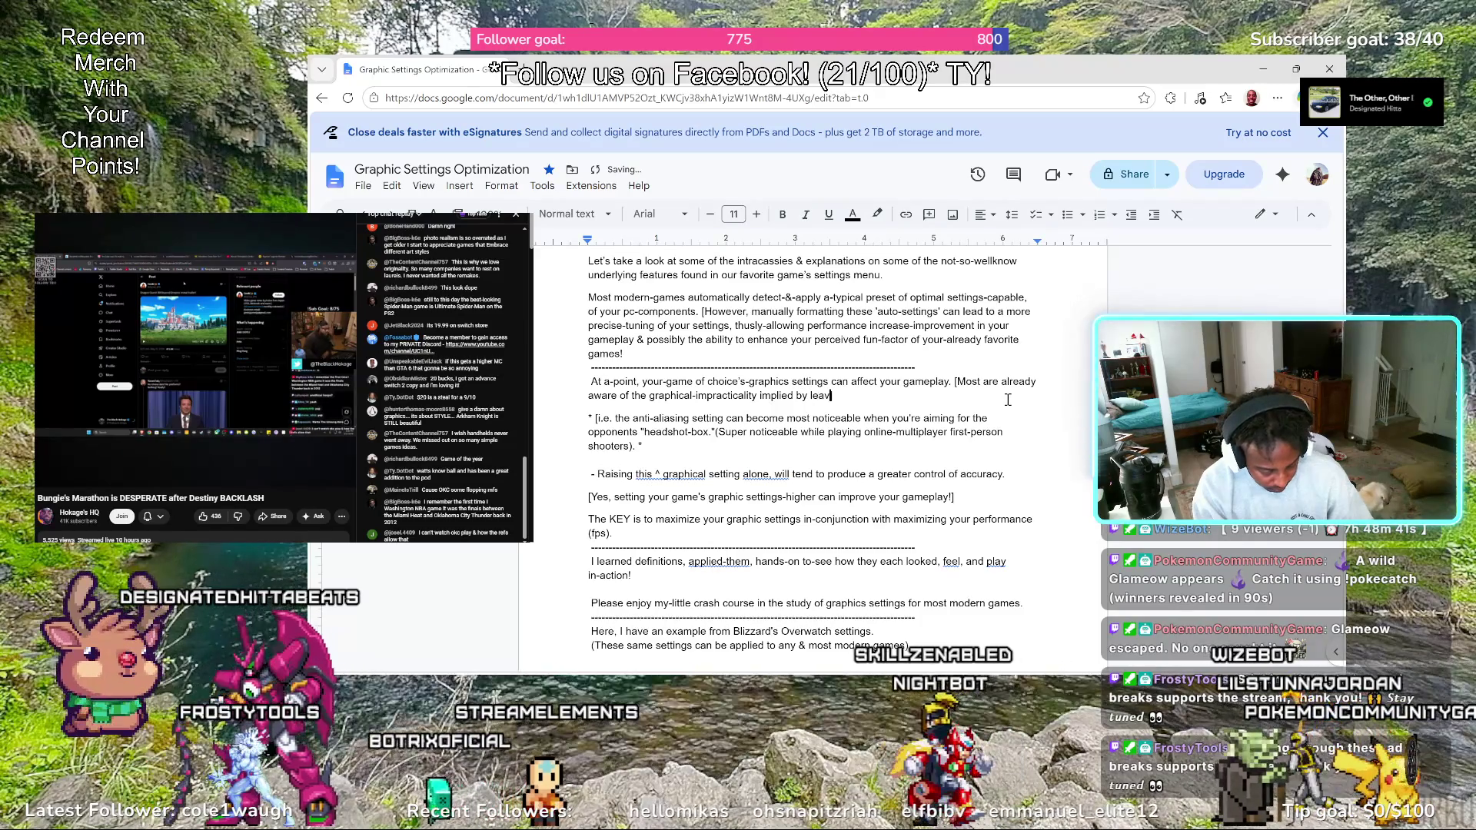
type("ing the motion")
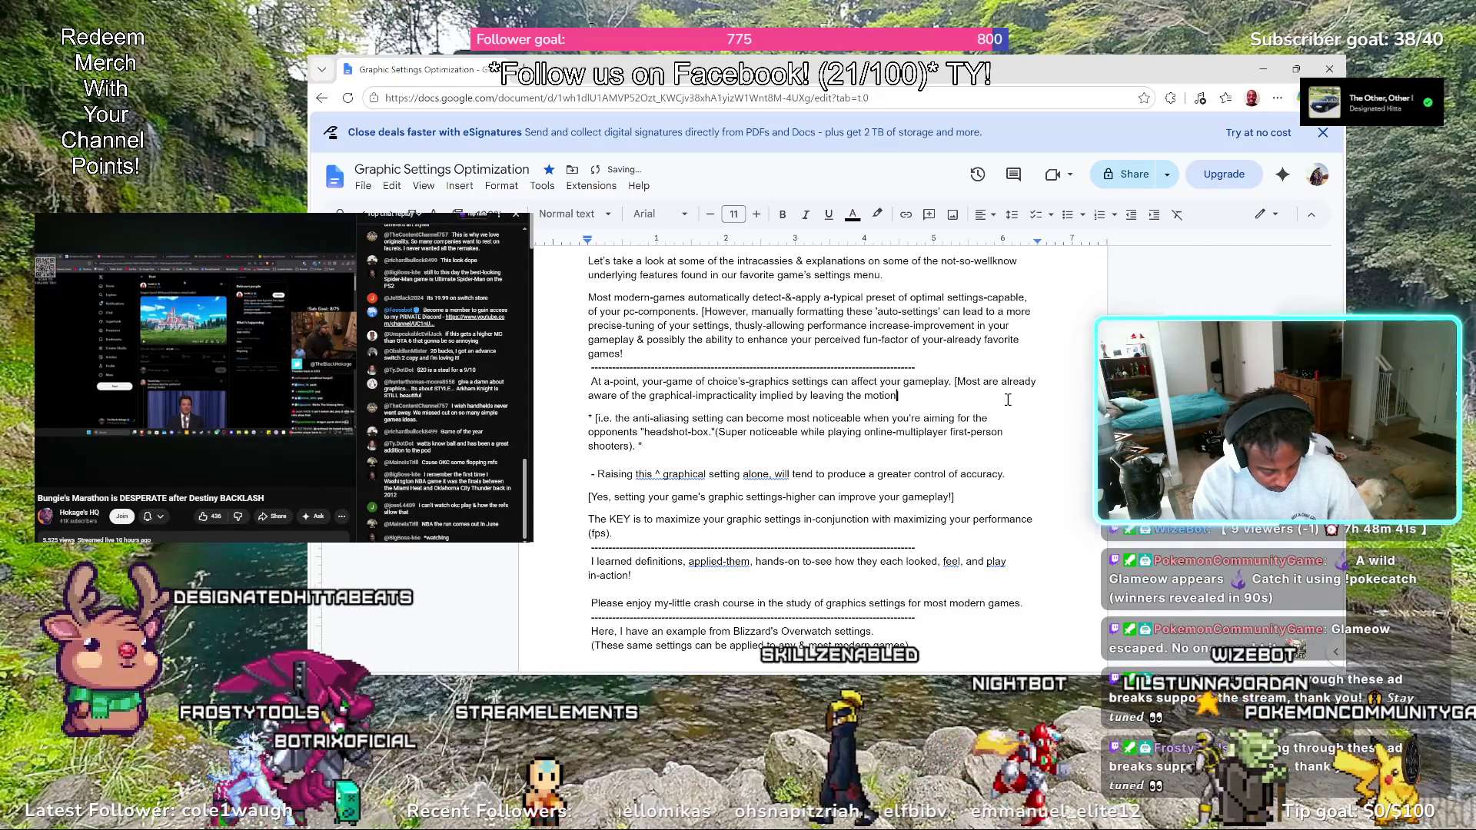
type("-blur settig")
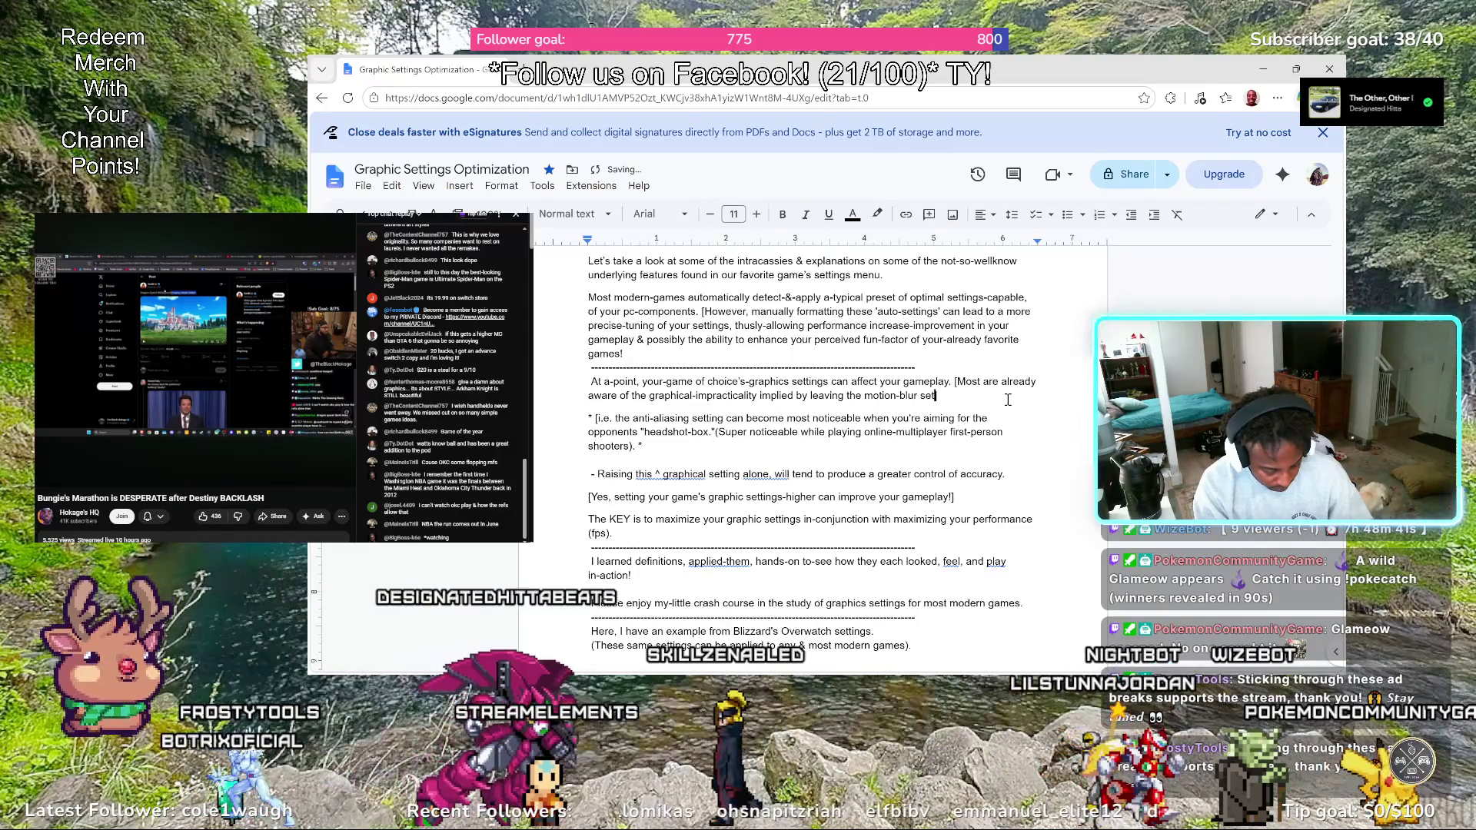
key("BackSpace")
key("BackSpace")
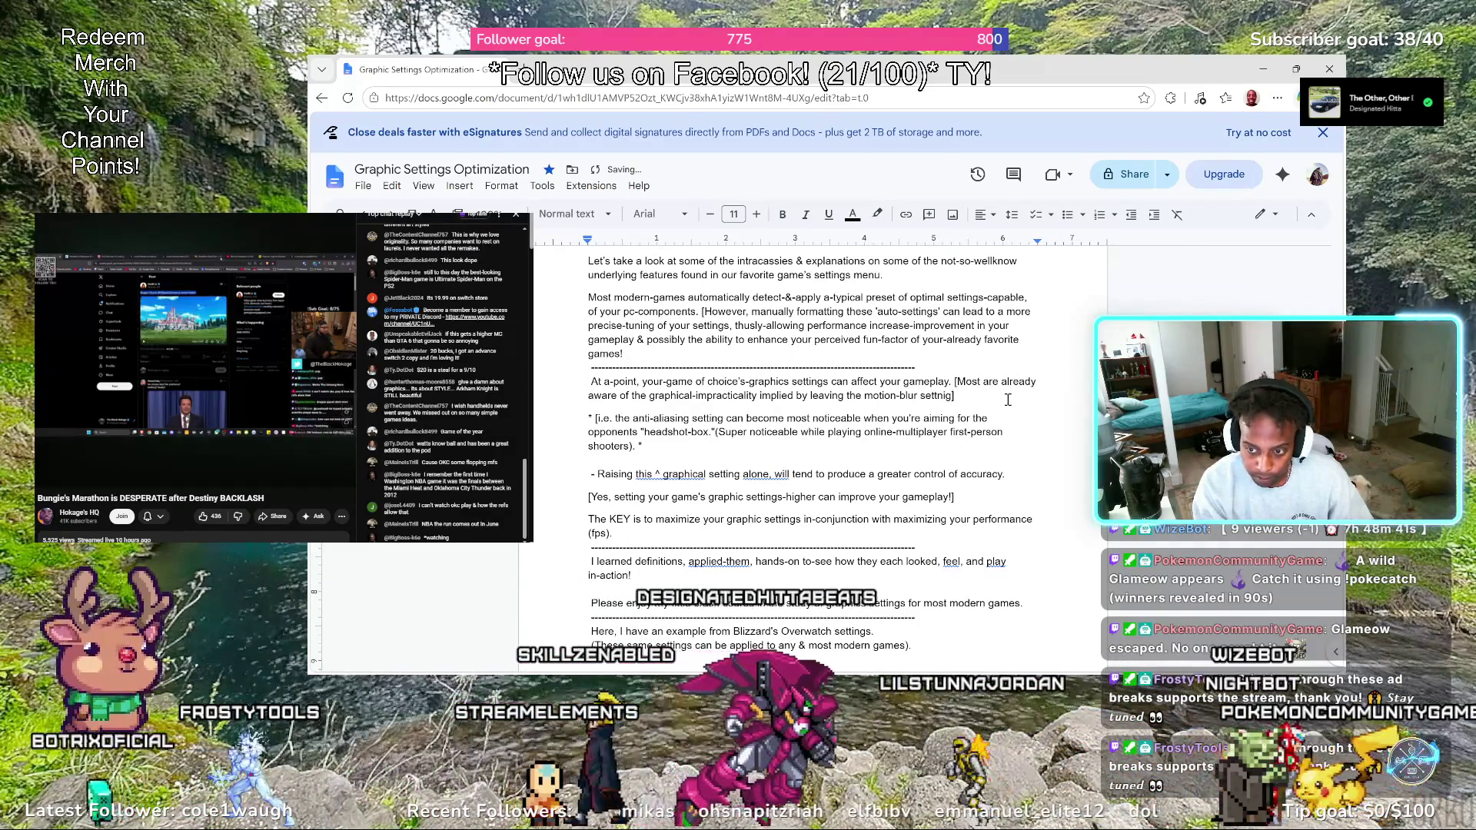
type("ting ")
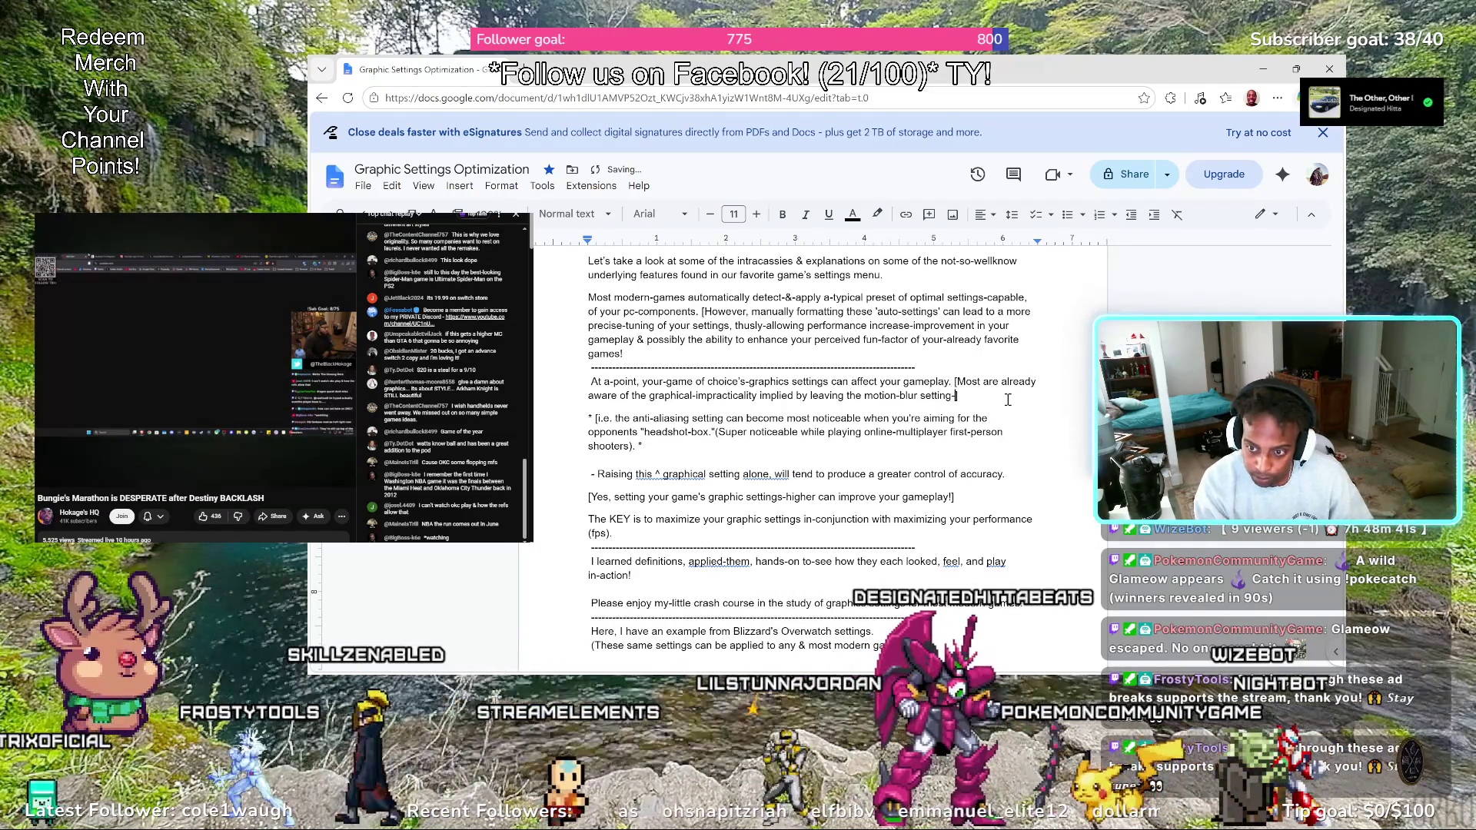
type("tive!]")
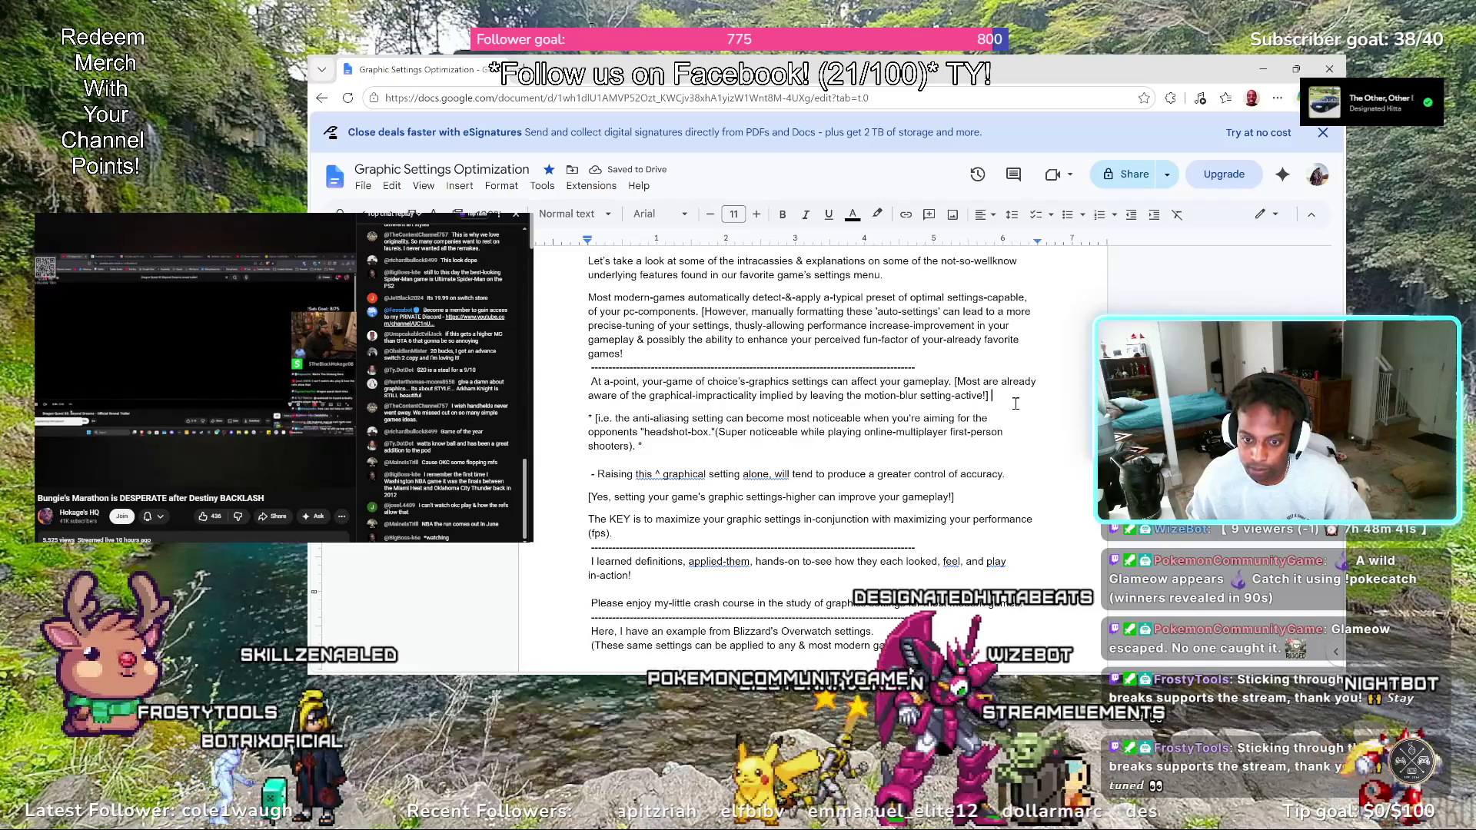
scroll(732, 306, "up", 1)
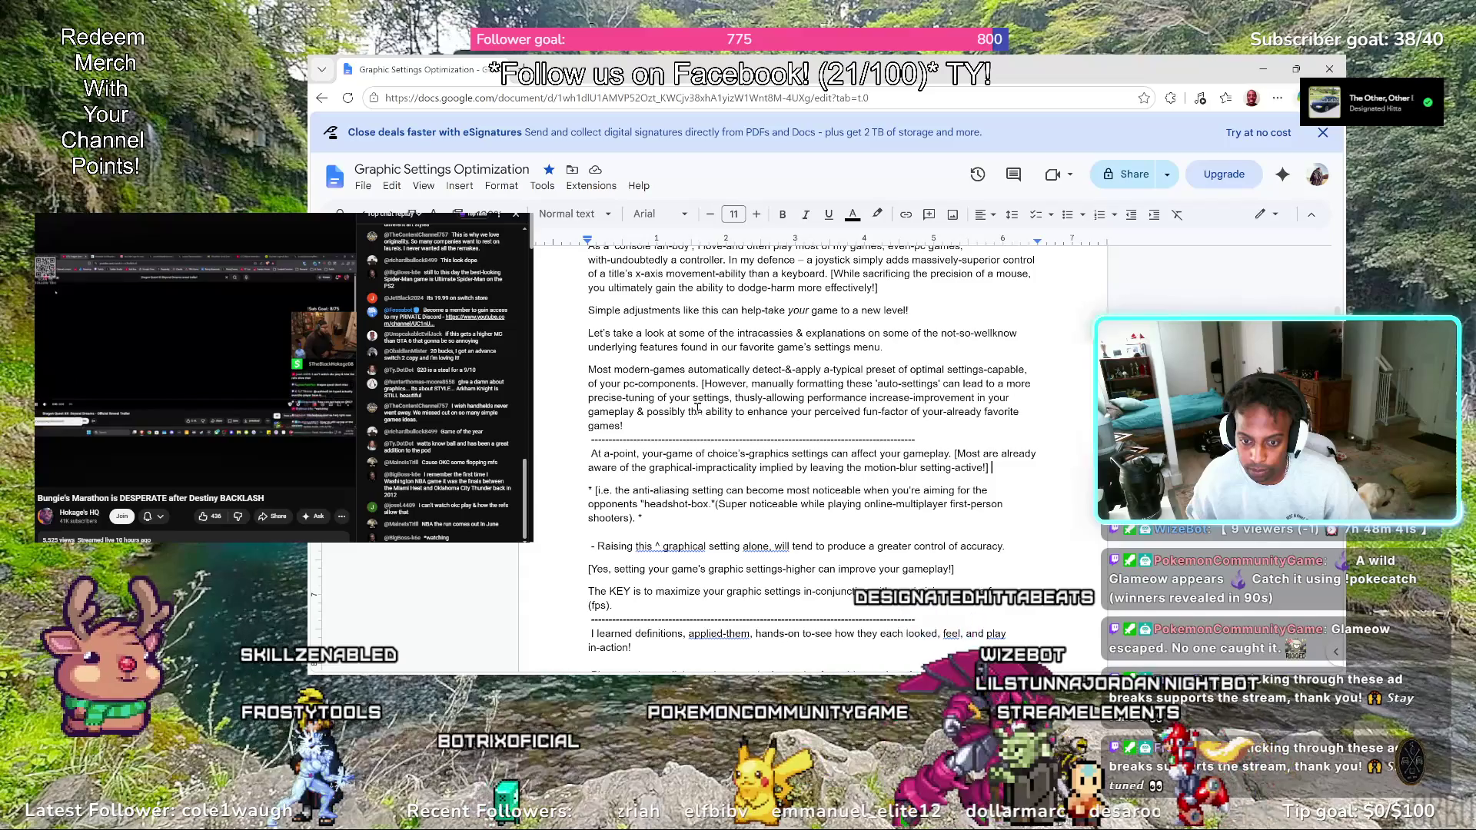
Change 'your-game' to 'your favorite-game' in the At a-point sentence and check spelling for 'At a-point'
left_click_drag(1009, 467, 559, 453)
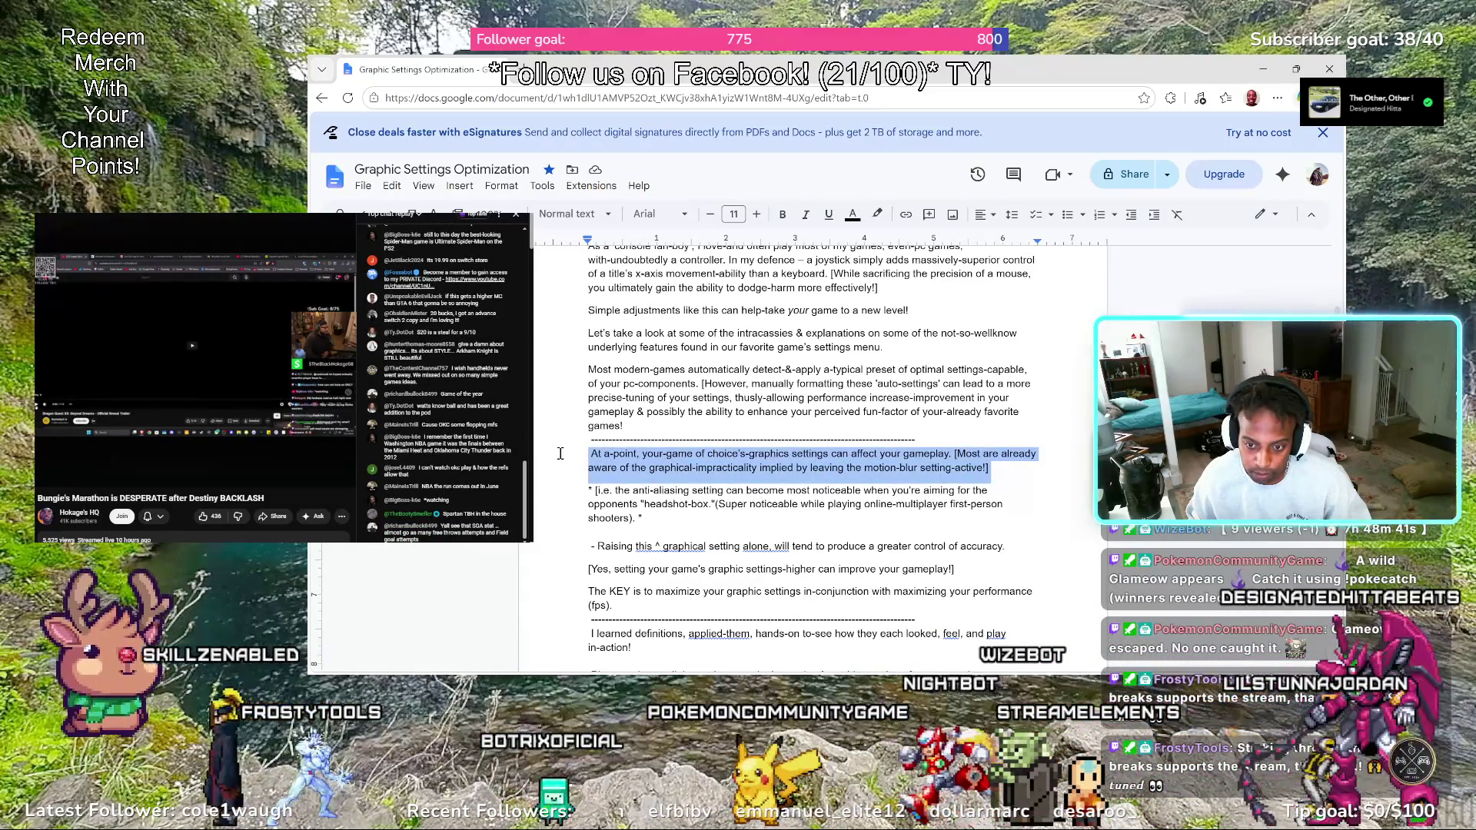
left_click(706, 456)
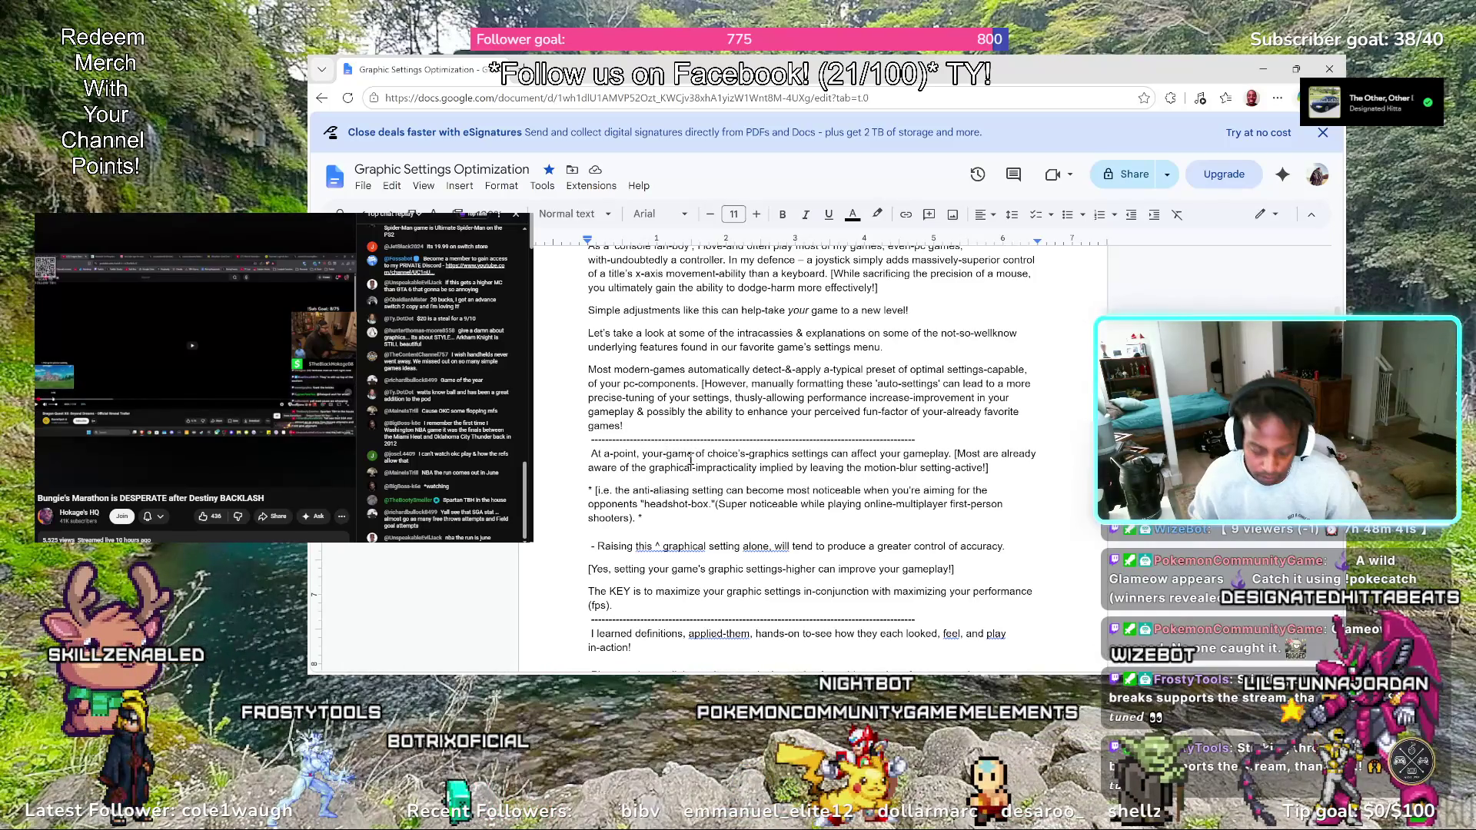
key("BackSpace")
type("favorite")
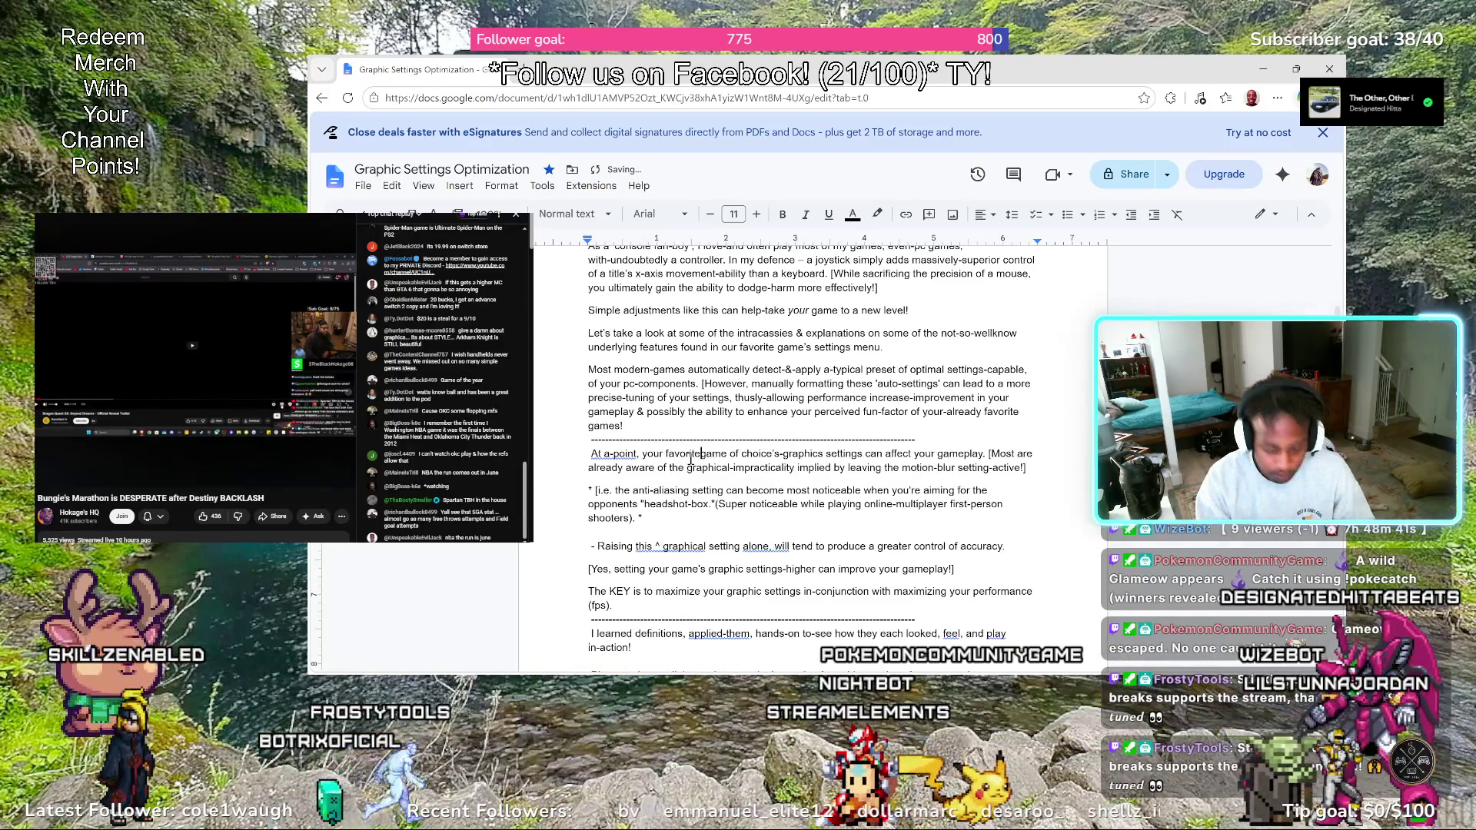
key("BackSpace")
type("-")
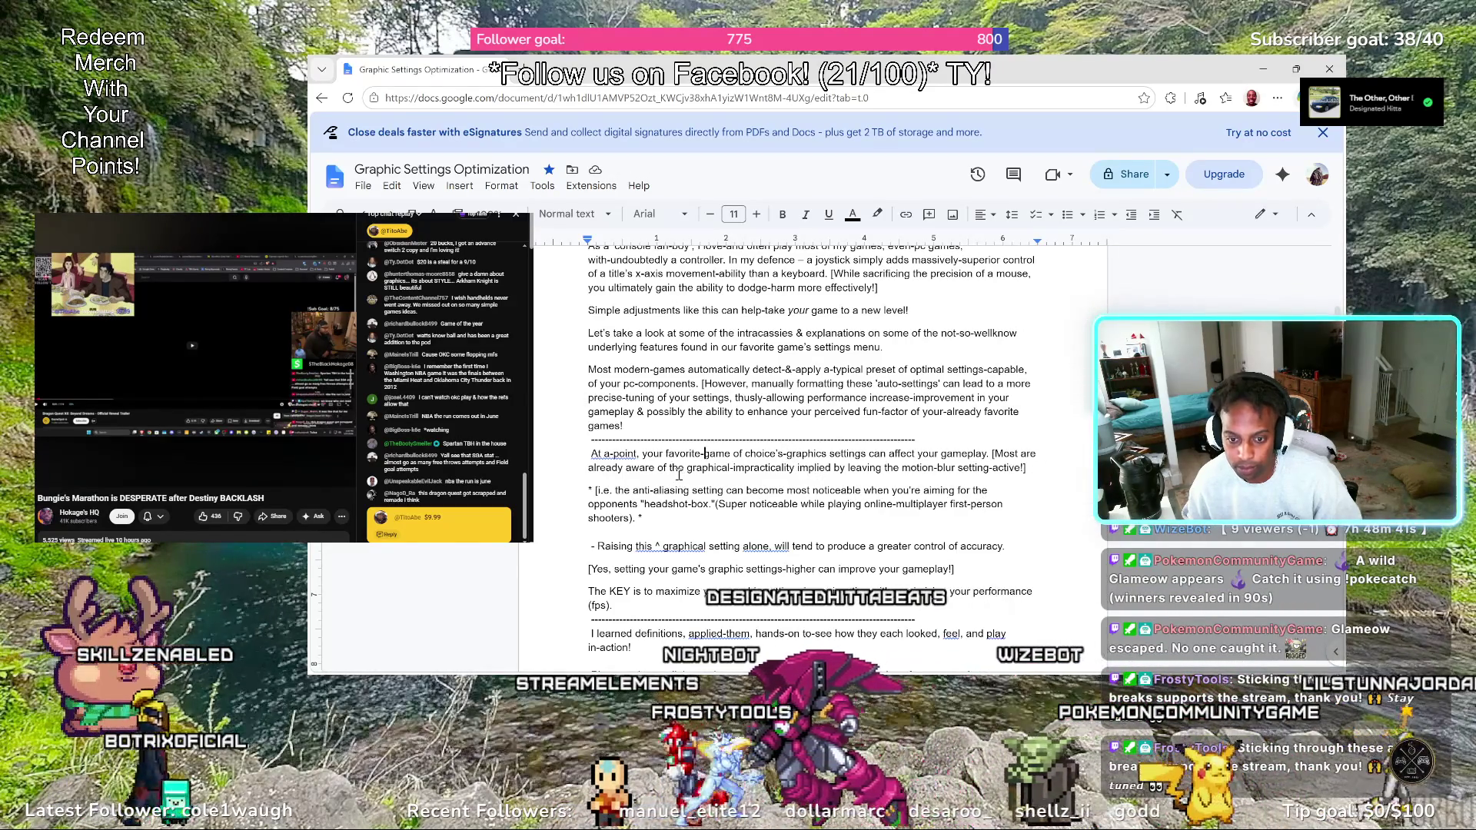
right_click(619, 454)
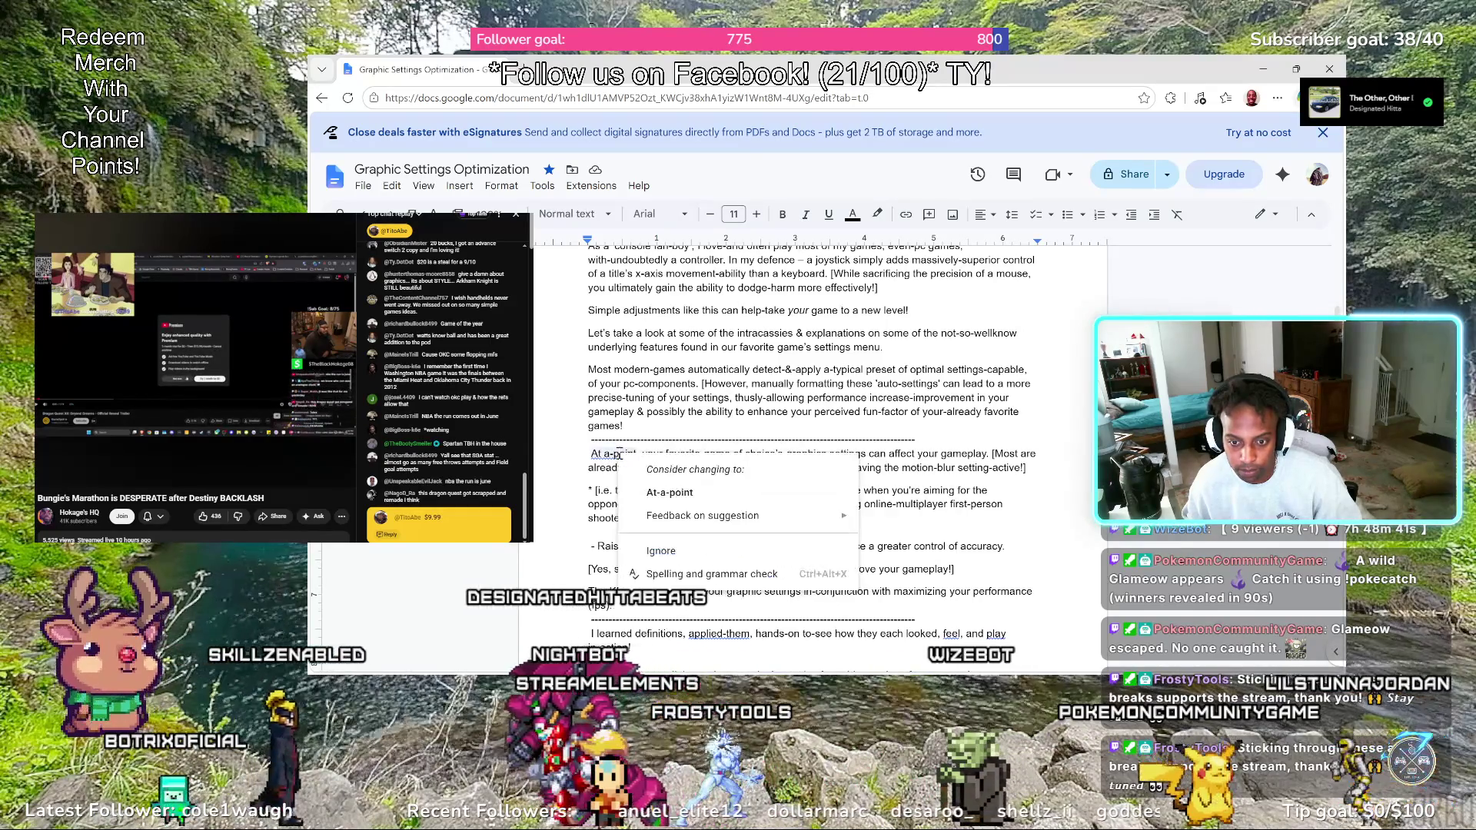
Accept the 'At-a-point' spelling, add a comma, and cut the paragraph from below the dashed divider
left_click(669, 493)
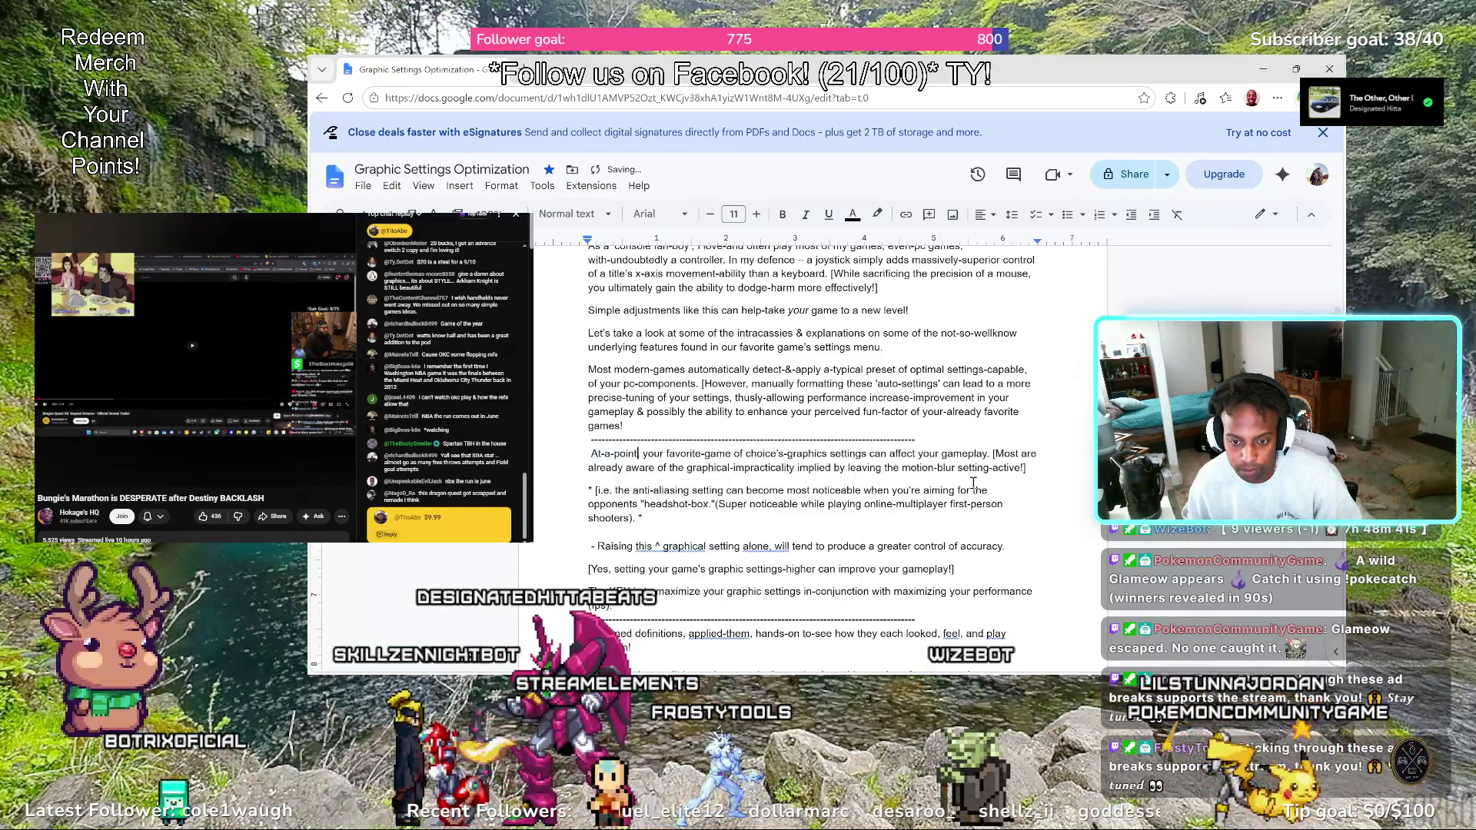
type(",")
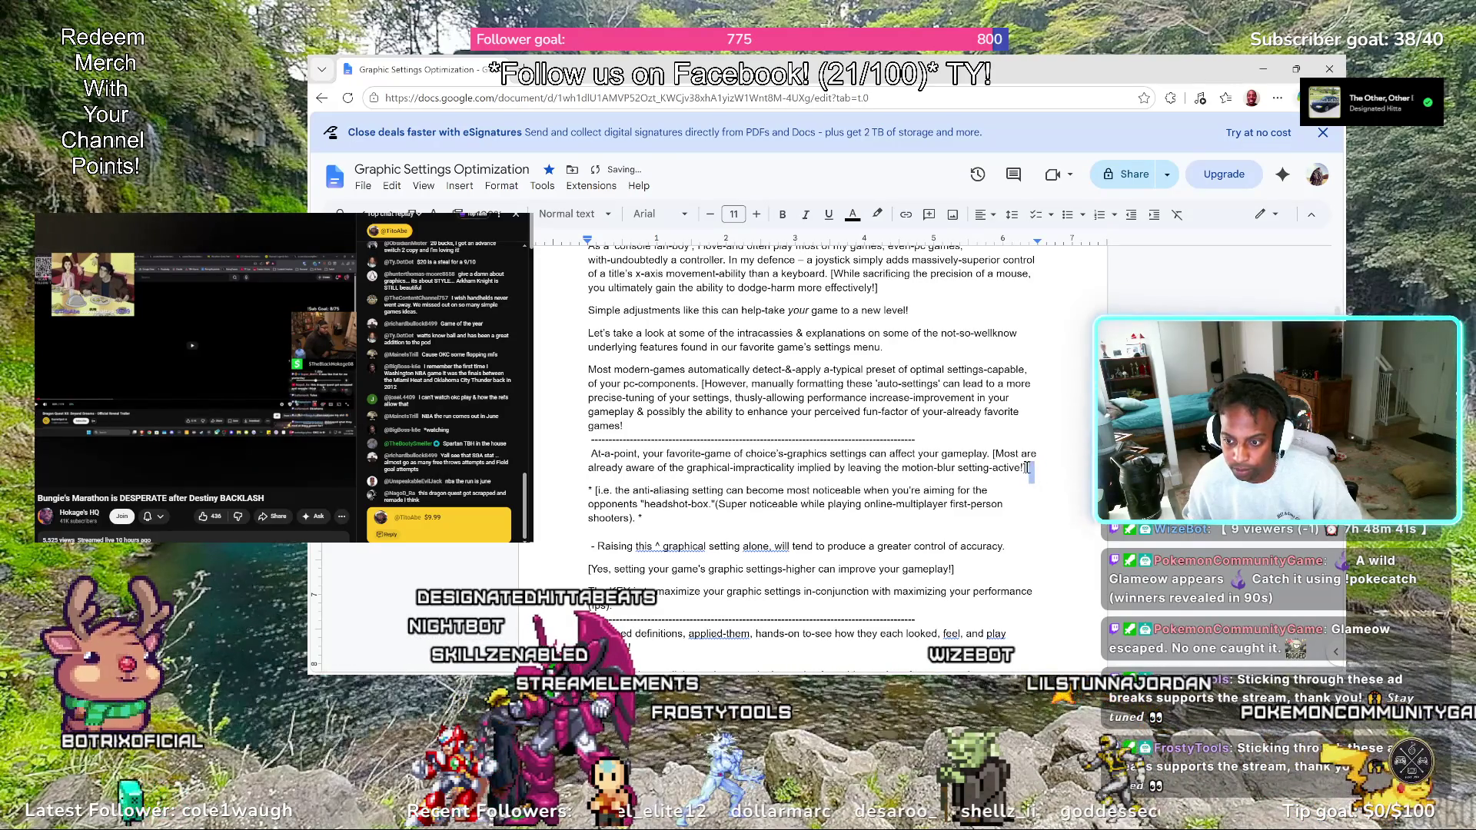
left_click_drag(1027, 467, 564, 462)
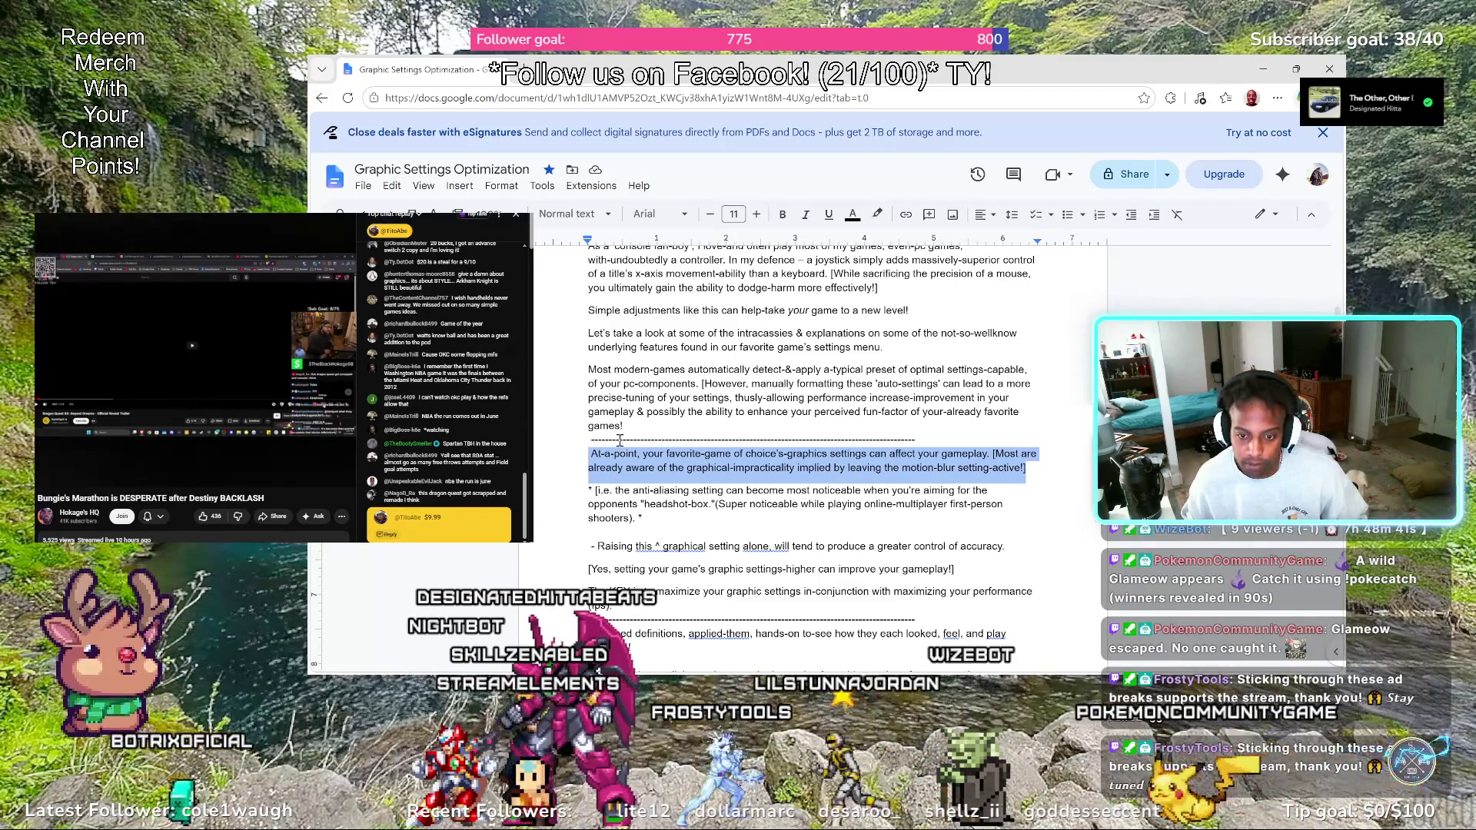
key("BackSpace")
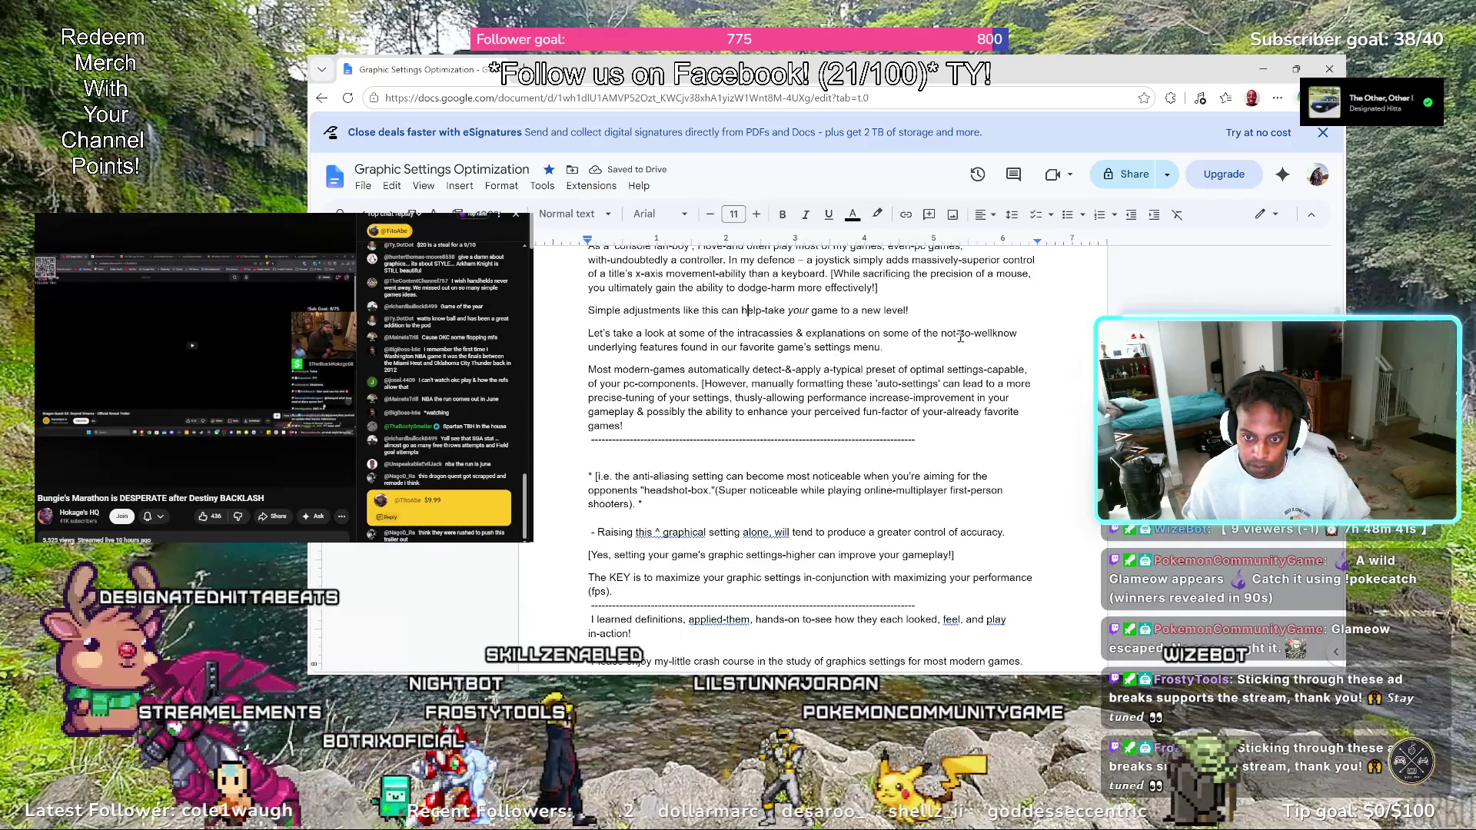
Paste the At-a-point paragraph after 'a new level!' and close the blank gap so the note begins '* [i.e.'
left_click(928, 310)
key("Return")
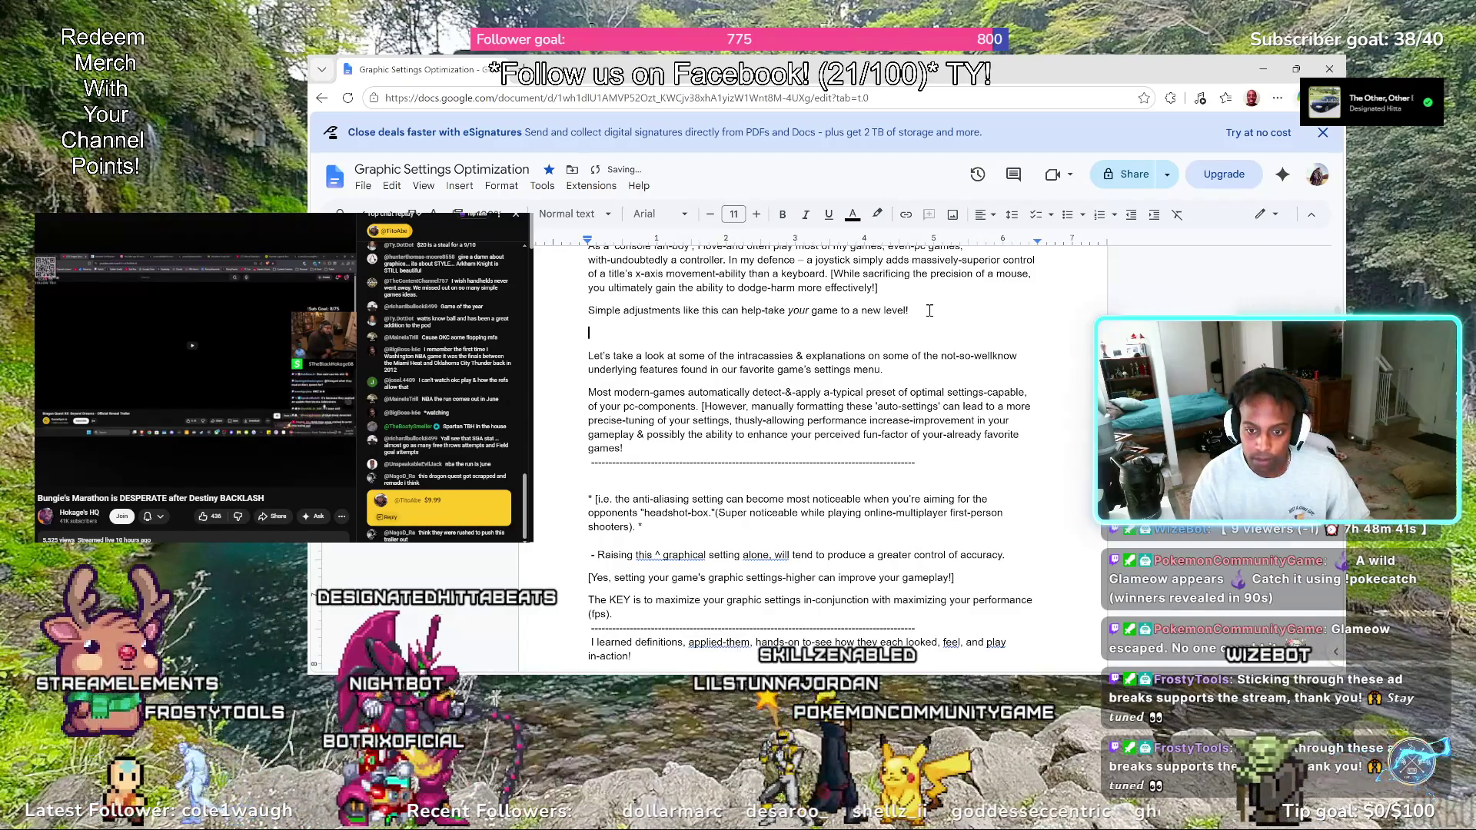
type("At-a-point, your favorite-game of choice's-graphics settings can affect your gameplay. [Most are already aware of the graphical-impracticality implied by leaving the motion-blur setting-active!]")
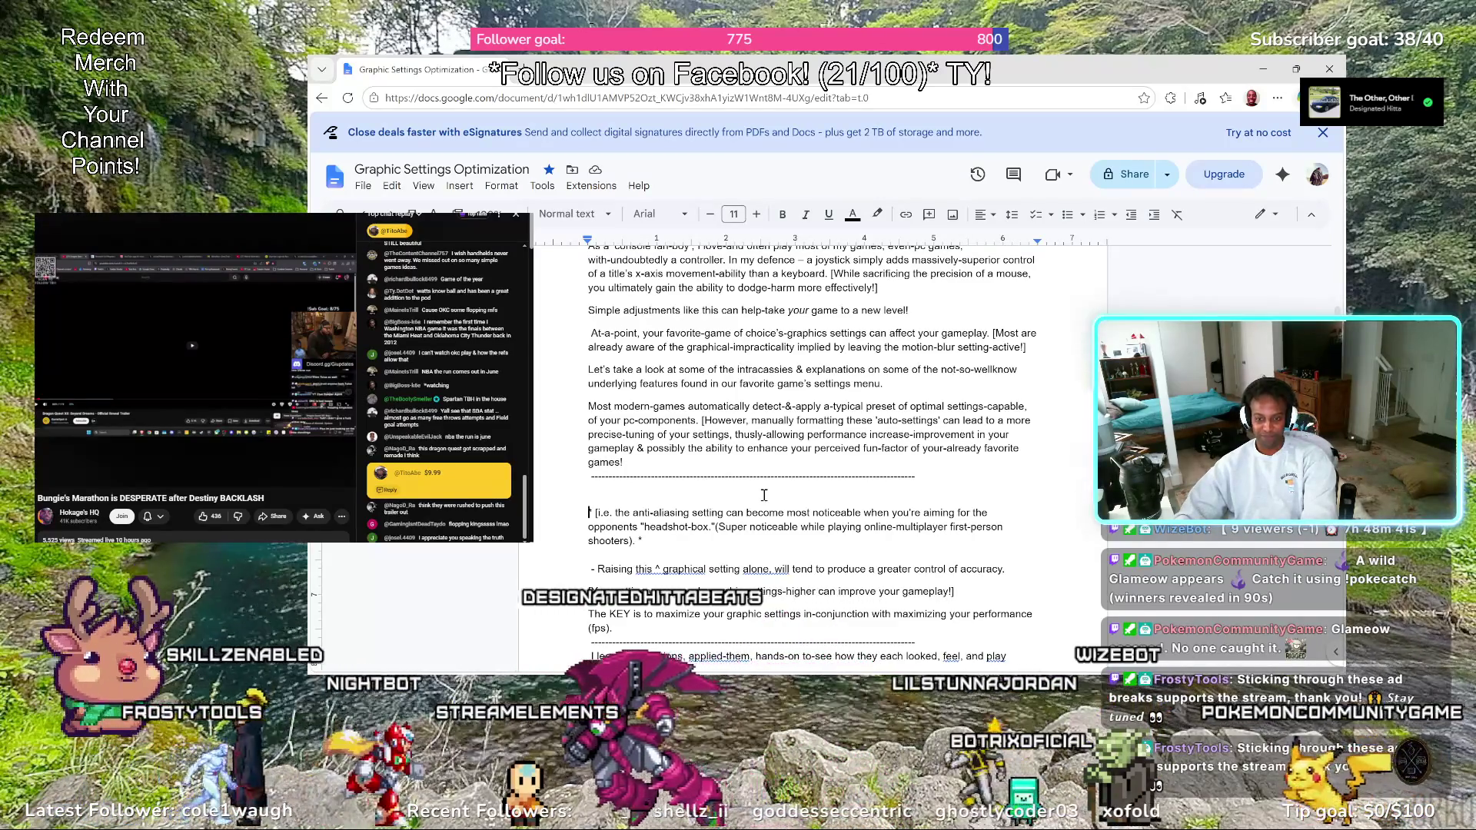
key("BackSpace")
type("*")
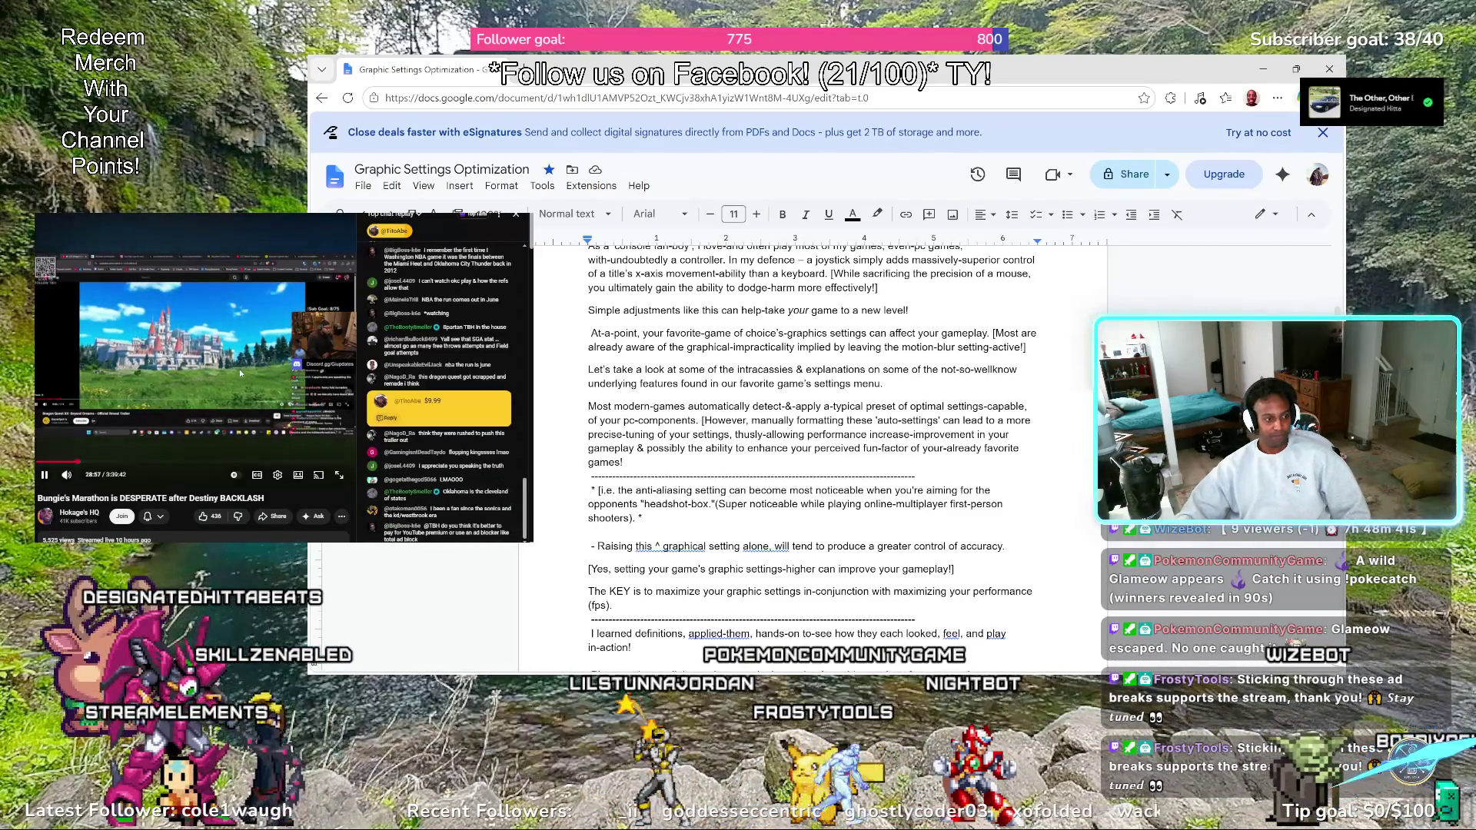
left_click(247, 372)
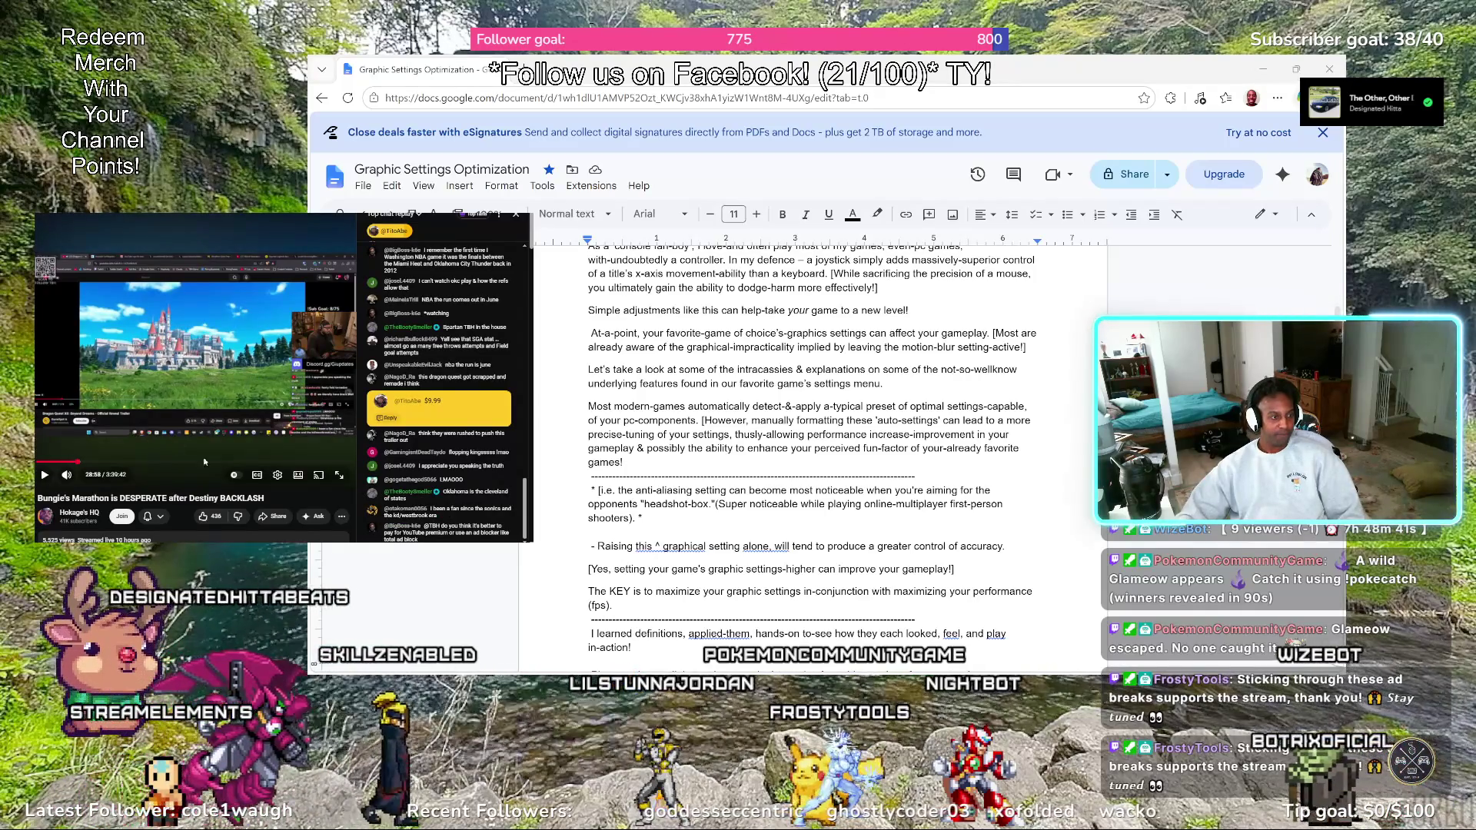
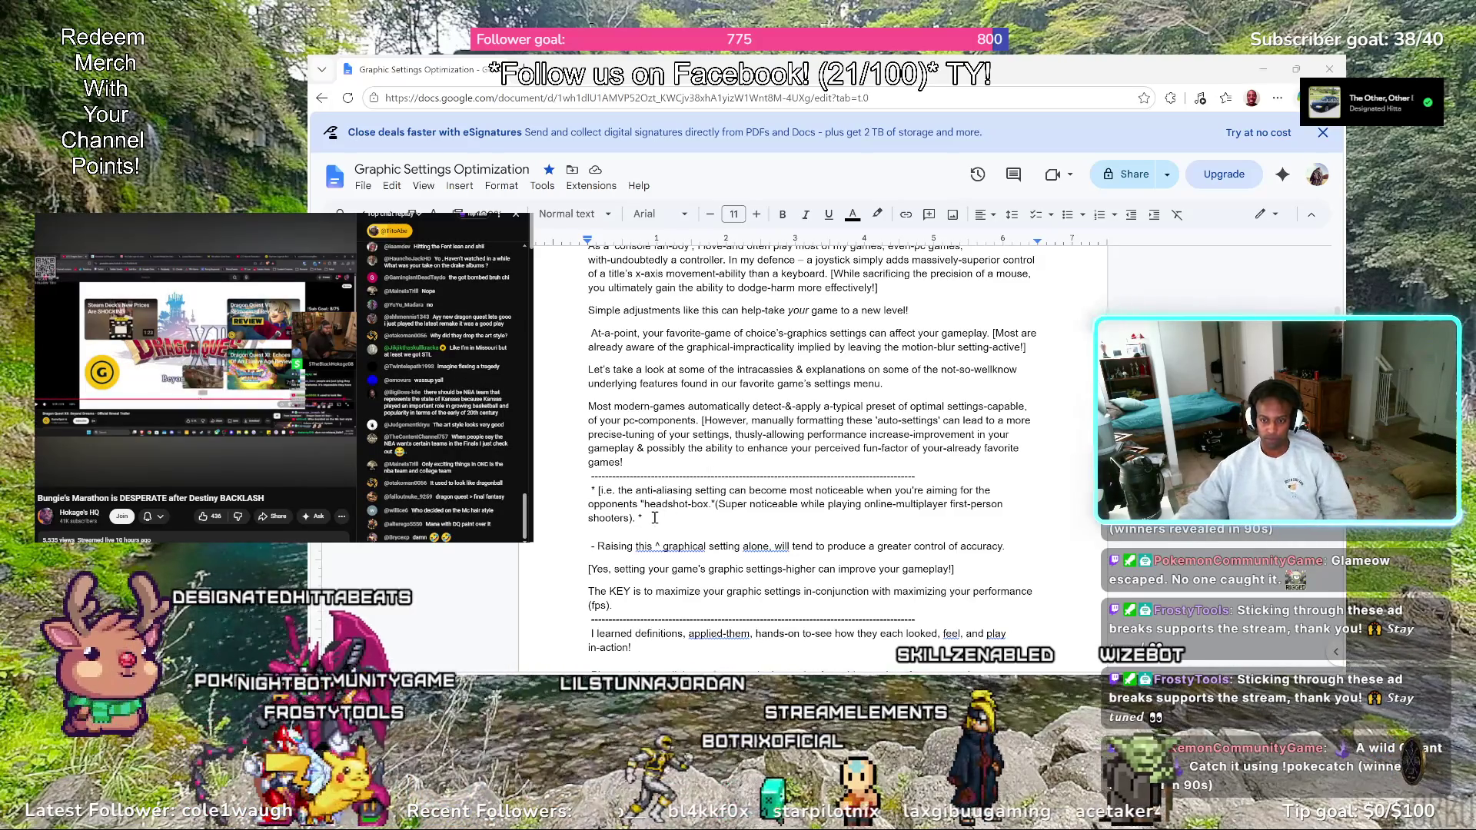
Reword the bracketed note to “implied-dizzyness & general unpleasantness-felt” with a hyphenated, quoted motion-blur
left_click_drag(653, 518, 586, 493)
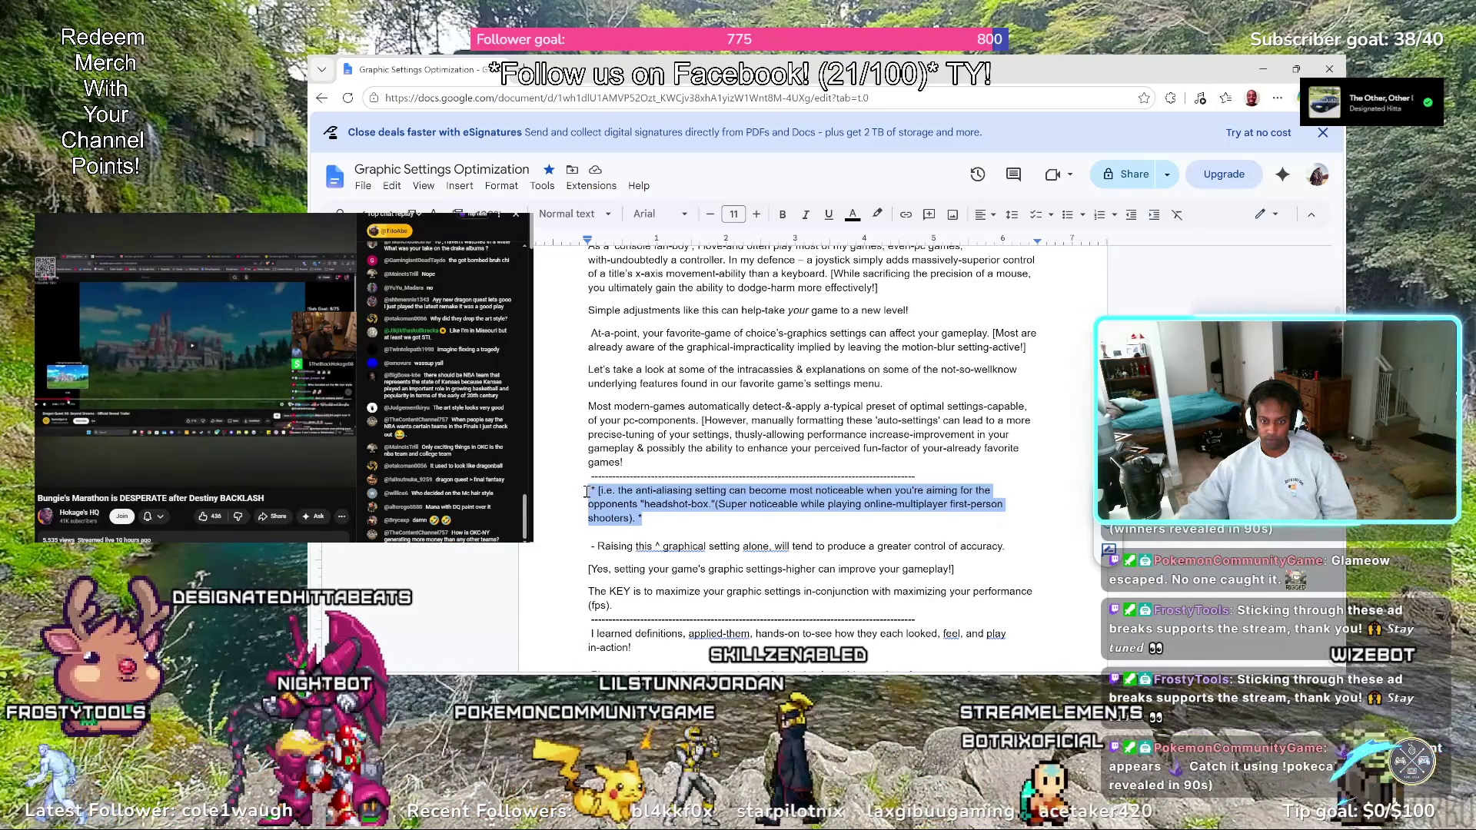
left_click(950, 356)
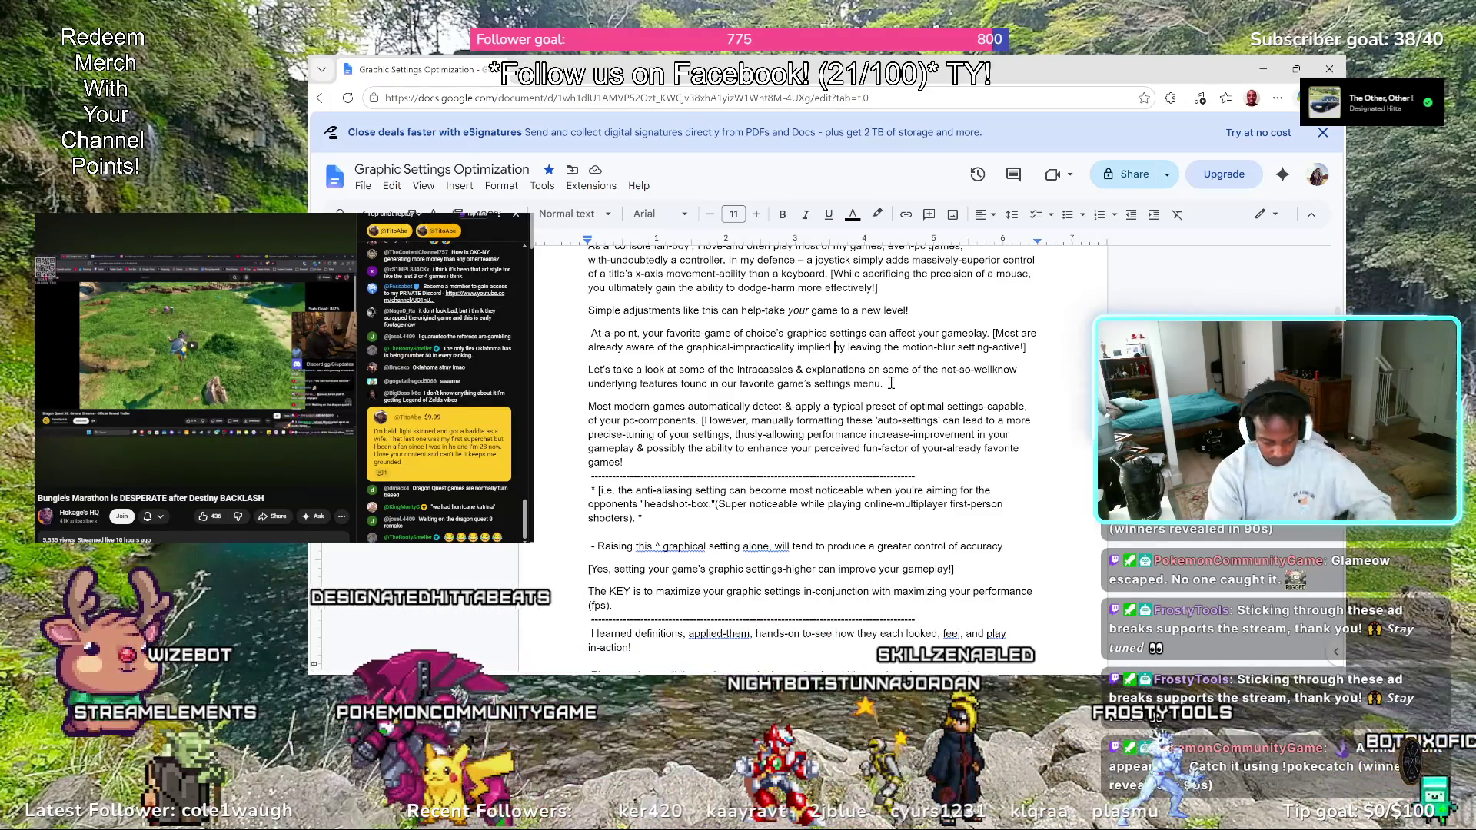
key("BackSpace")
type("-d")
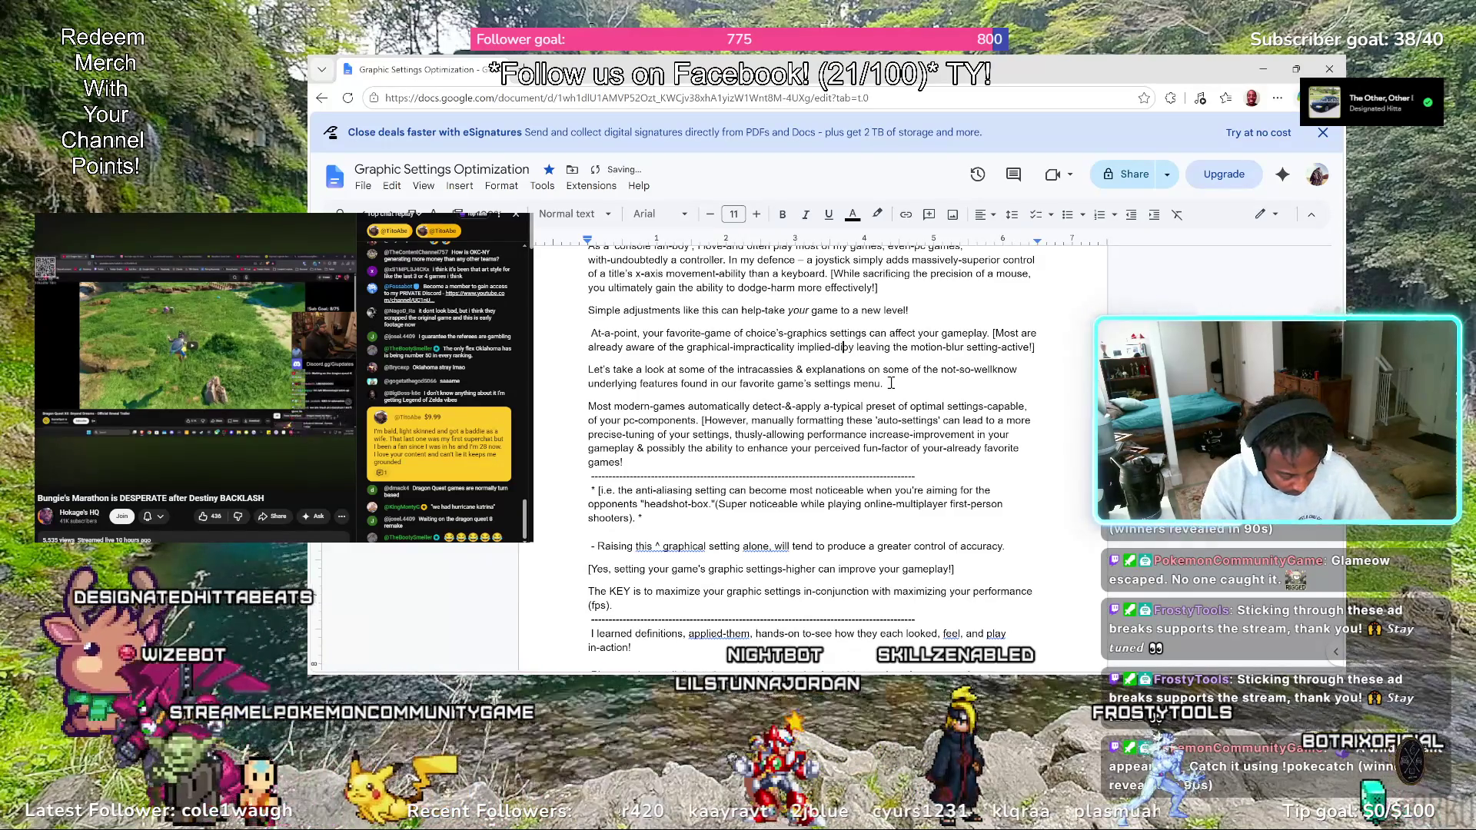
type("izzynessby")
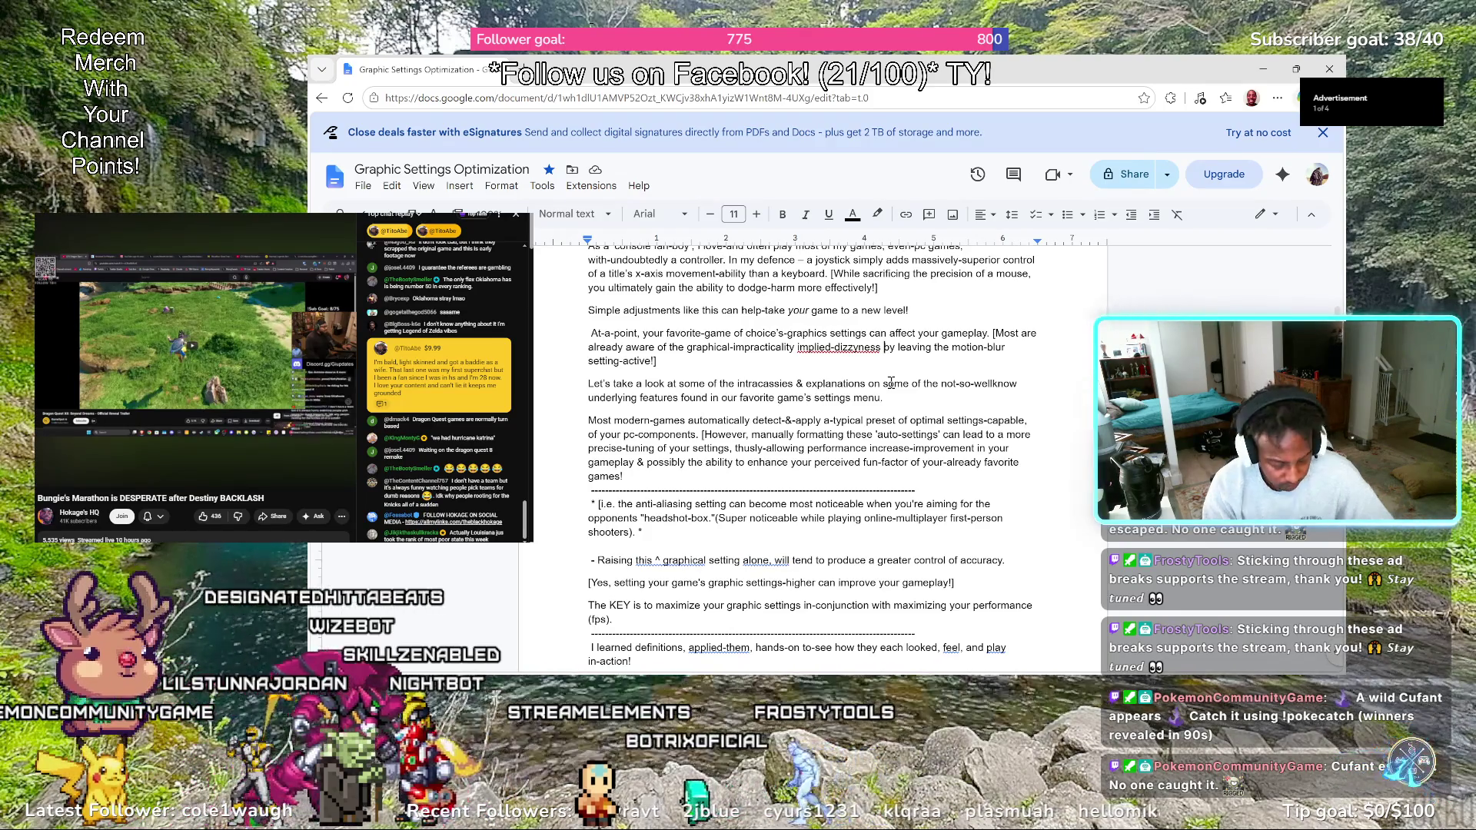
type("& general unpleasantnessby")
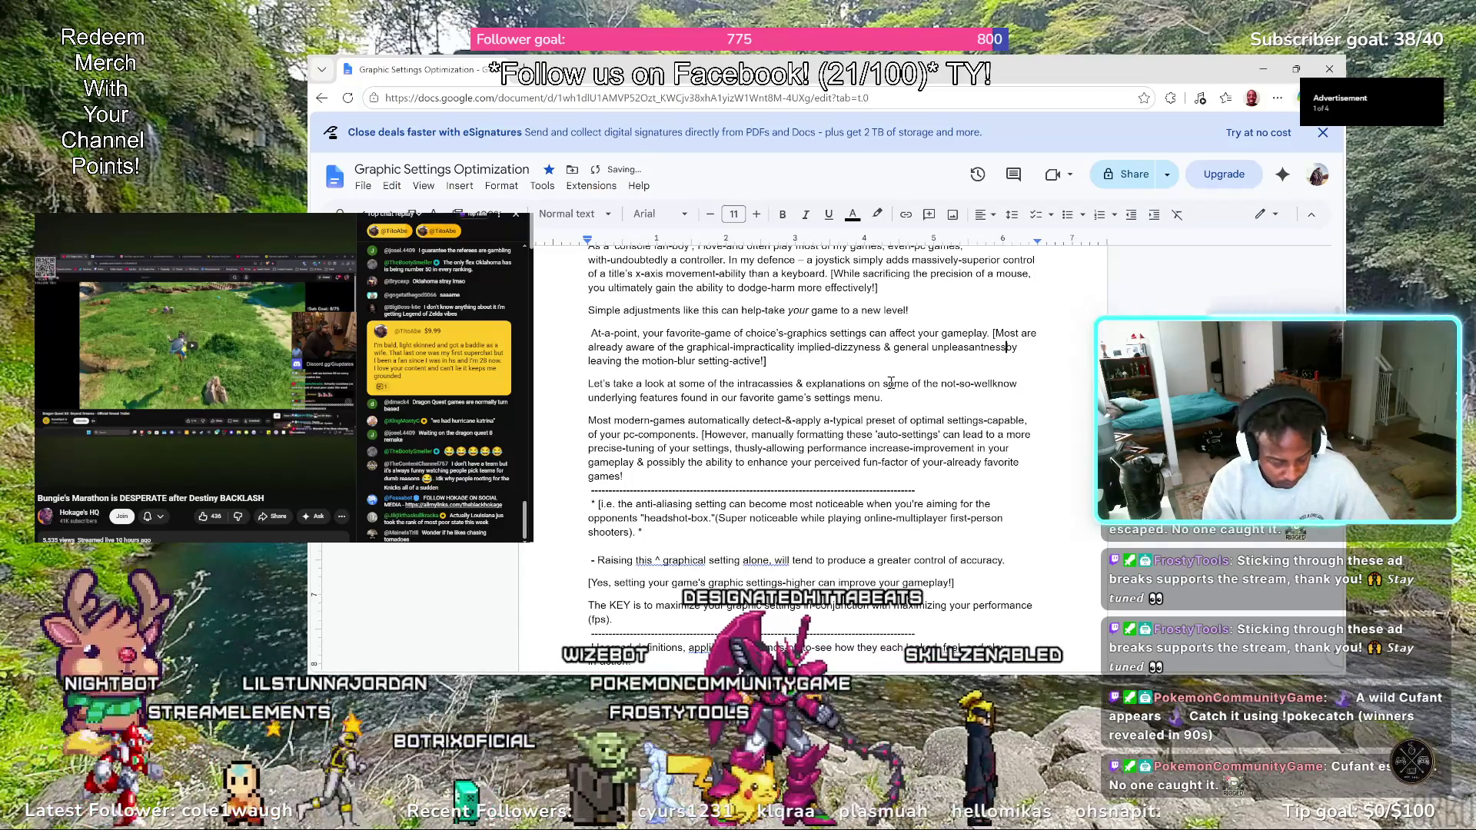
type("-felt")
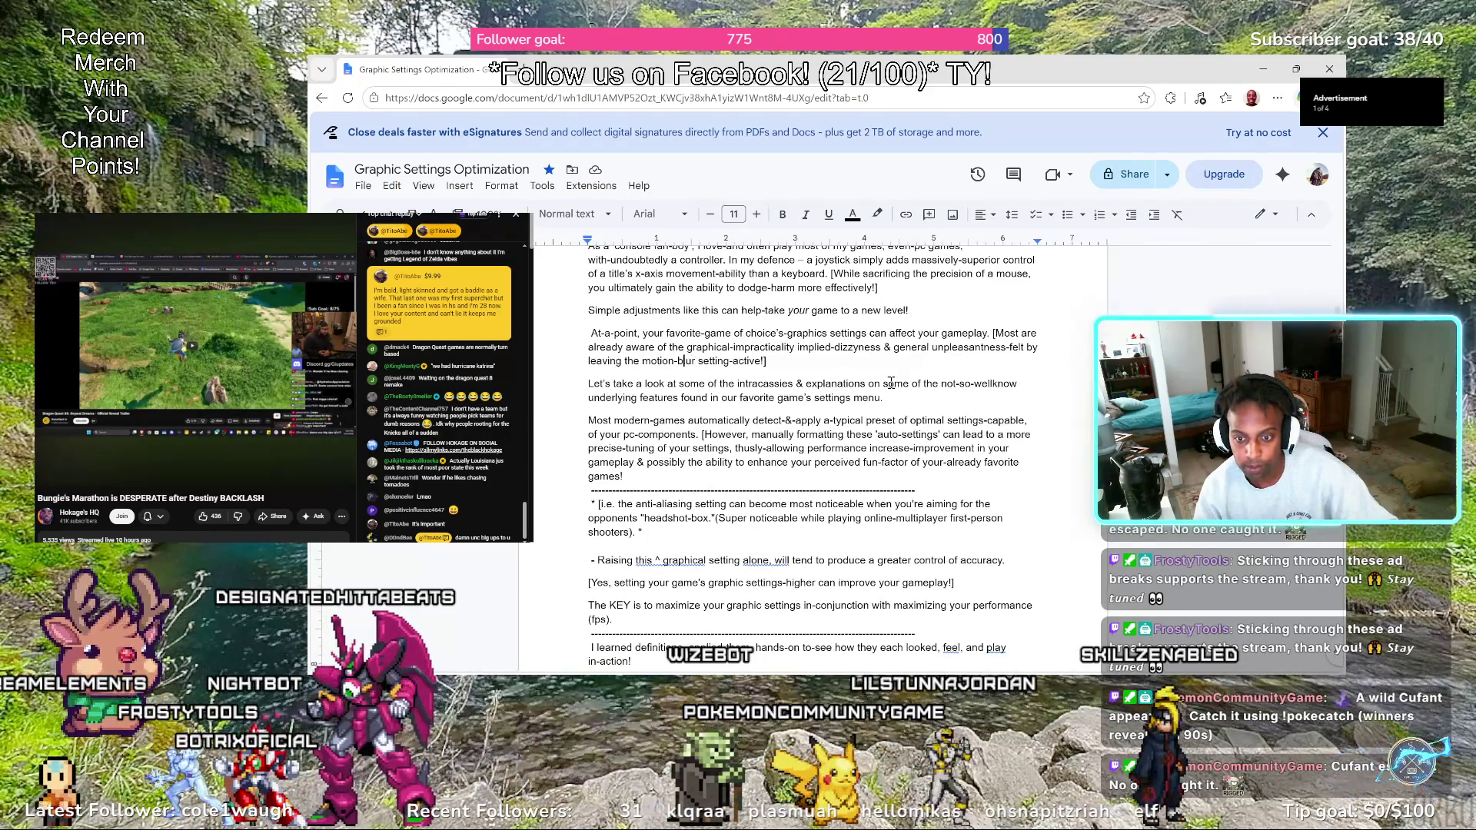
type("-")
key("ctrl+Left")
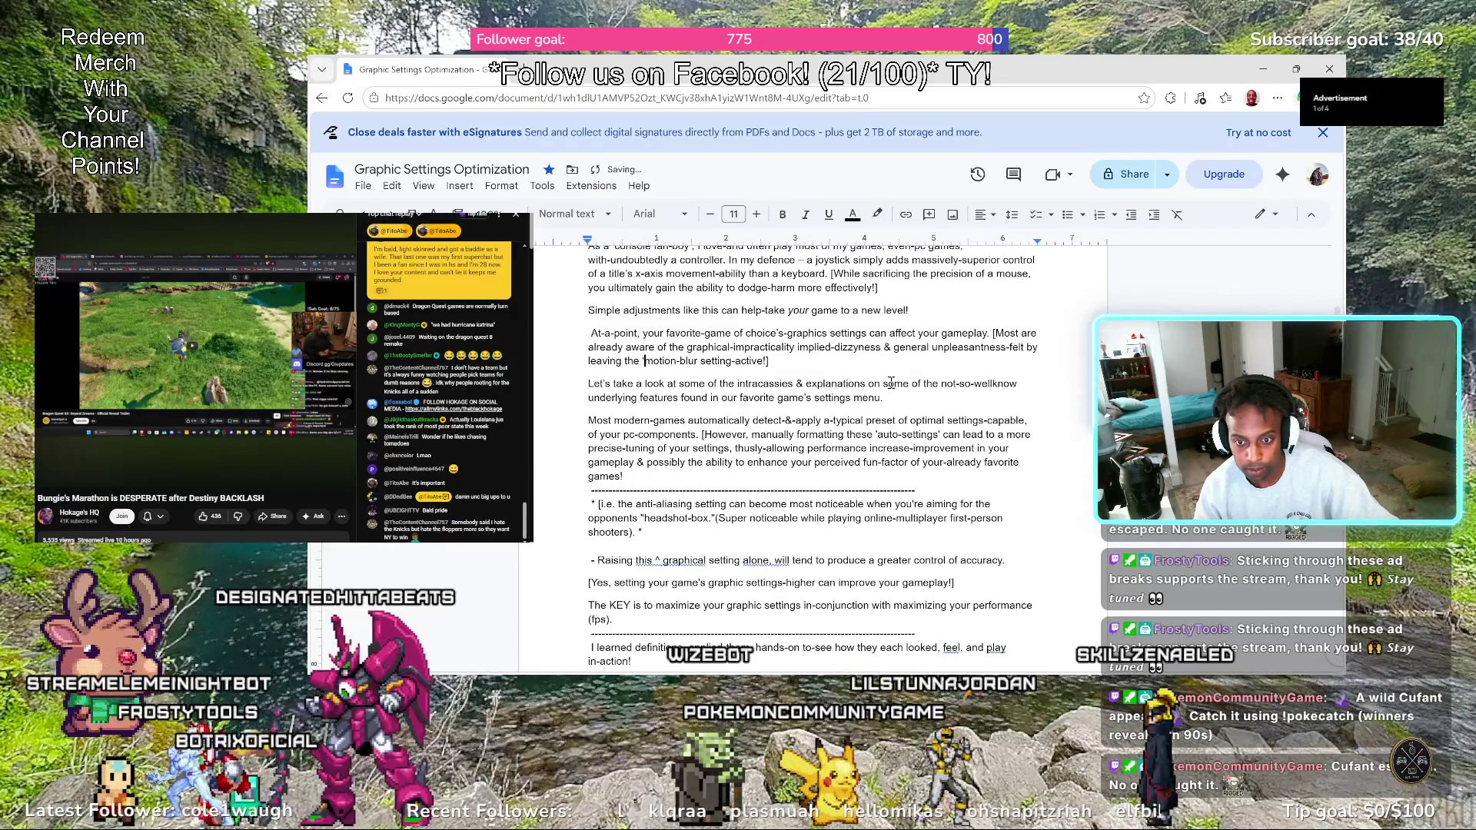
key("ctrl+Right")
key("ctrl+Right")
key("ctrl+Right")
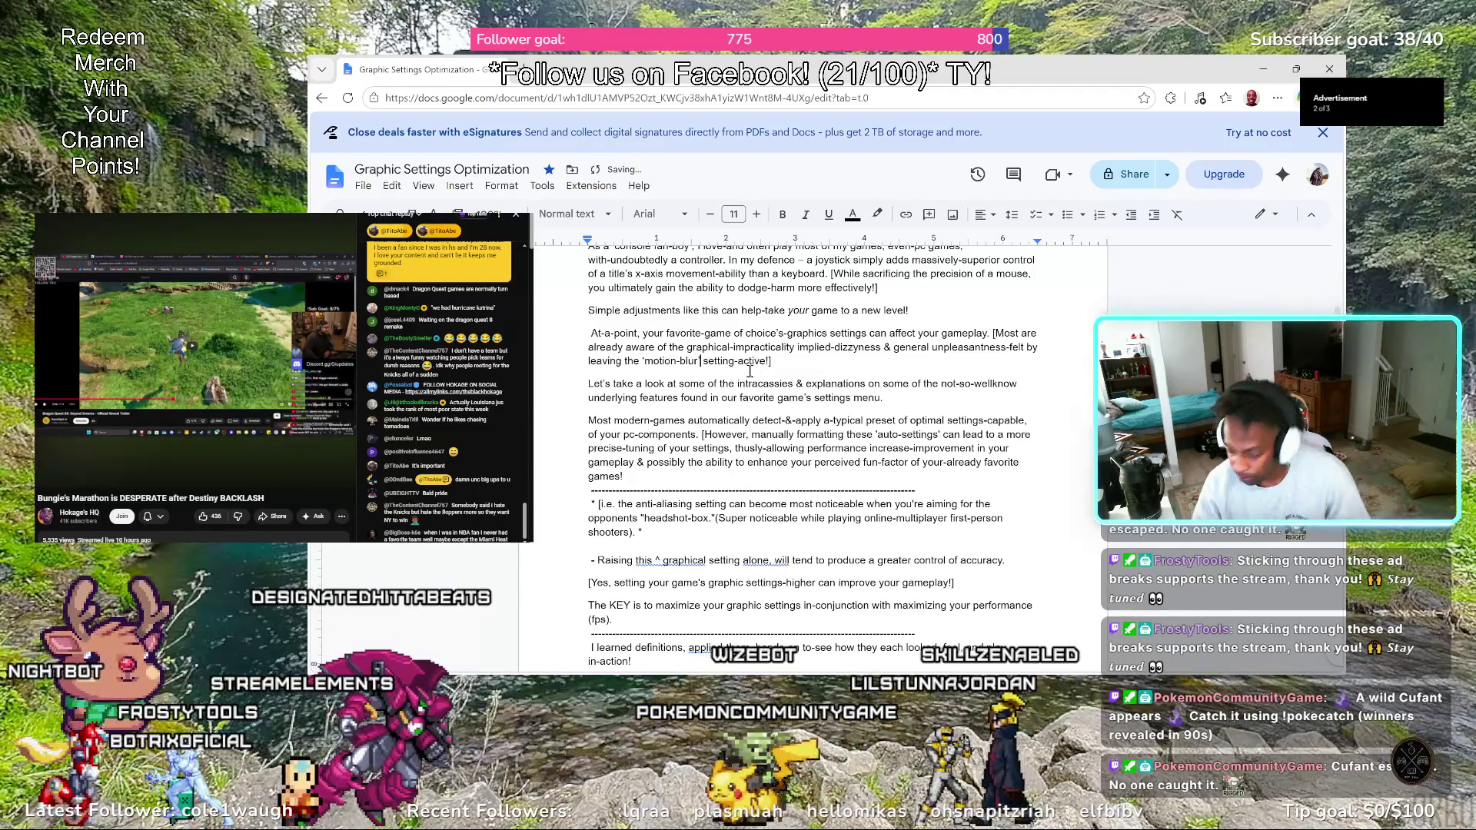
Italicize the term motion-blur and start a new paragraph after the note
left_click_drag(644, 361, 698, 361)
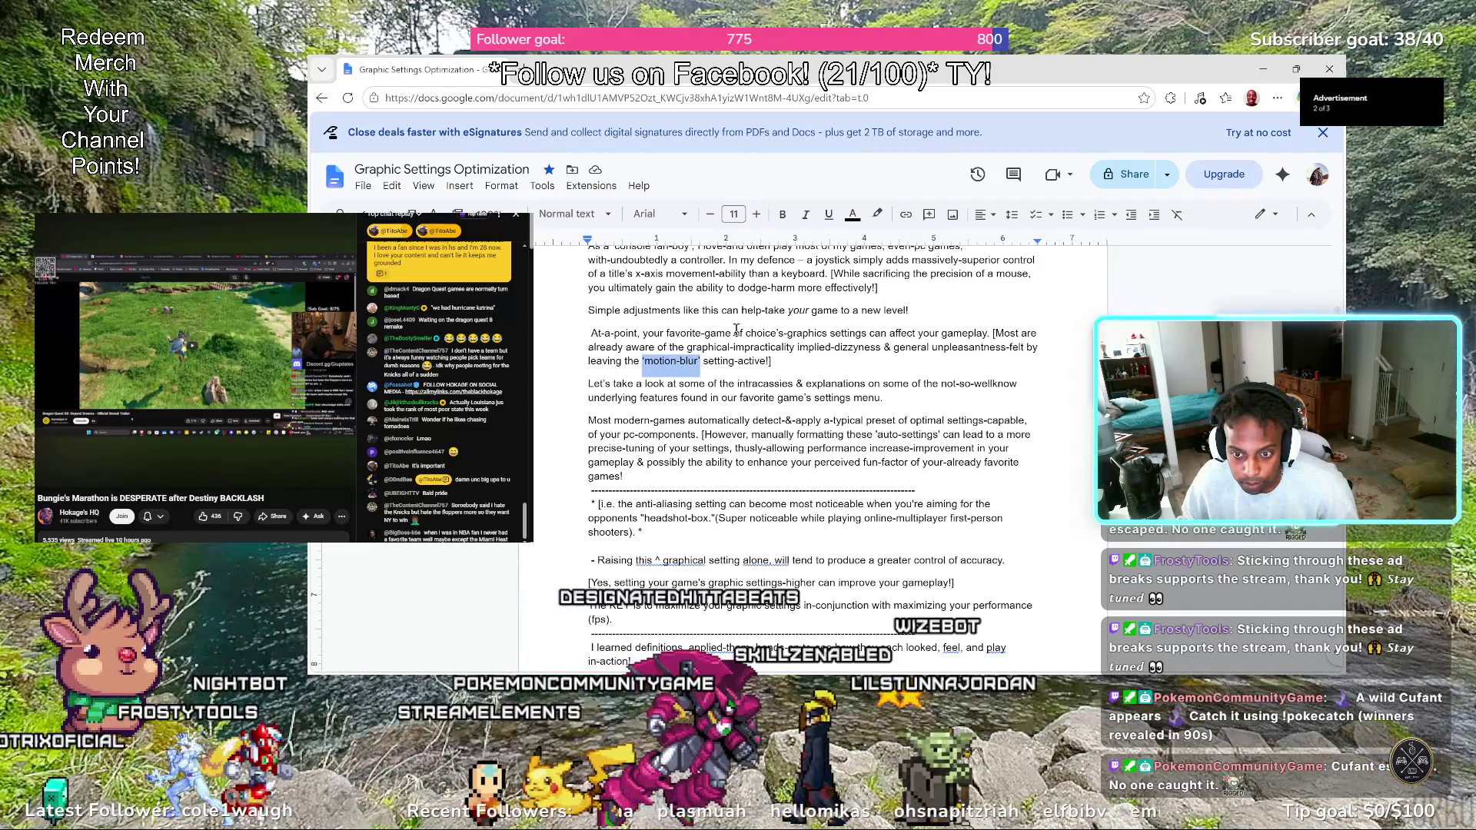
left_click(805, 216)
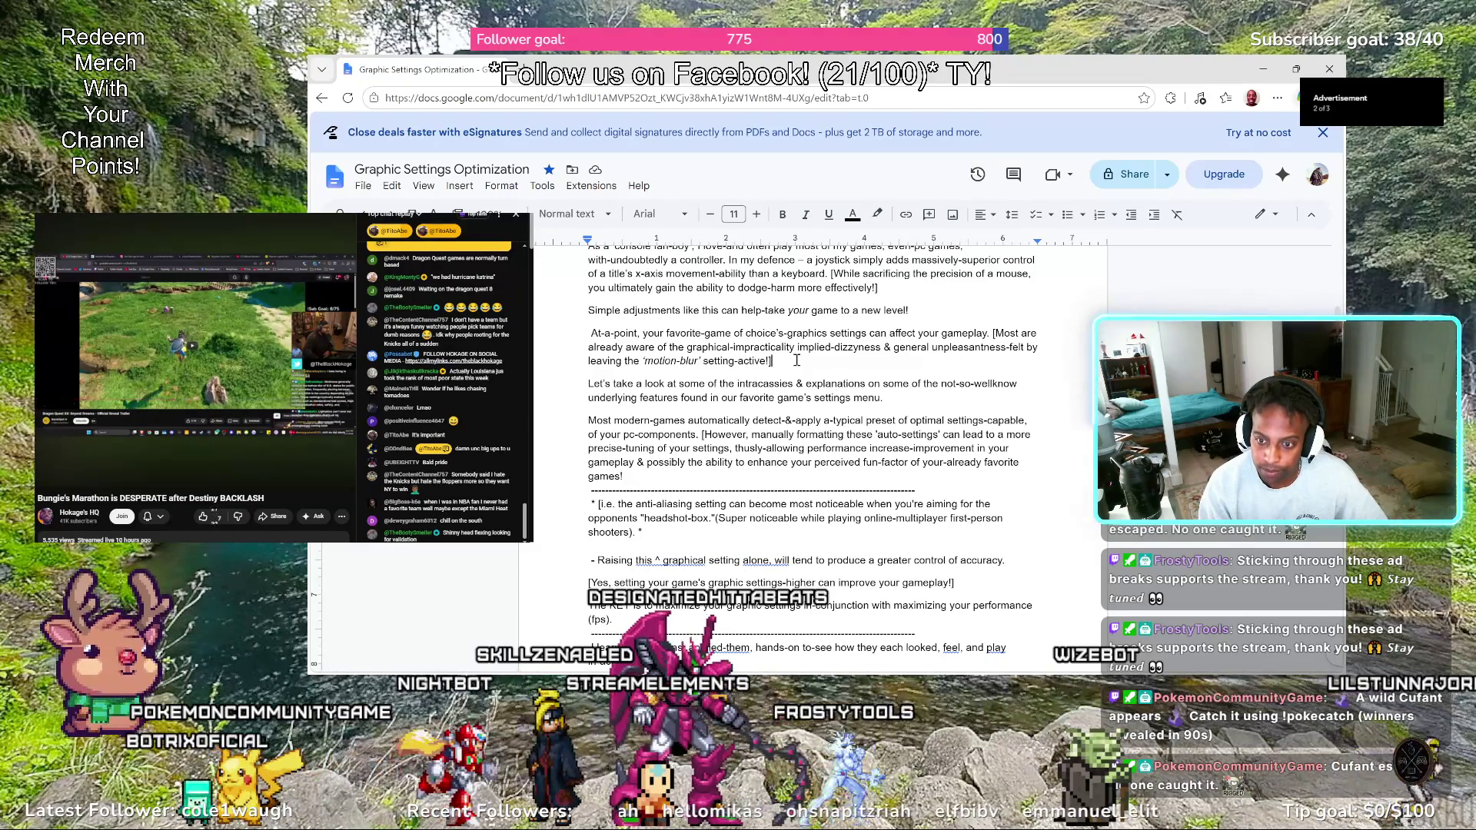
key("Return")
type("And they still con")
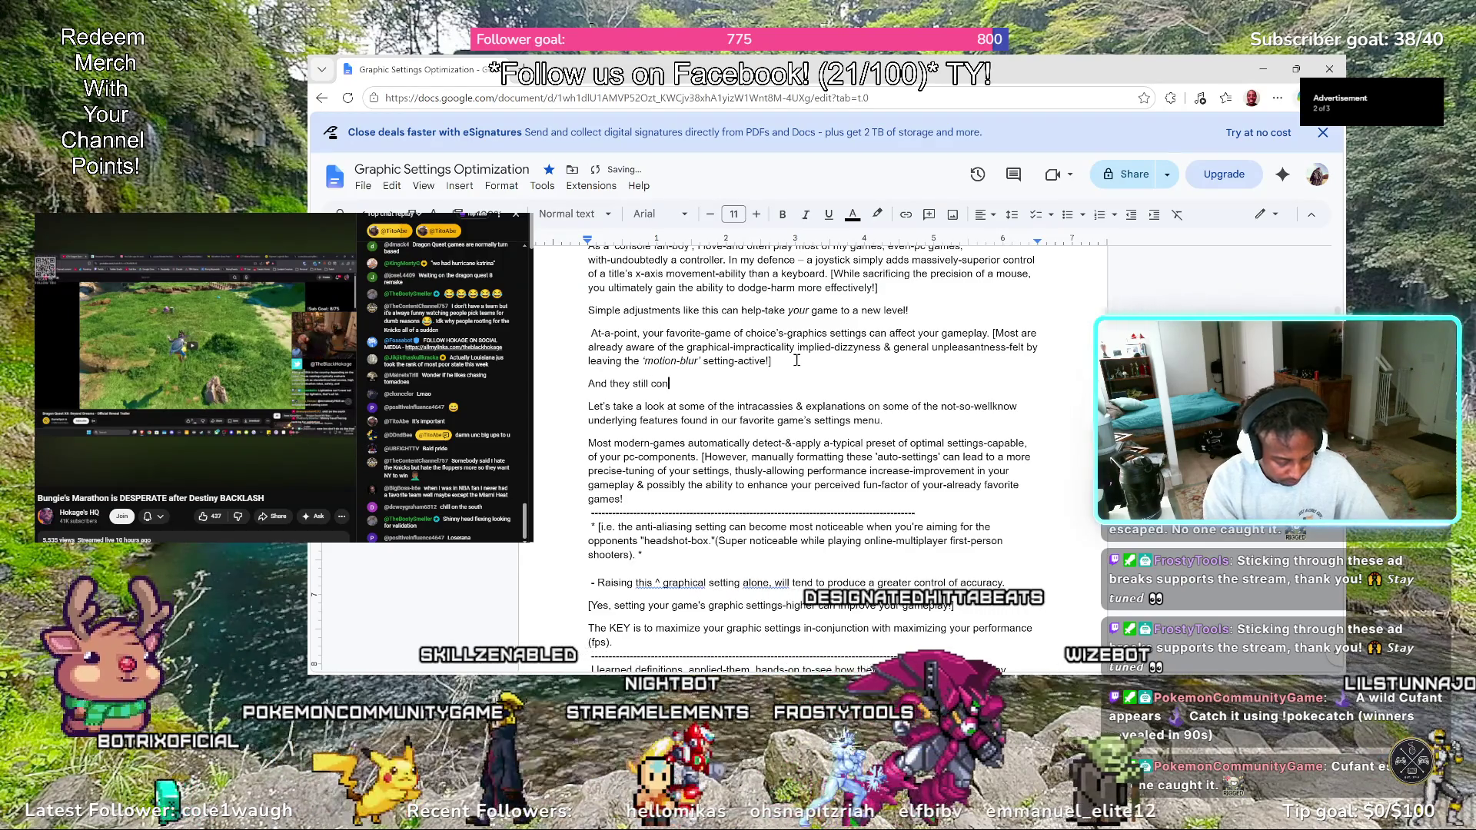
type("tinue to put")
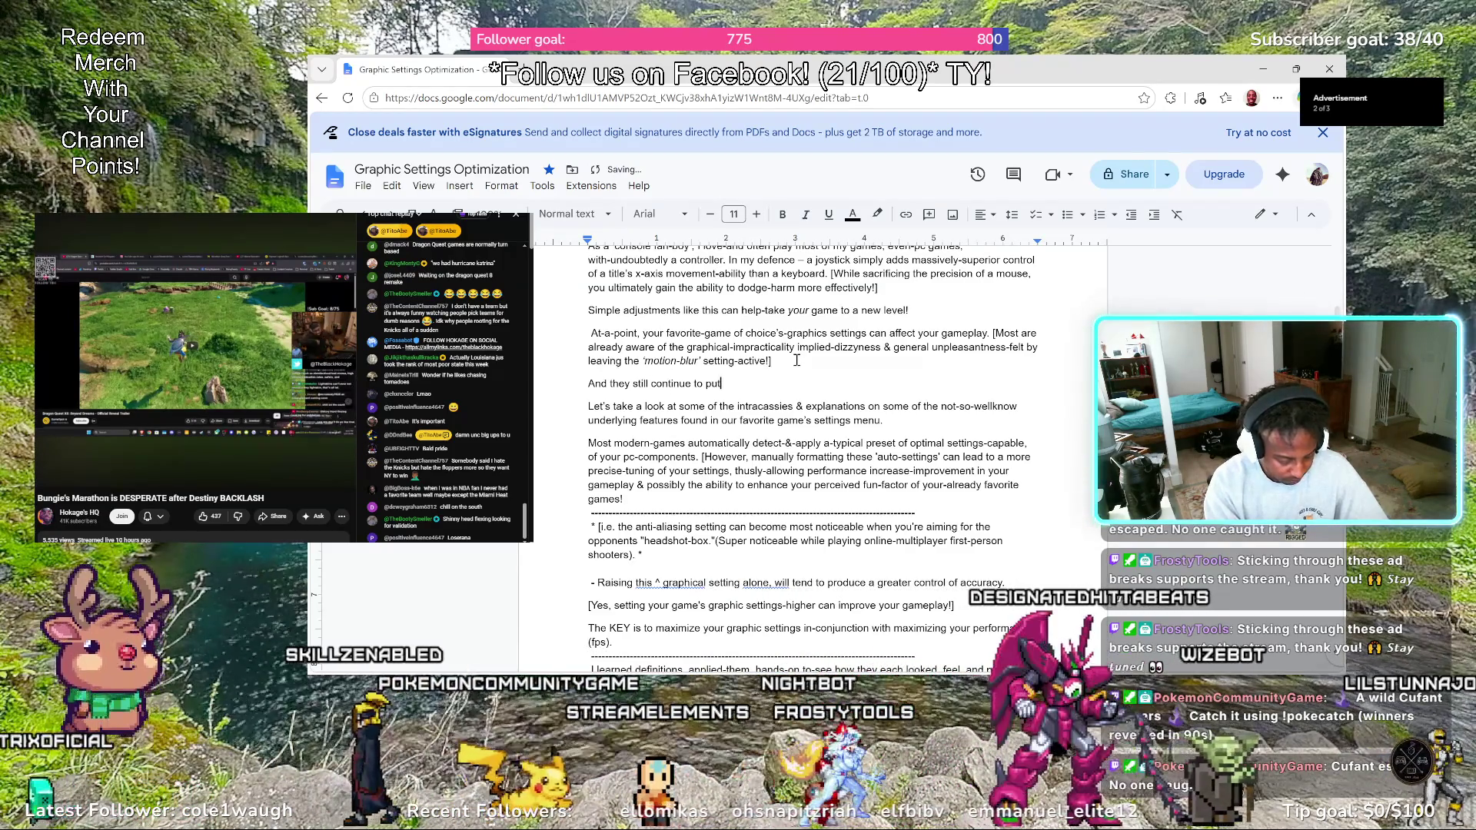
type(" it")
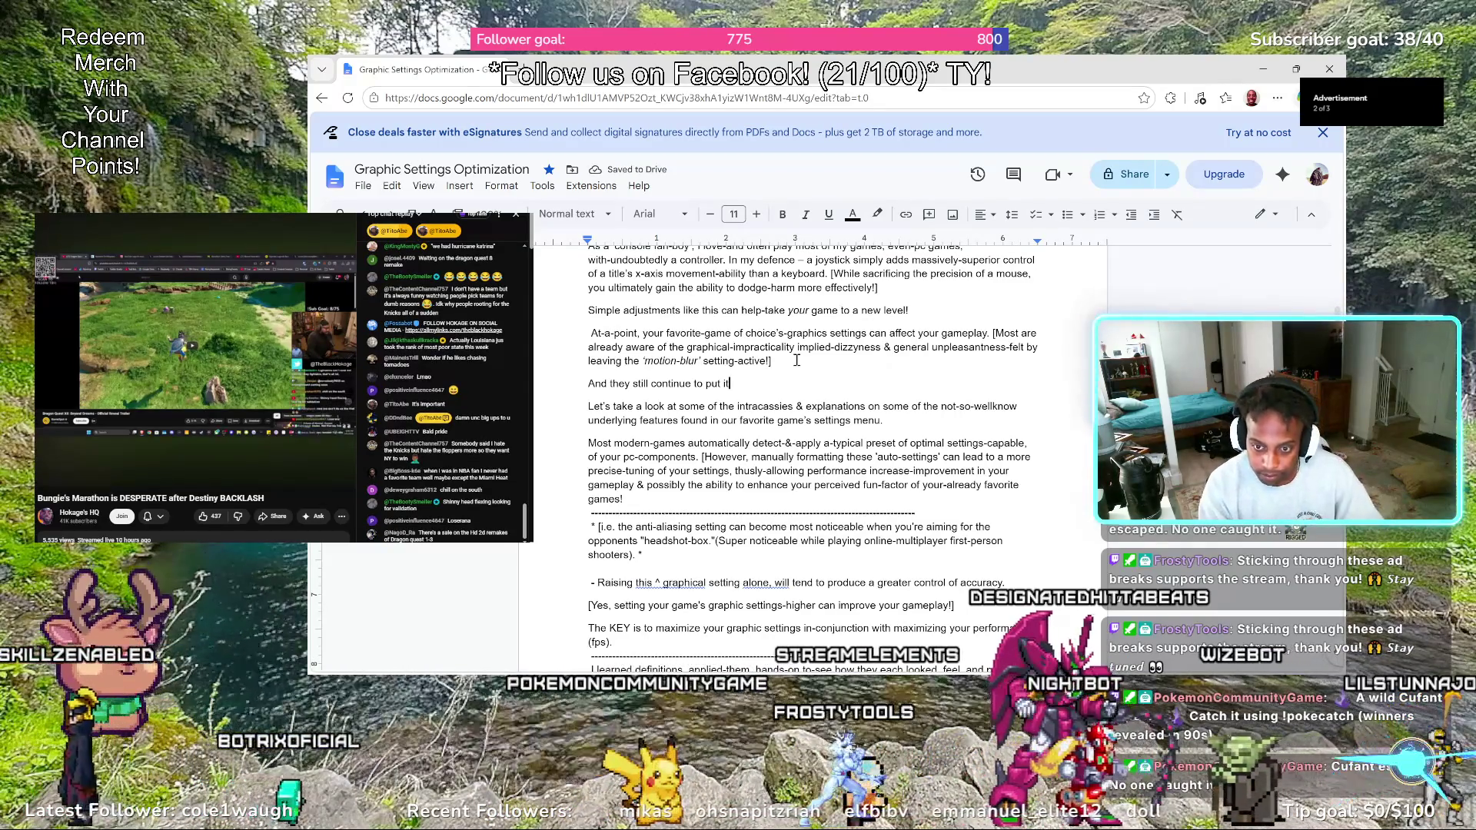
Write the sentence urging discretion and gaming at our optimal rather than in-discomfort, fixing wording
key("BackSpace")
key("BackSpace")
key("BackSpace")
key("BackSpace")
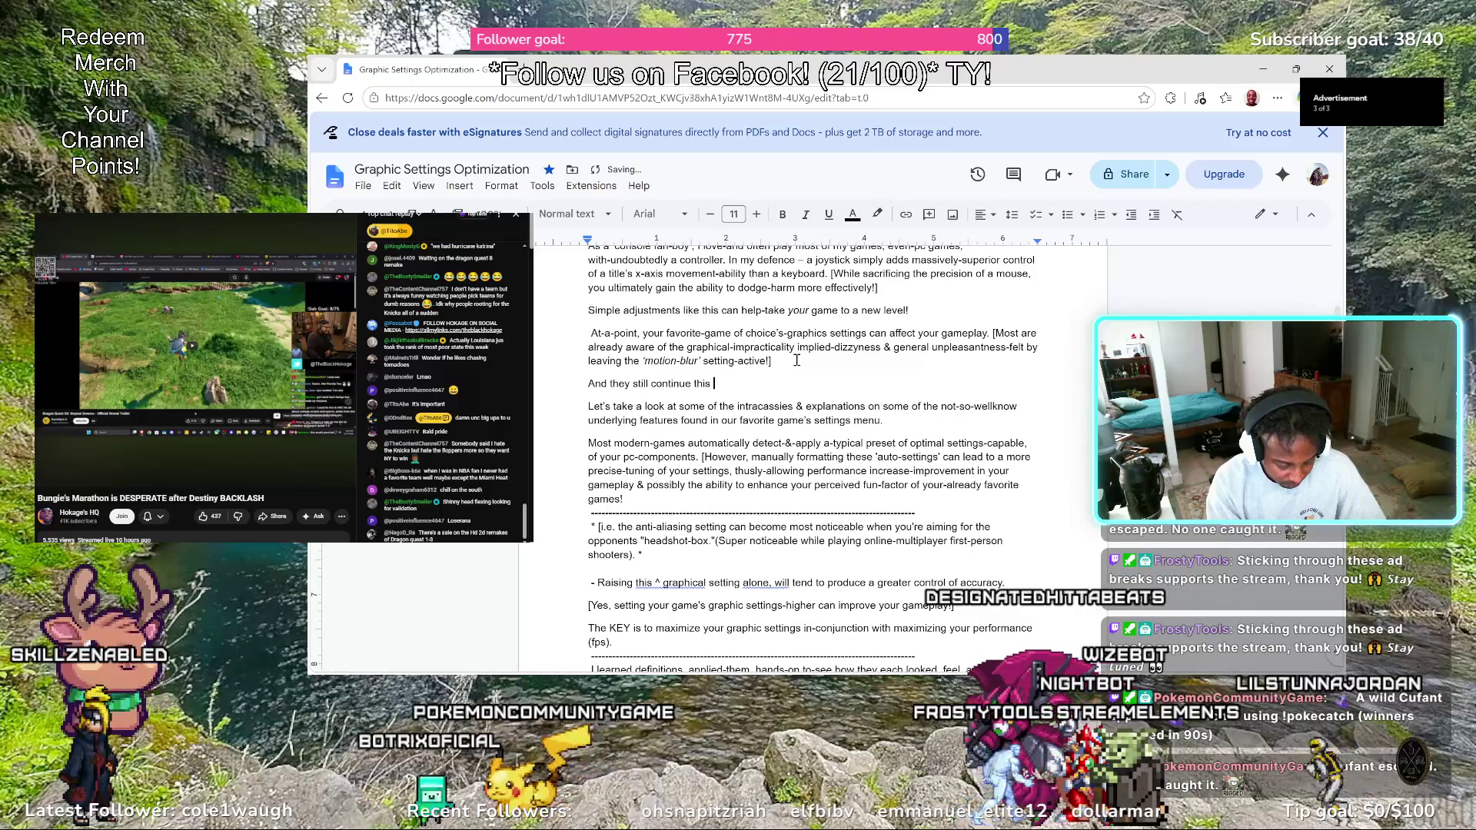
type("his typically")
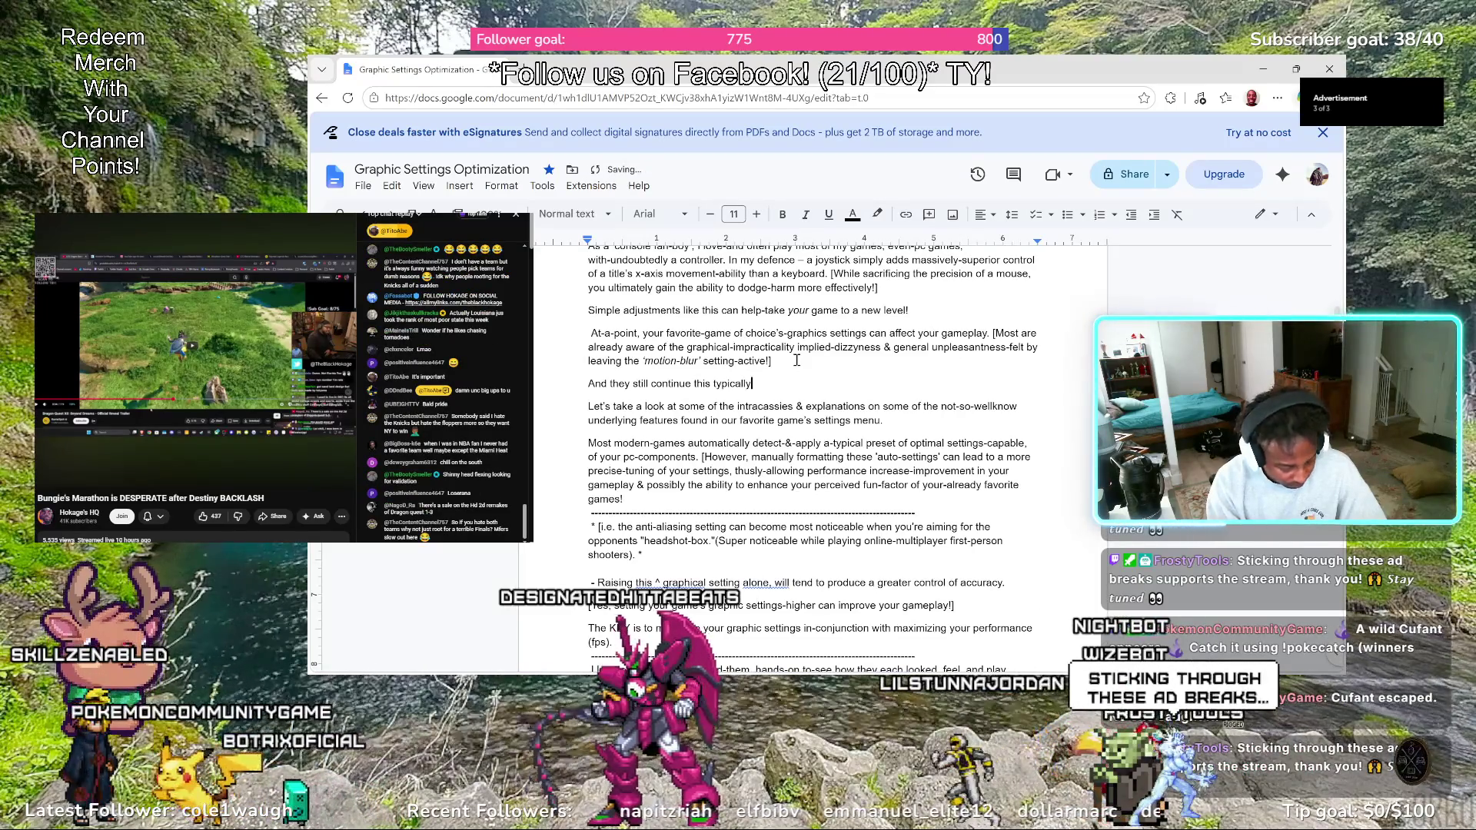
type(" unwanted")
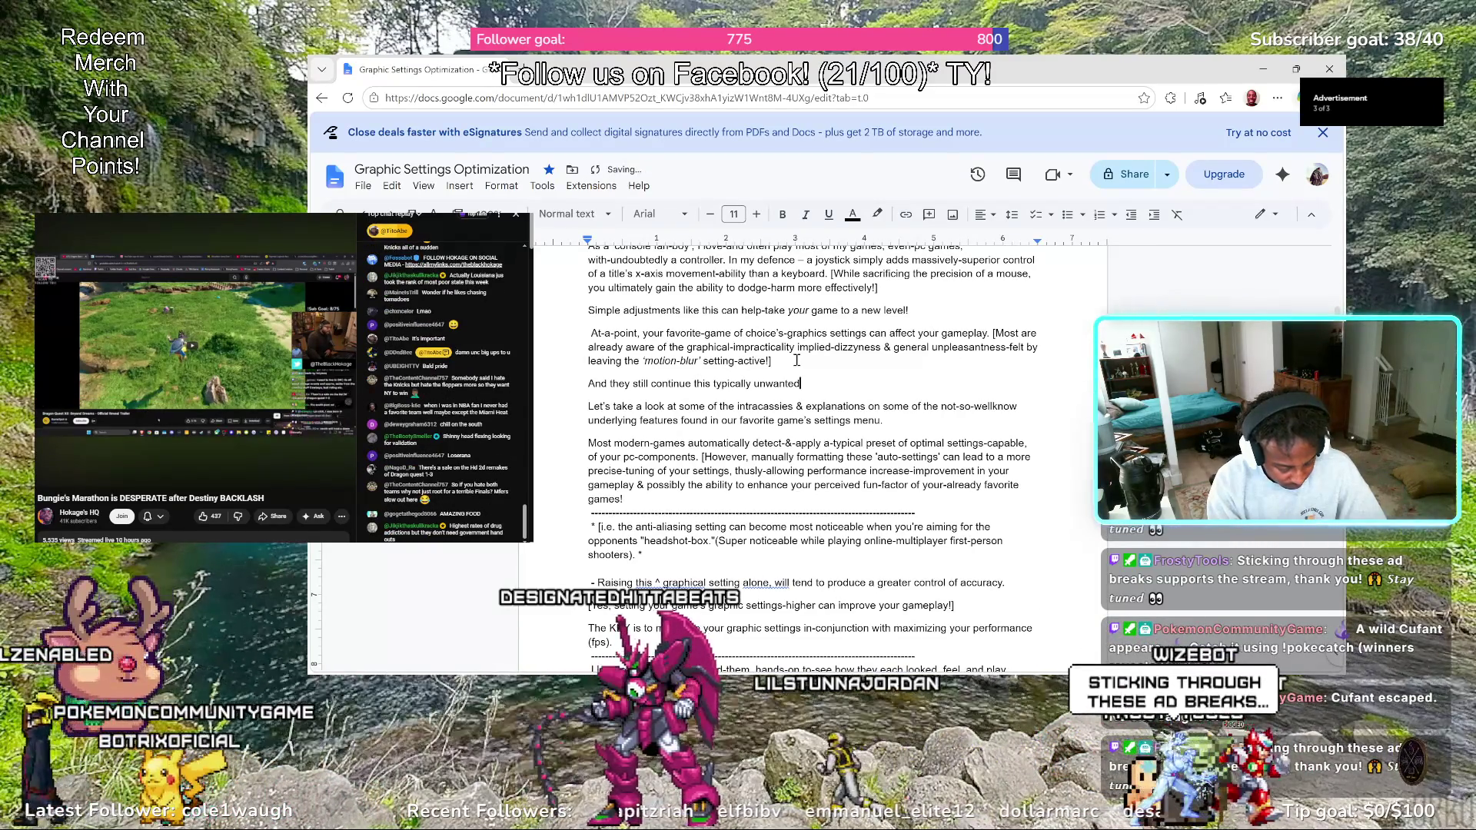
type(" feature ")
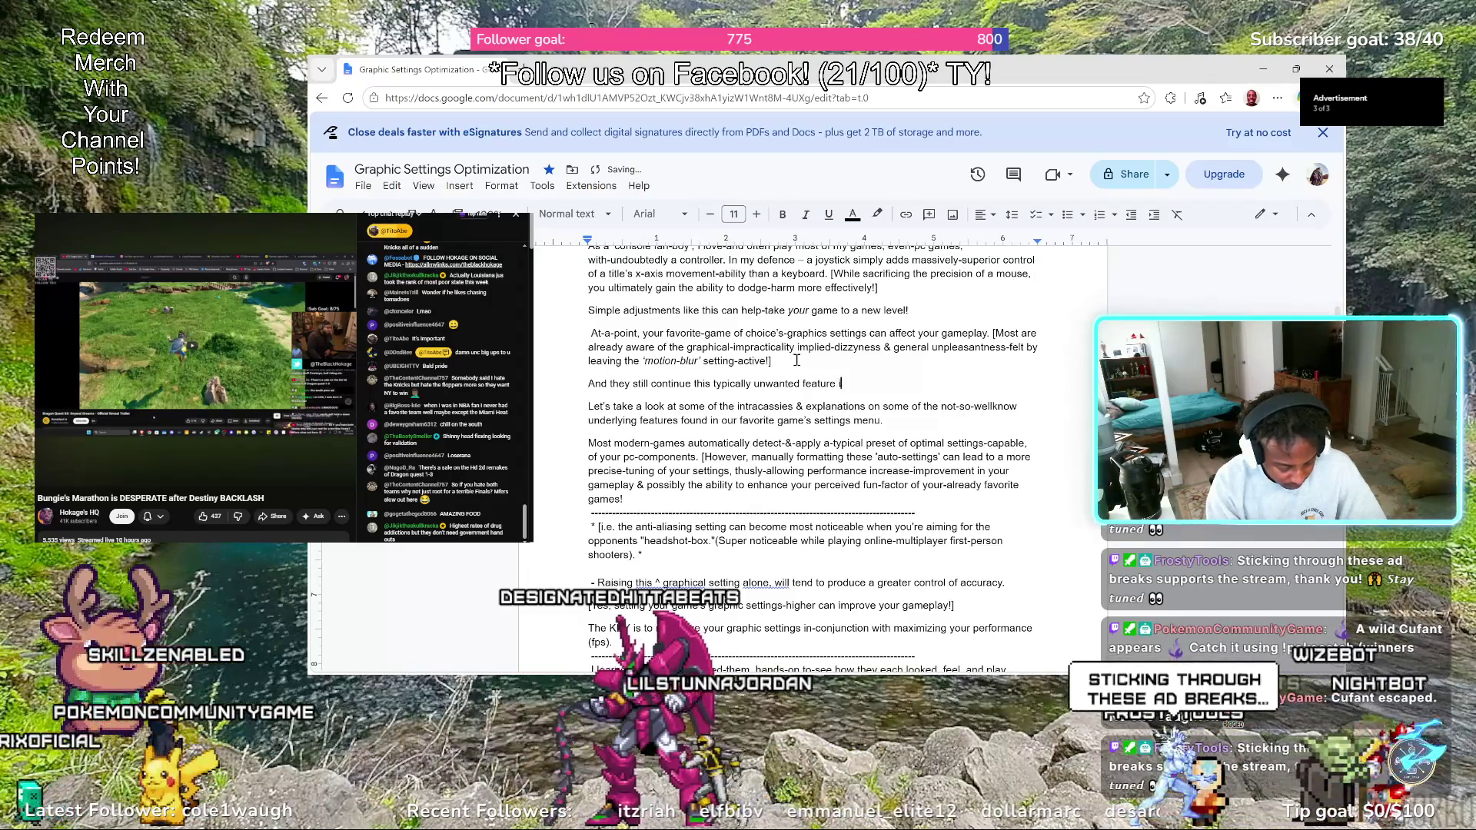
type("in our modern games. We have to show discretion ")
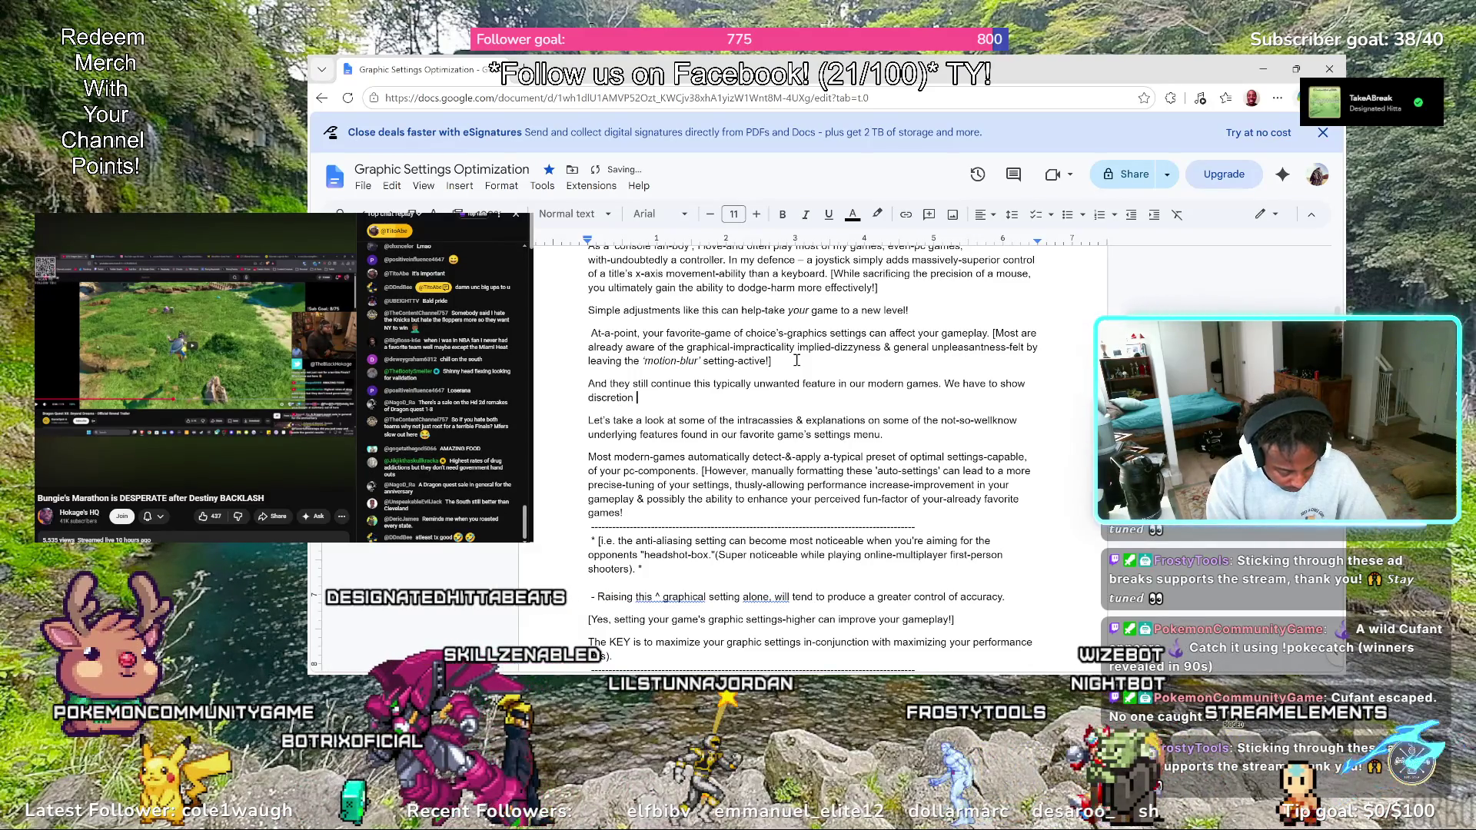
type("and")
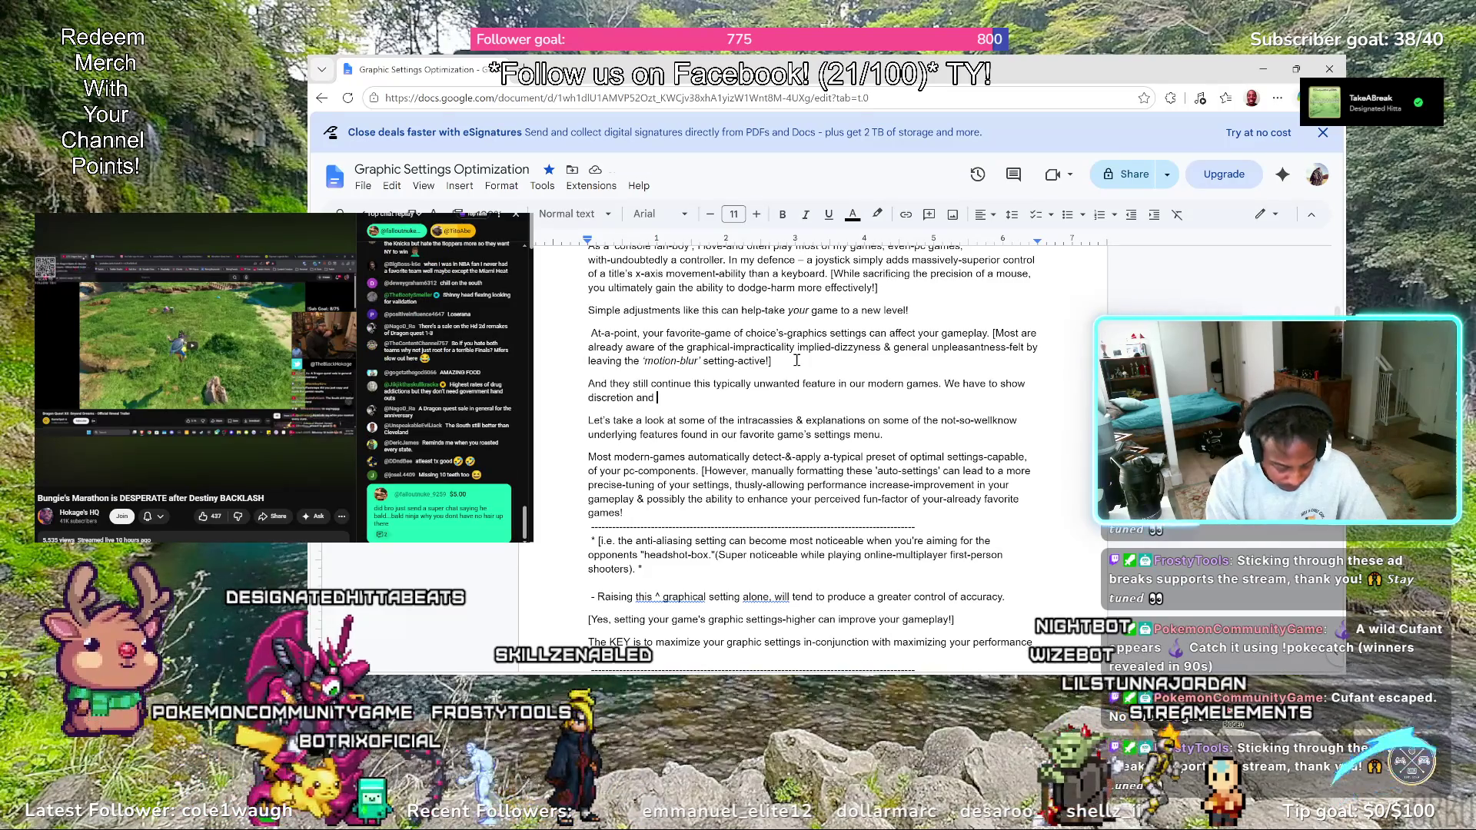
type("r optimal r")
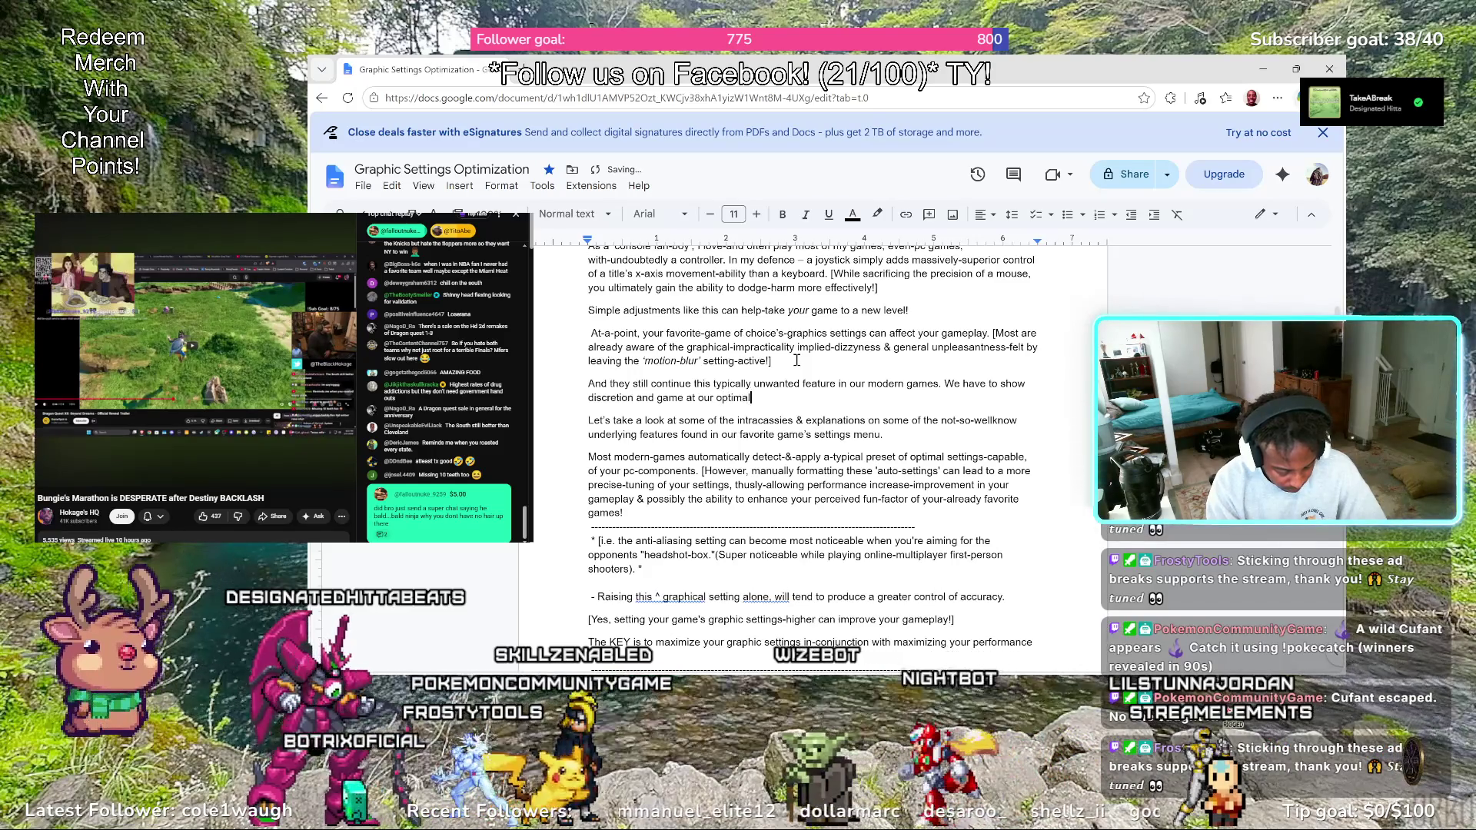
type("ather than")
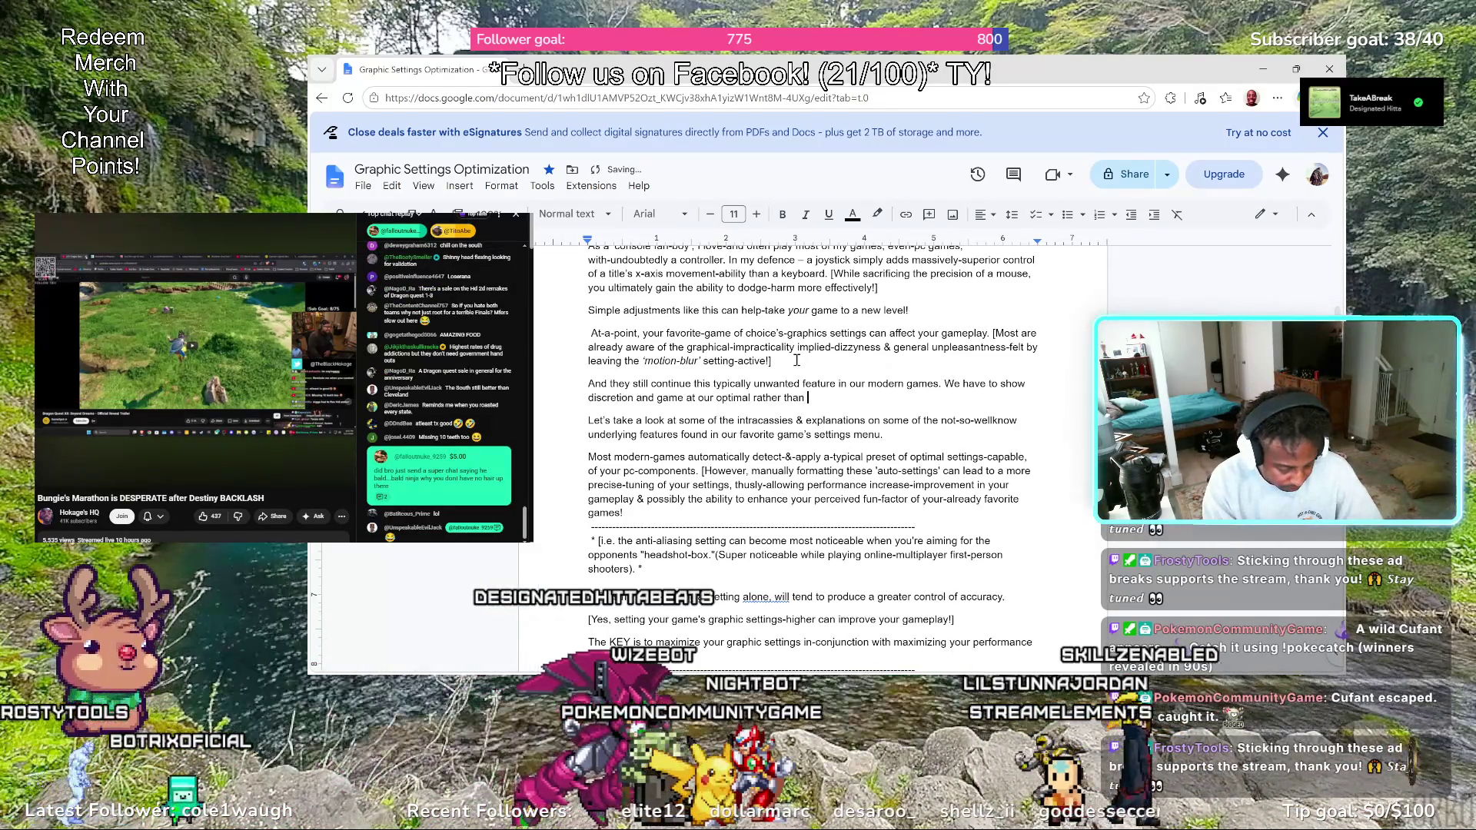
type("in-discomfort")
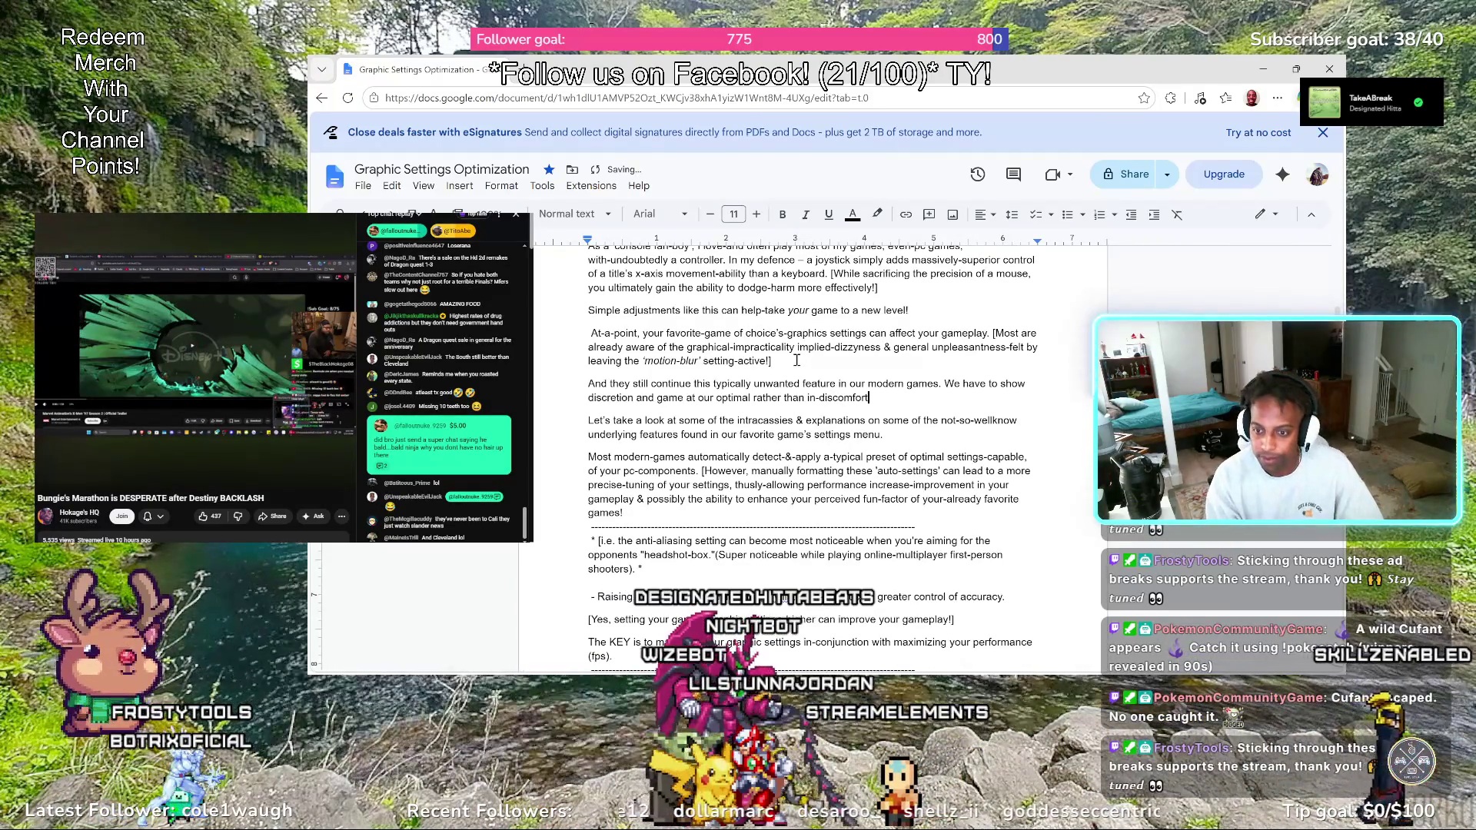
type("!")
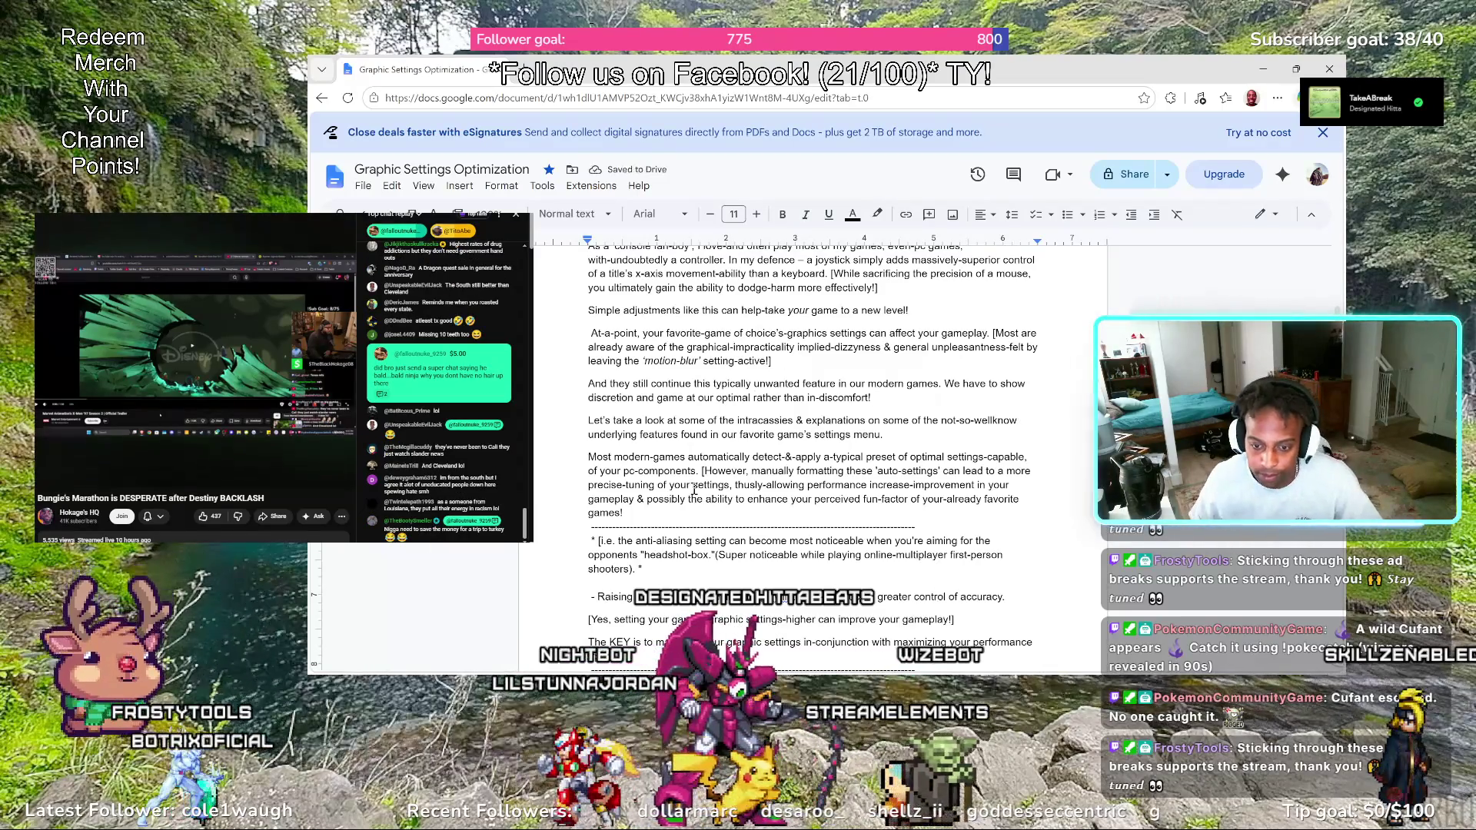
Move the anti-aliasing footnote onto a new line below the in-discomfort sentence
mouse_move(659, 567)
left_mouse_down()
mouse_move(572, 552)
mouse_move(586, 540)
left_mouse_up()
key("ctrl+c")
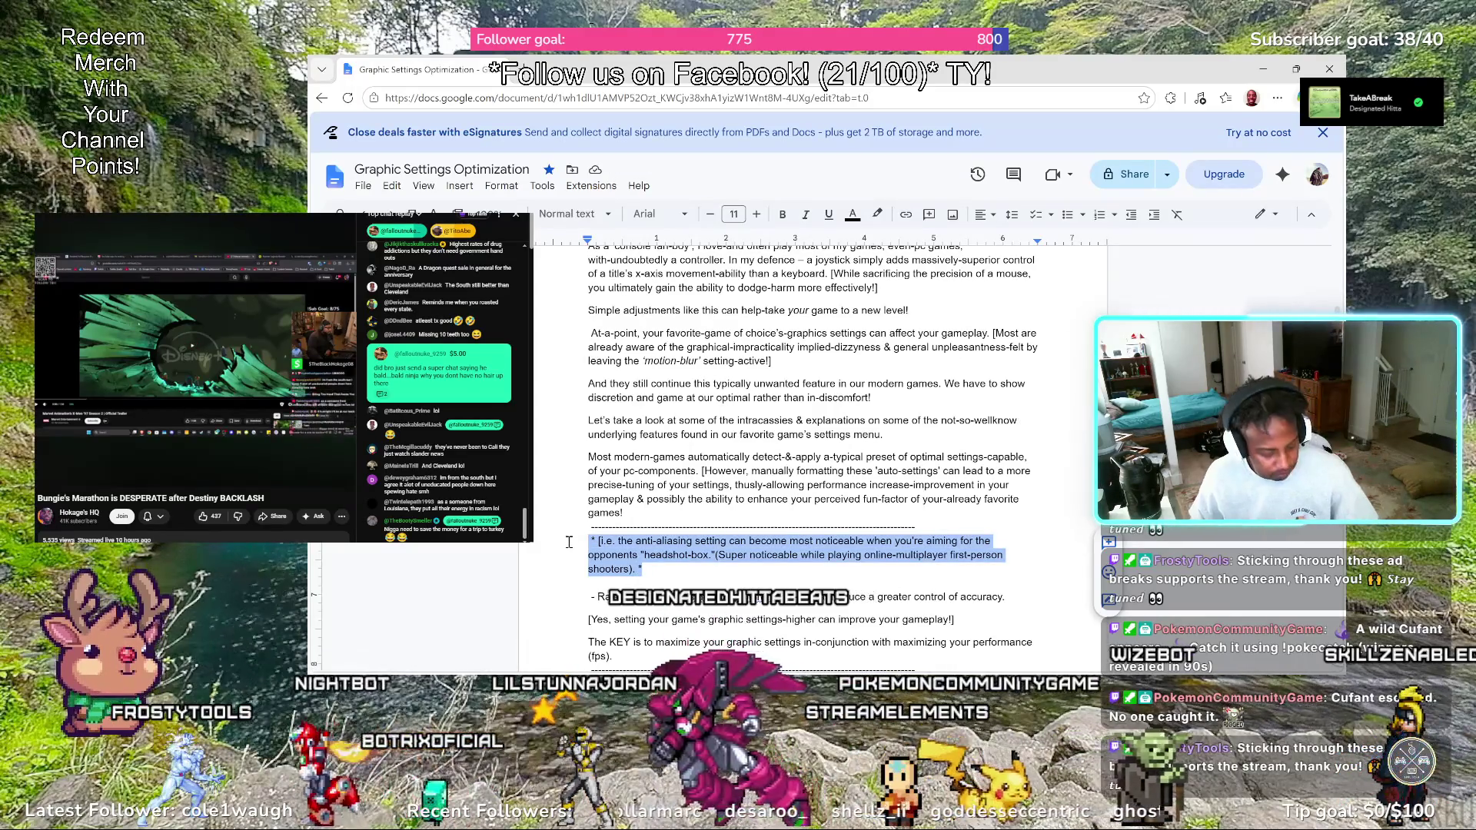
key("BackSpace")
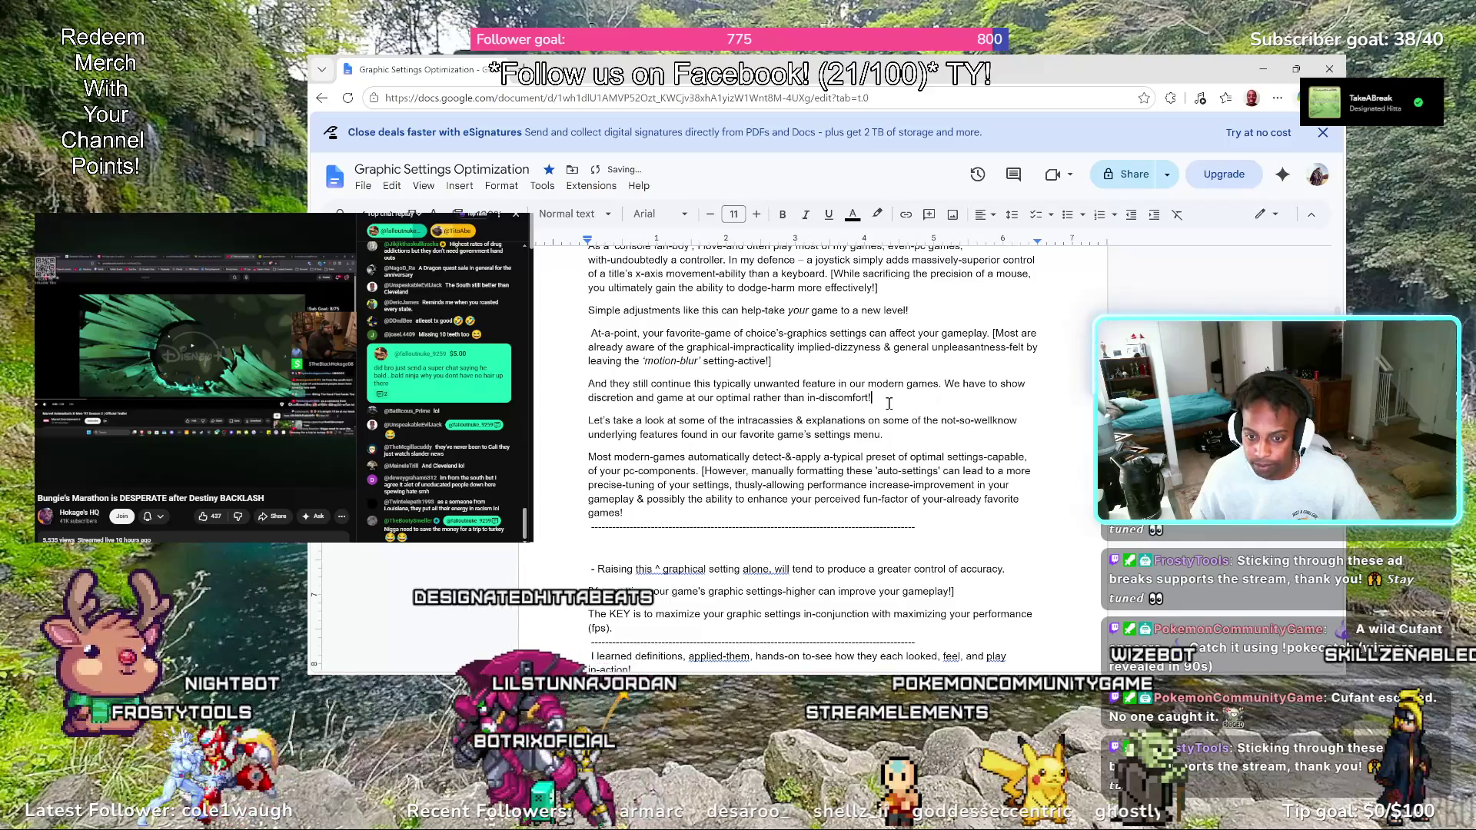
key("Return")
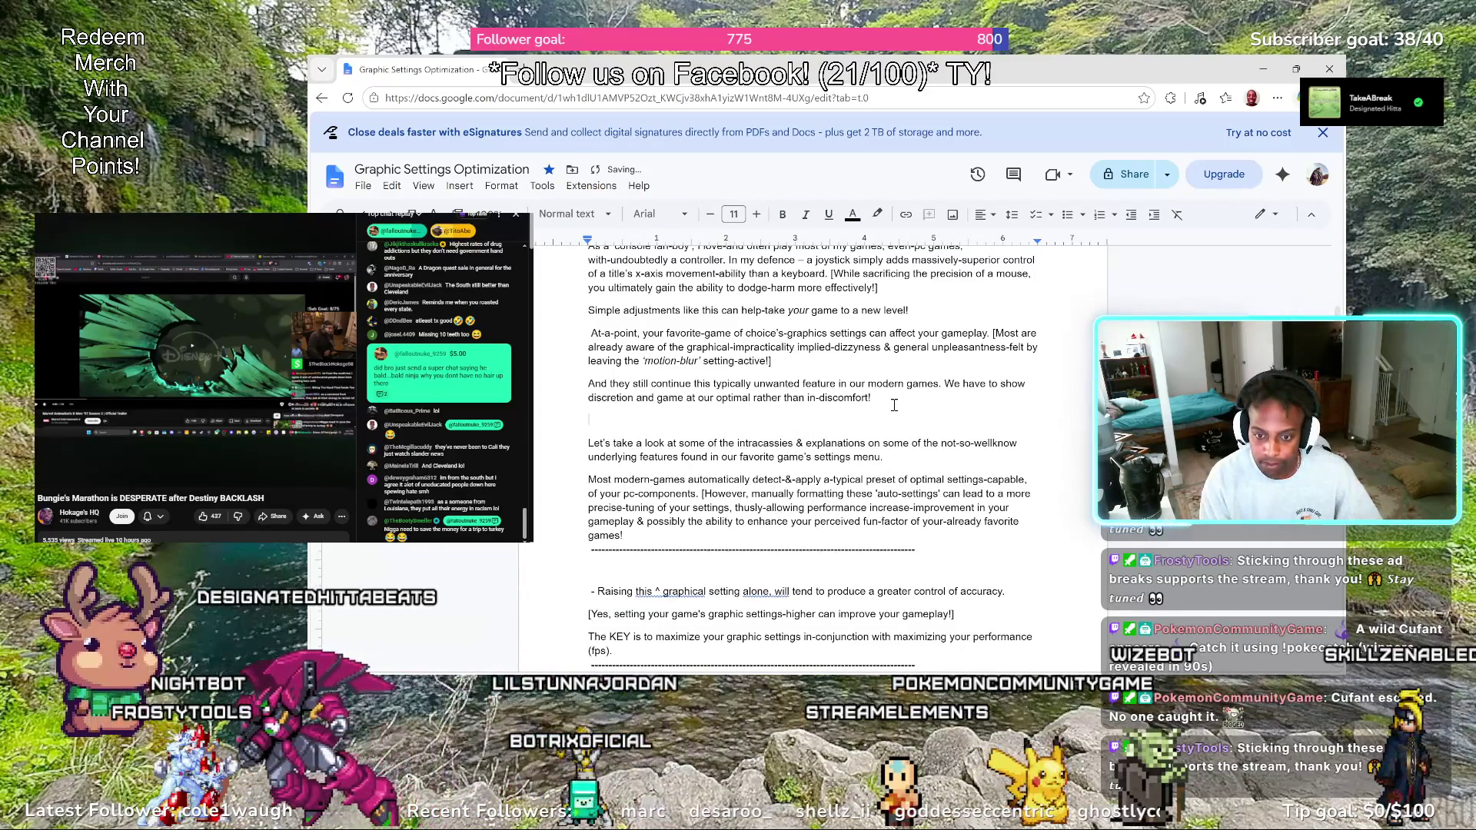
key("ctrl+v")
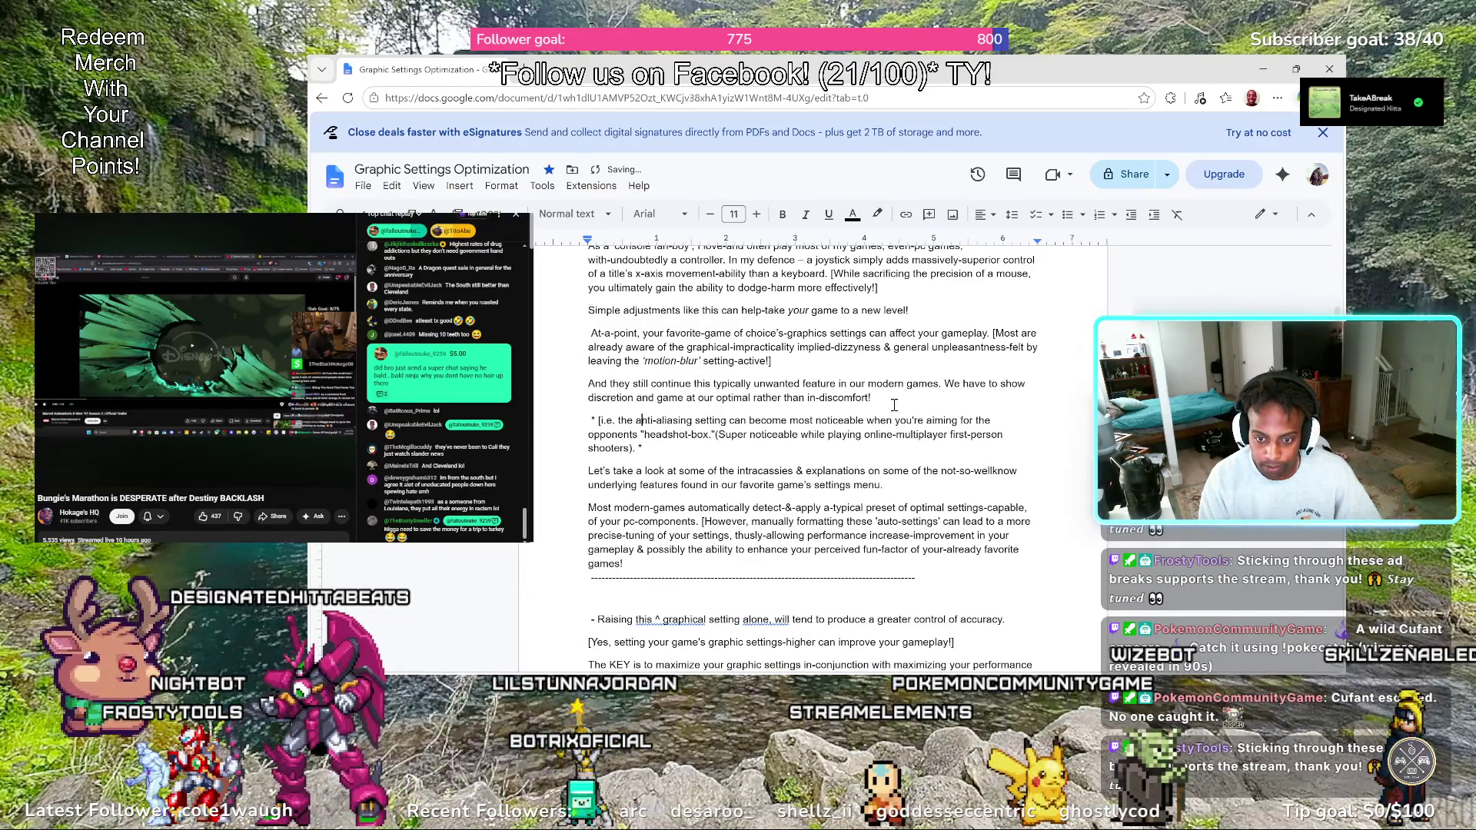
Begin the pasted note with "A positive" and remove the stray asterisk
key("Left")
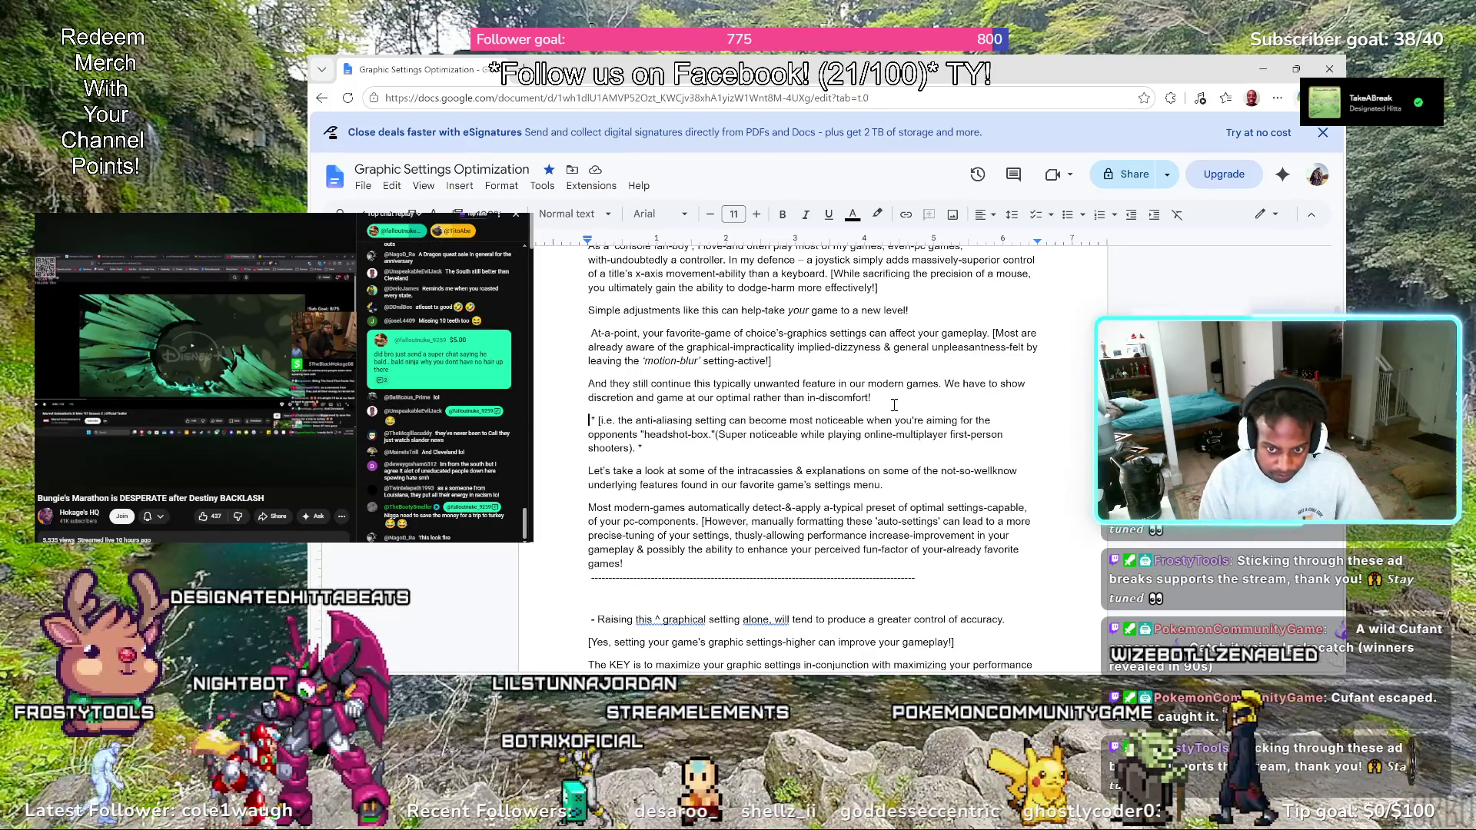
type("A positive")
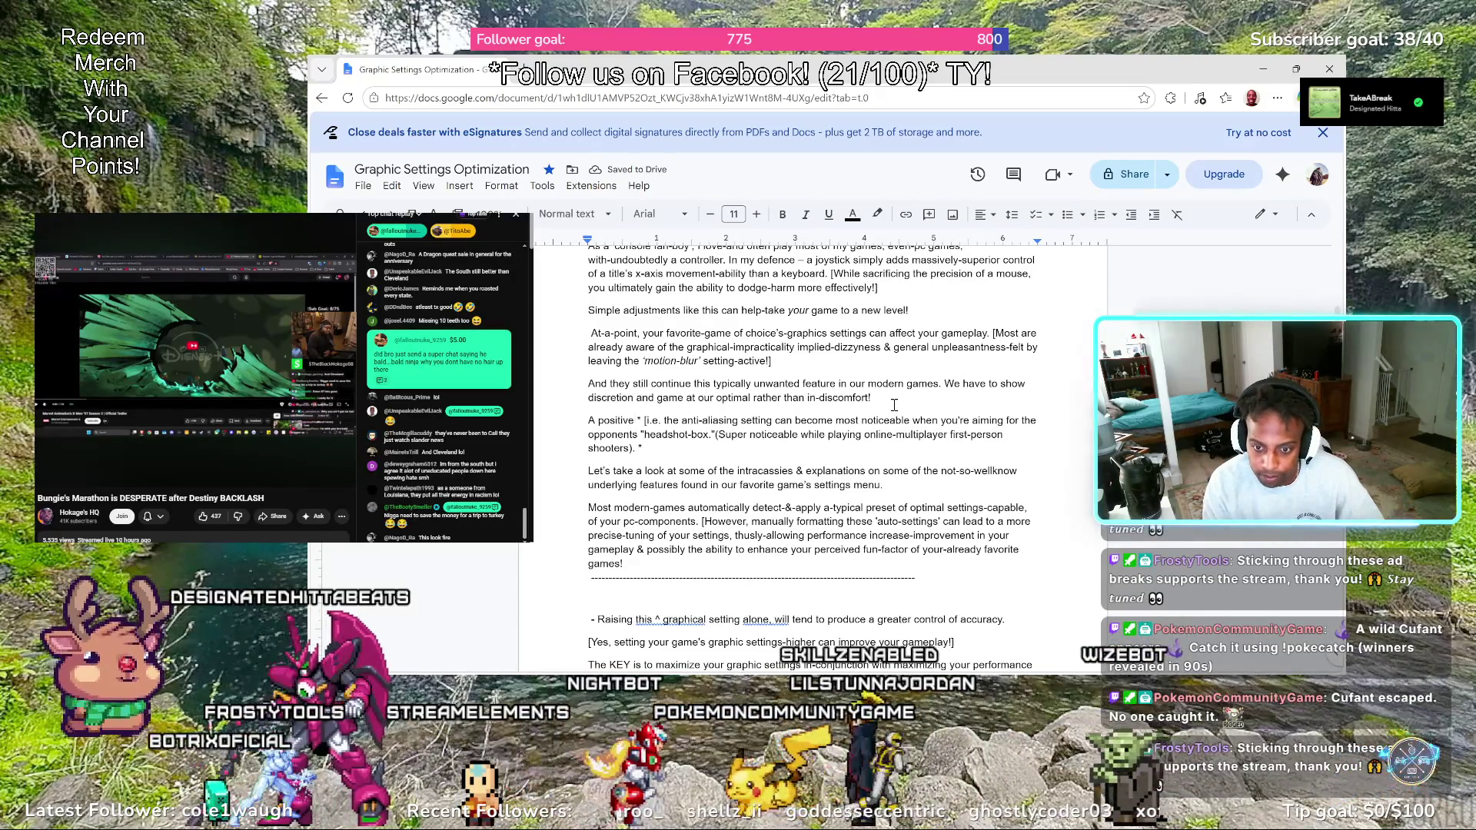
key("Delete")
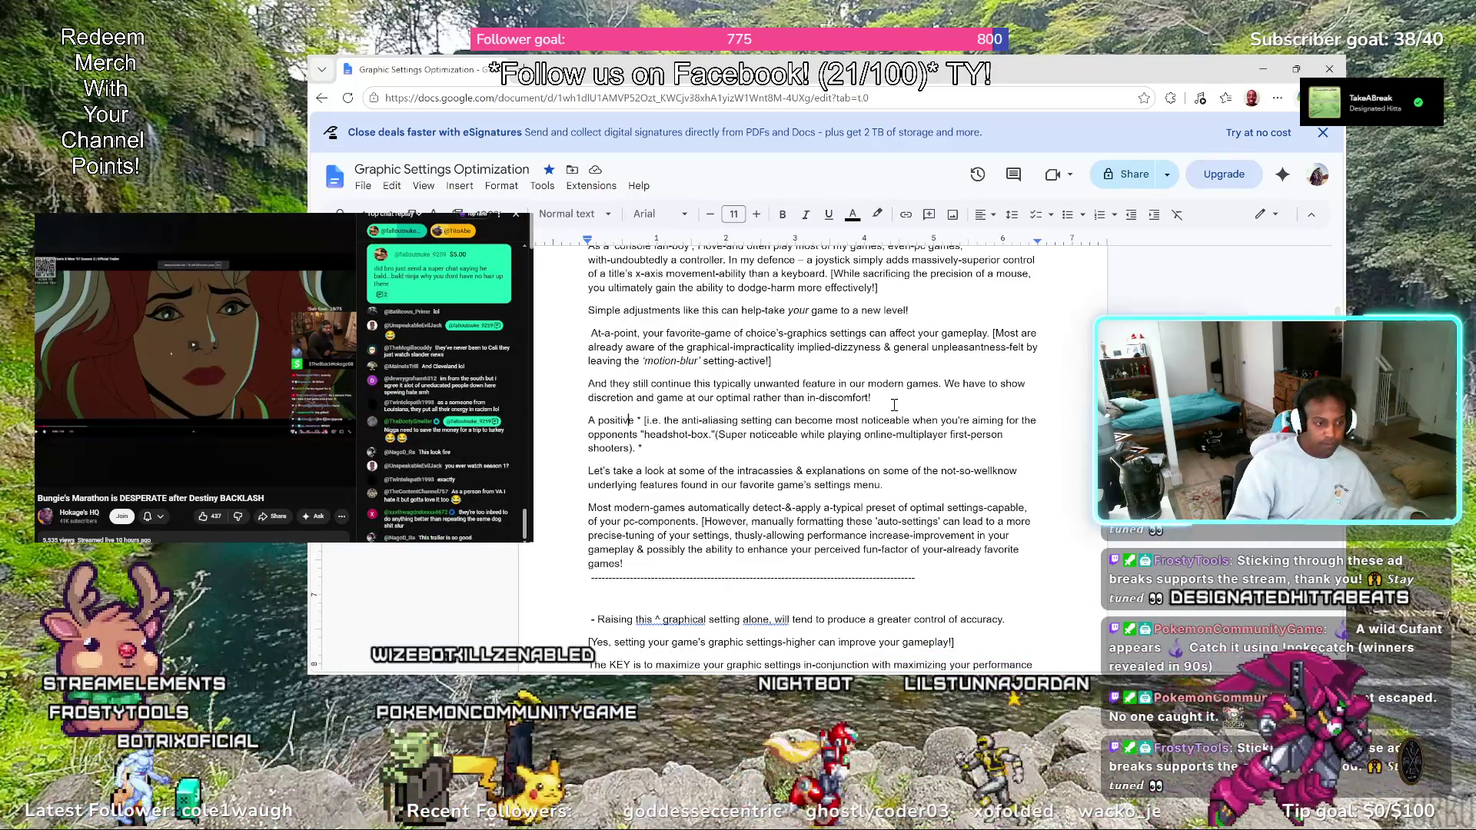
key("Left")
key("Left")
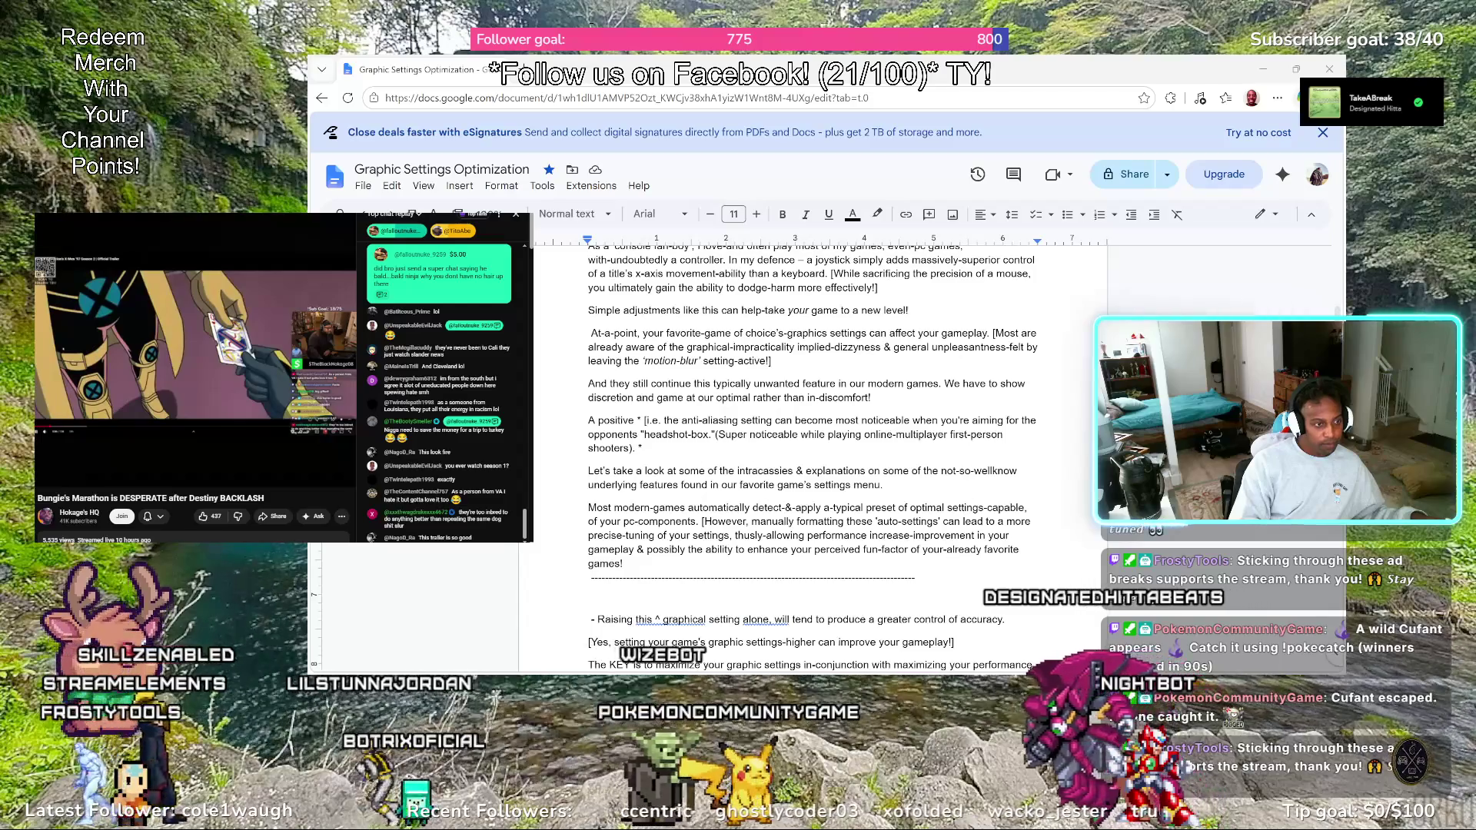
key("Left")
mouse_move(194, 346)
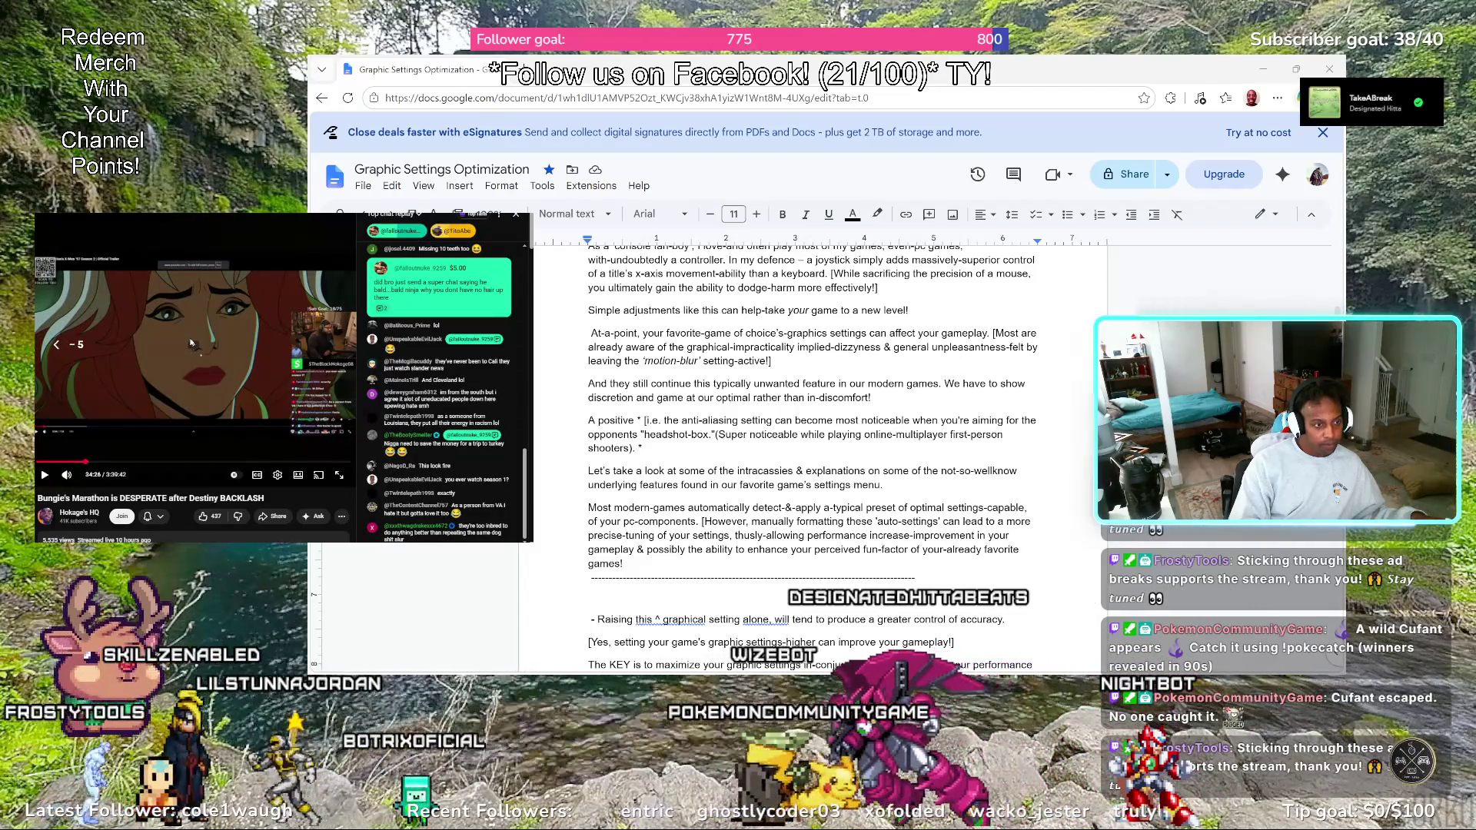
key("Left")
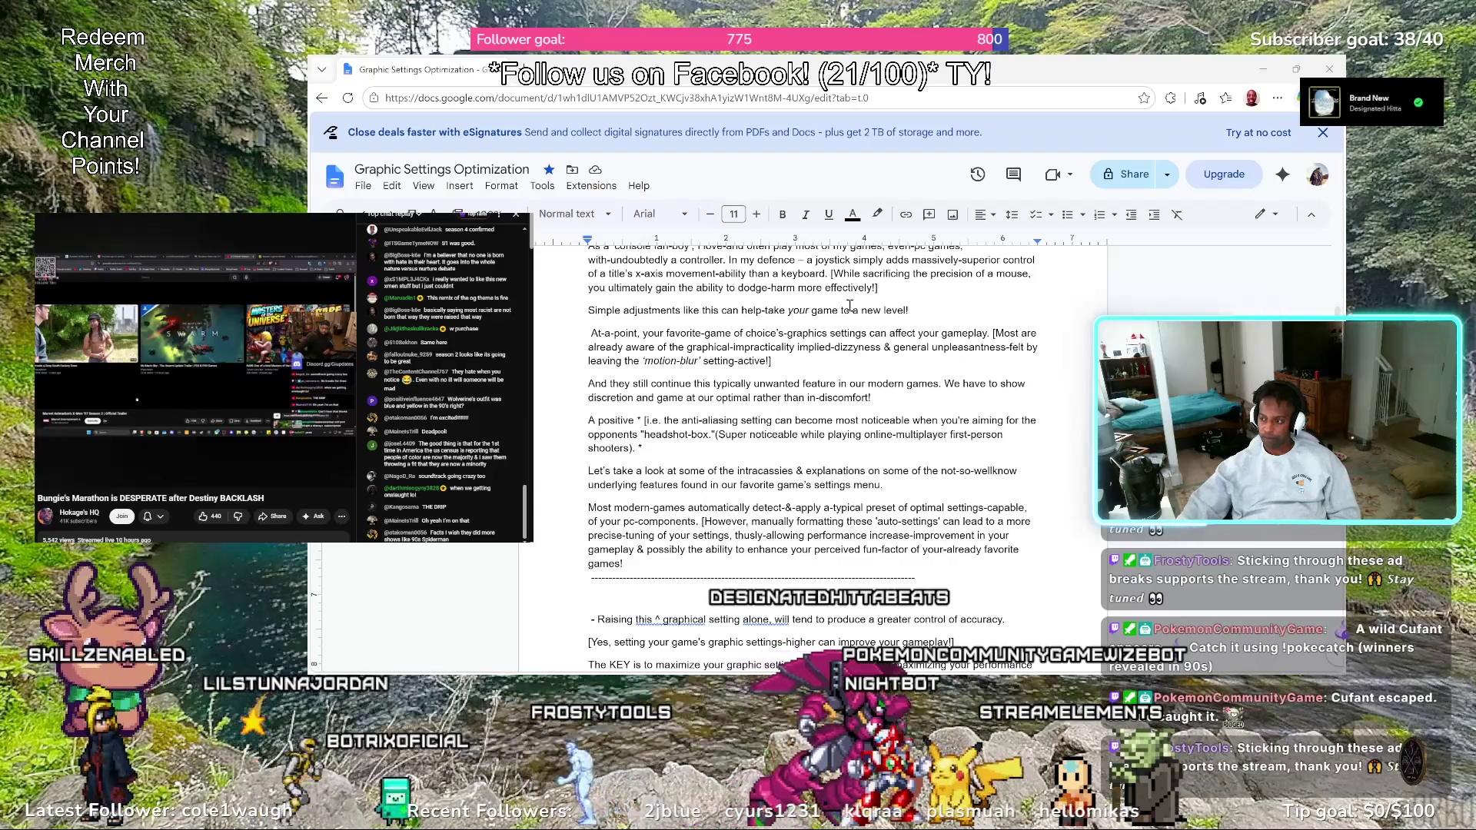
Extend the line to "A positive-feature to adjust;" and clear stray characters before the bracketed note
left_click(638, 422)
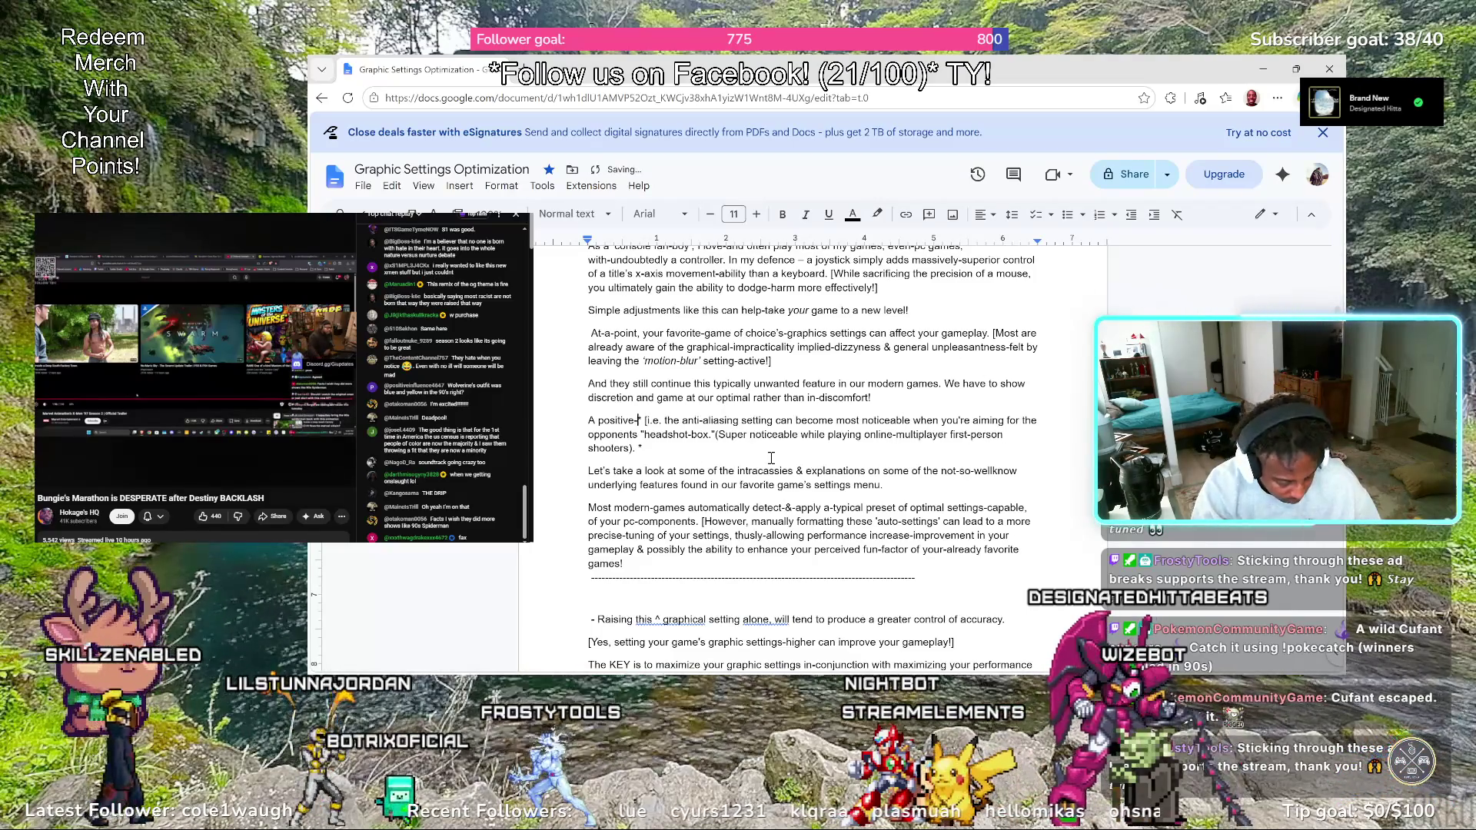
type("ture to")
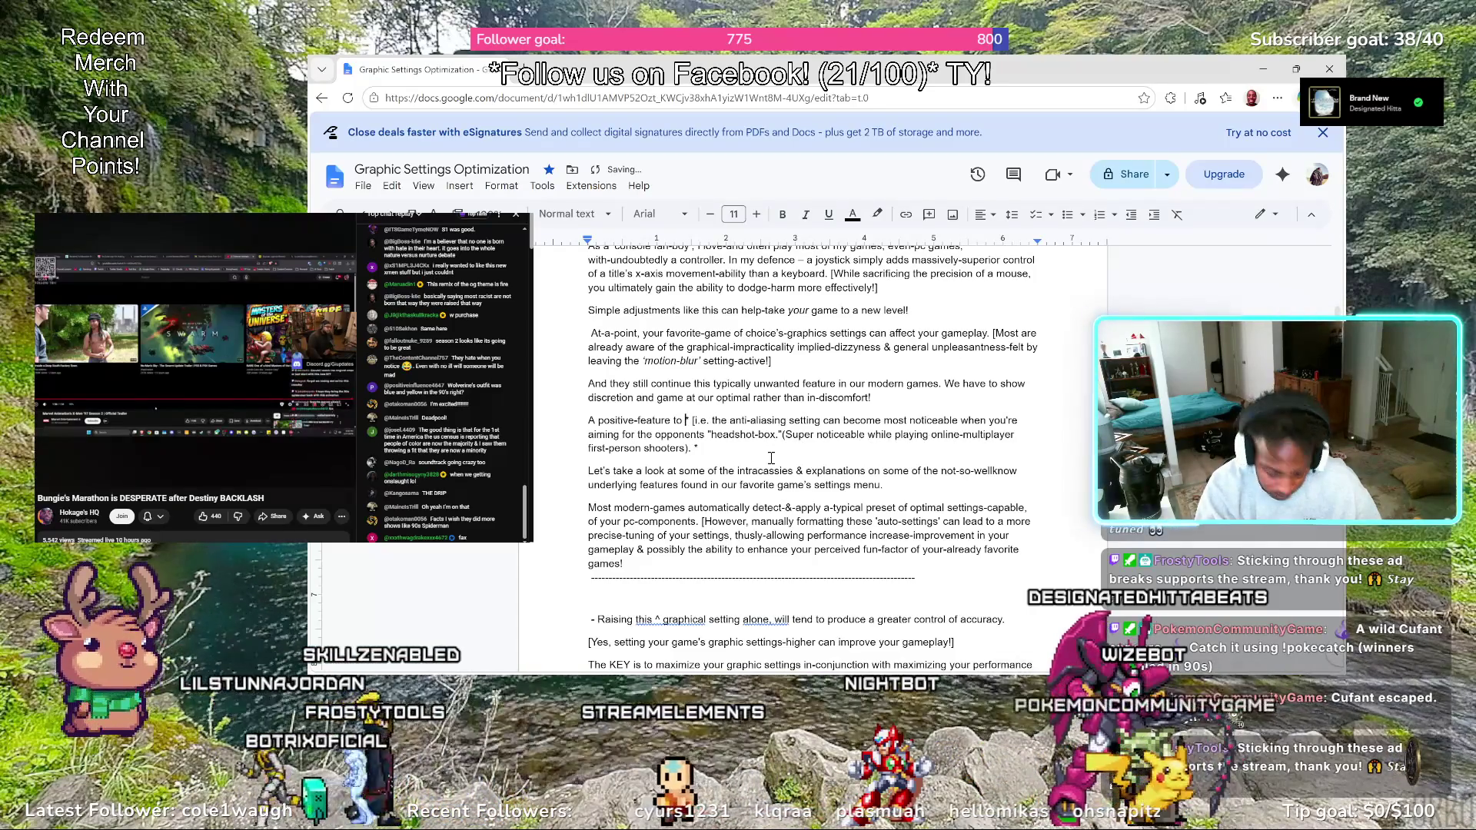
type("djust")
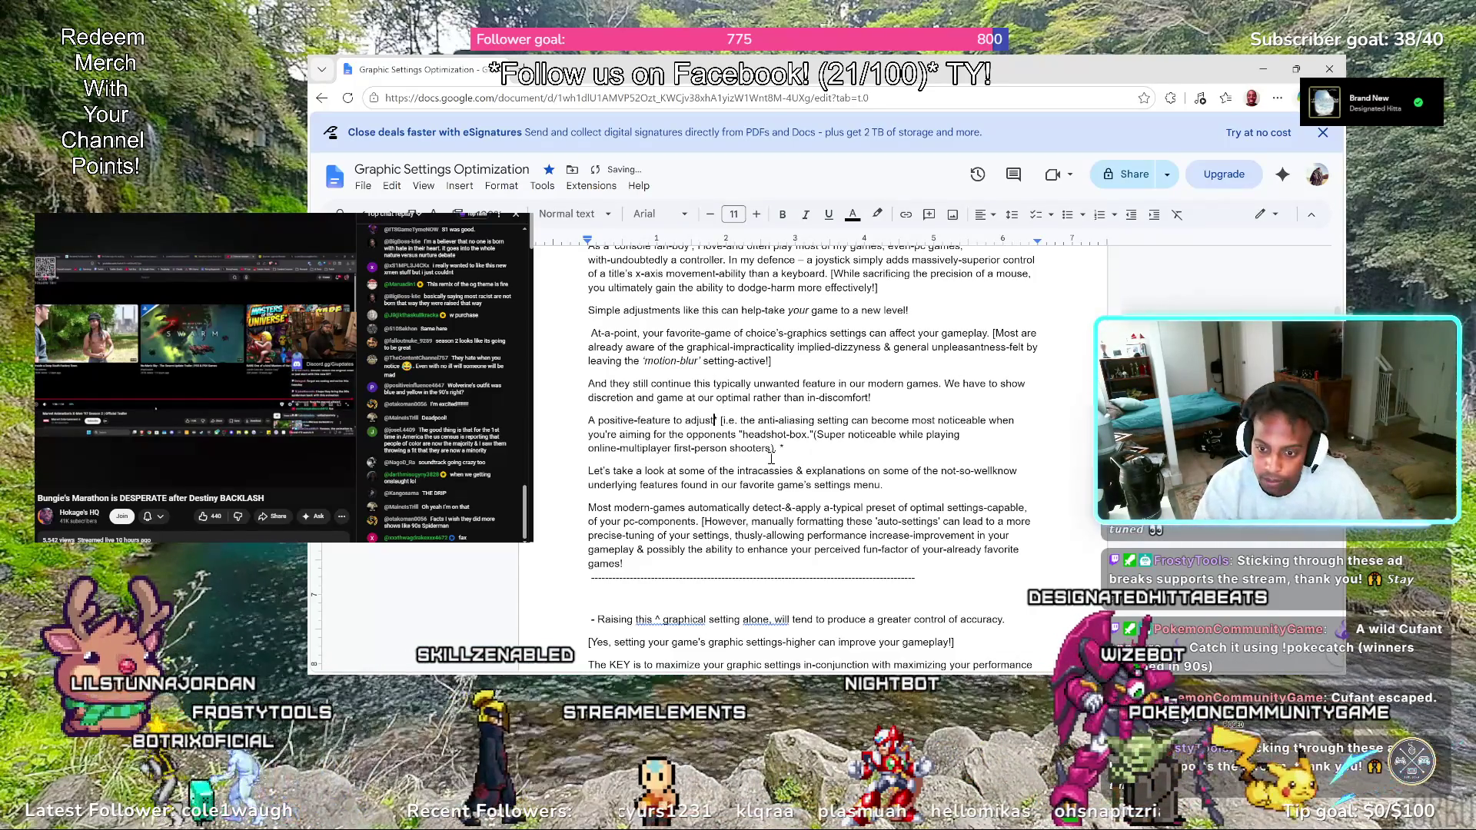
type(",")
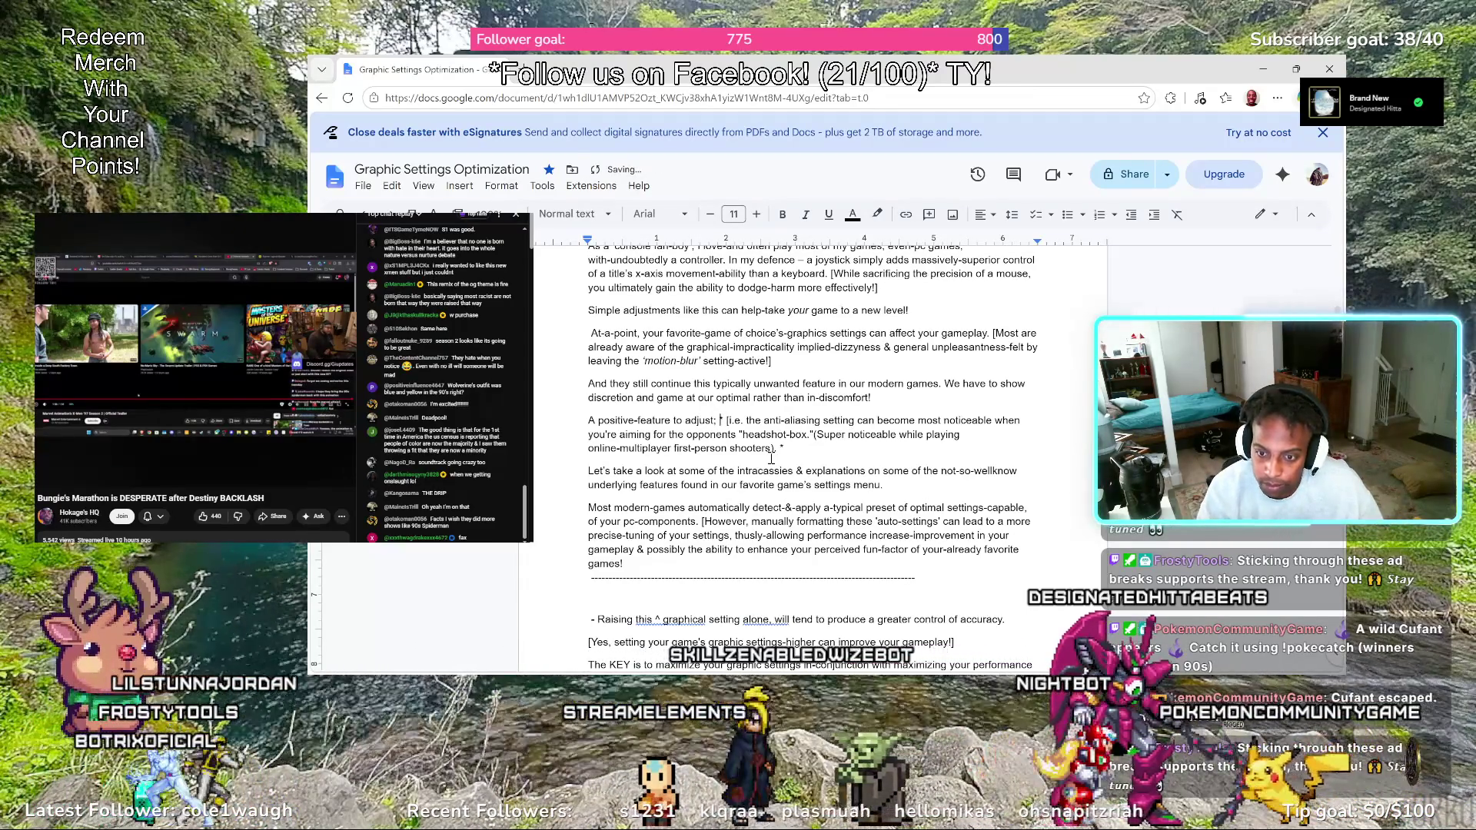
key("Delete")
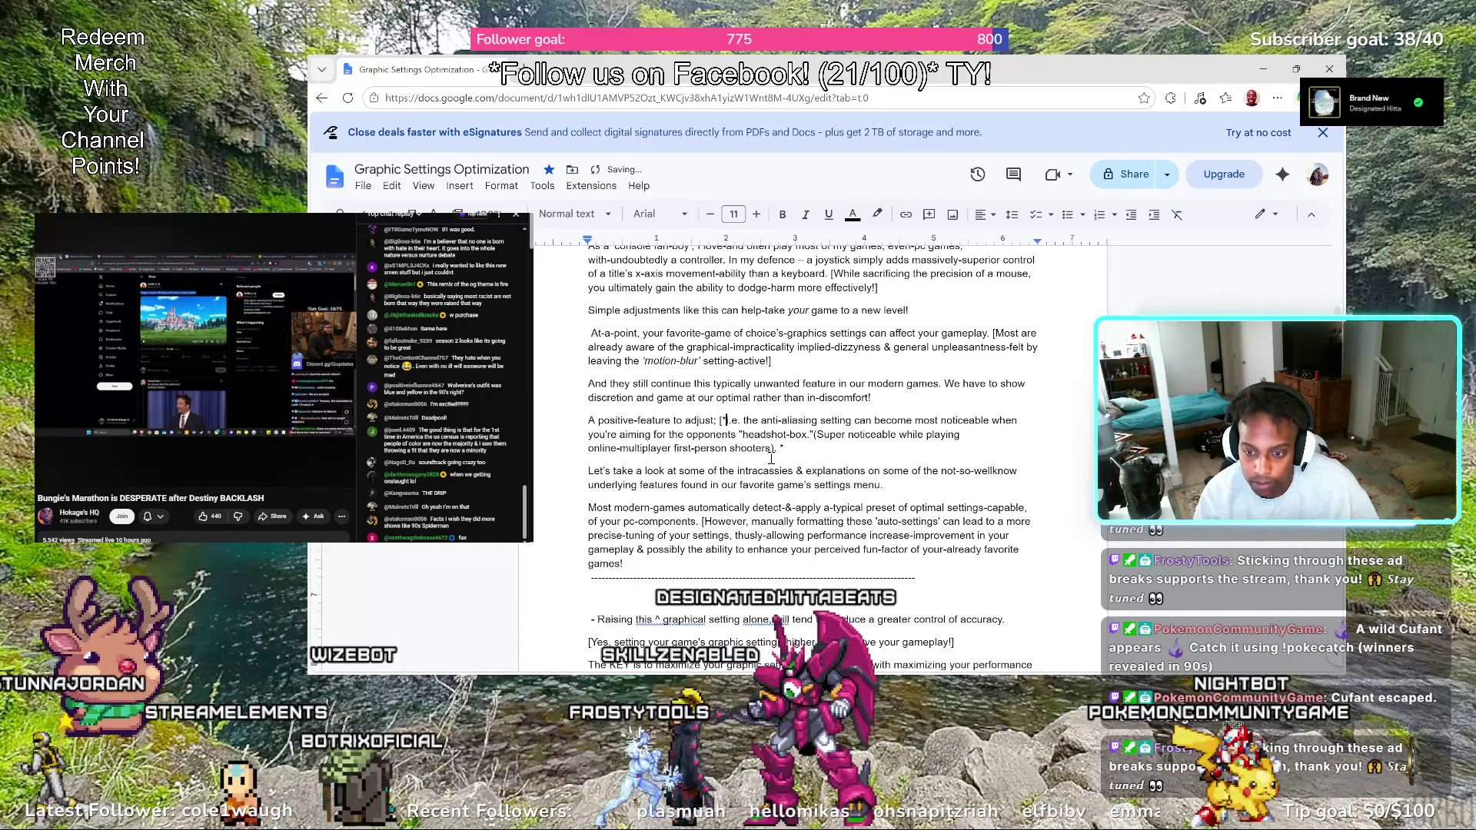
key("BackSpace")
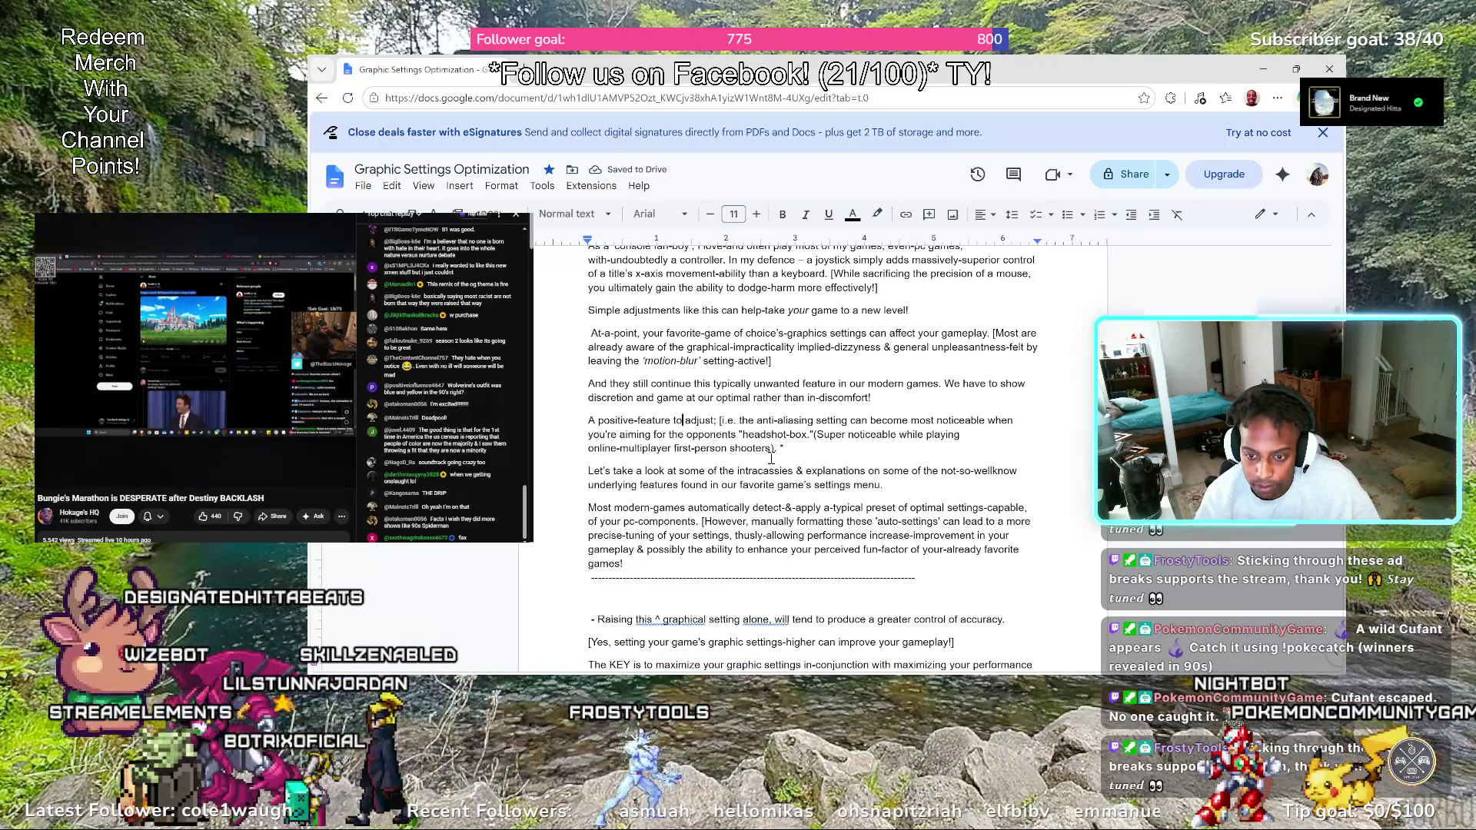
key("Left")
key("Left")
key("Left")
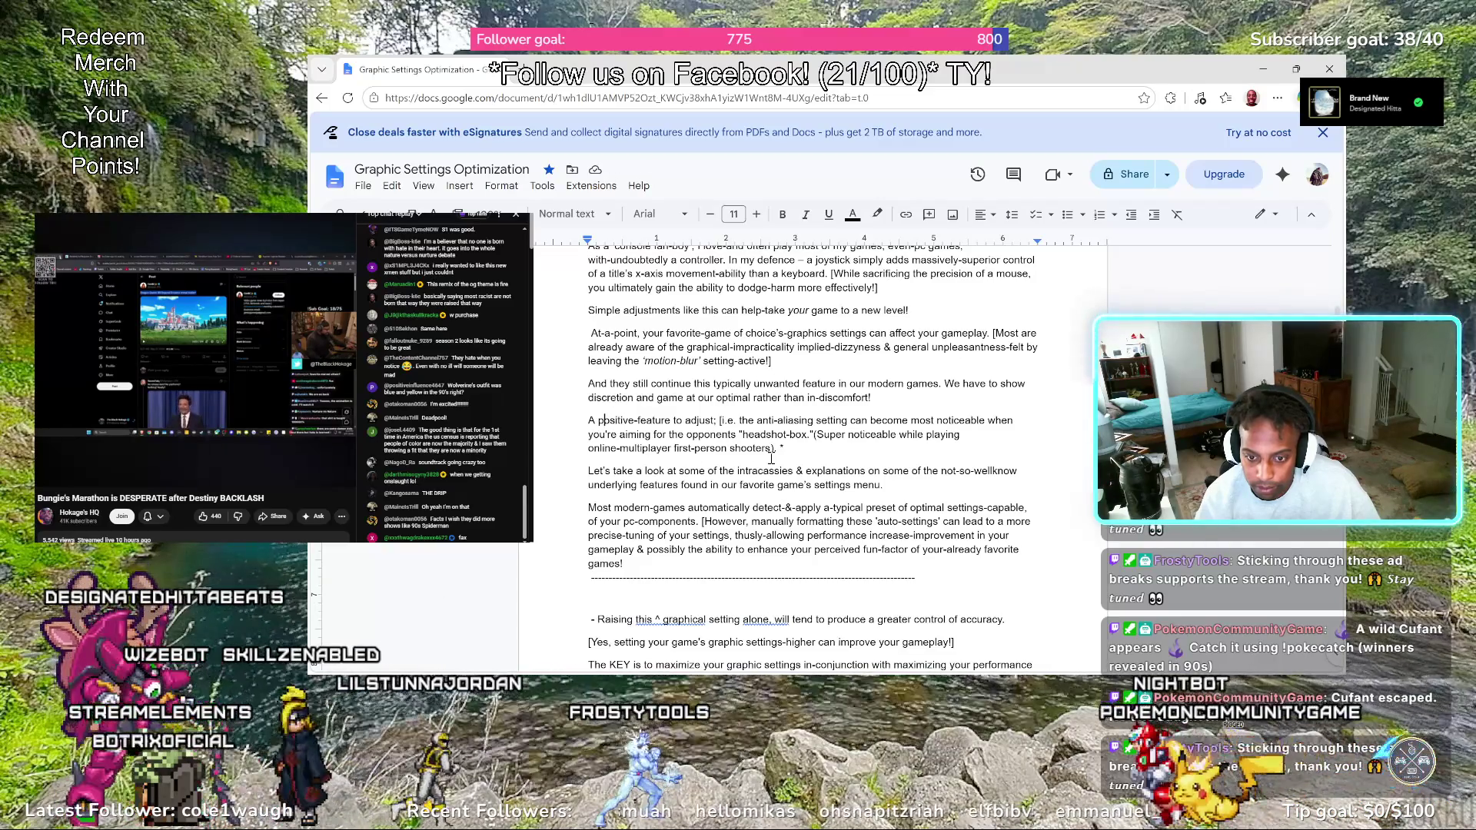
type("*")
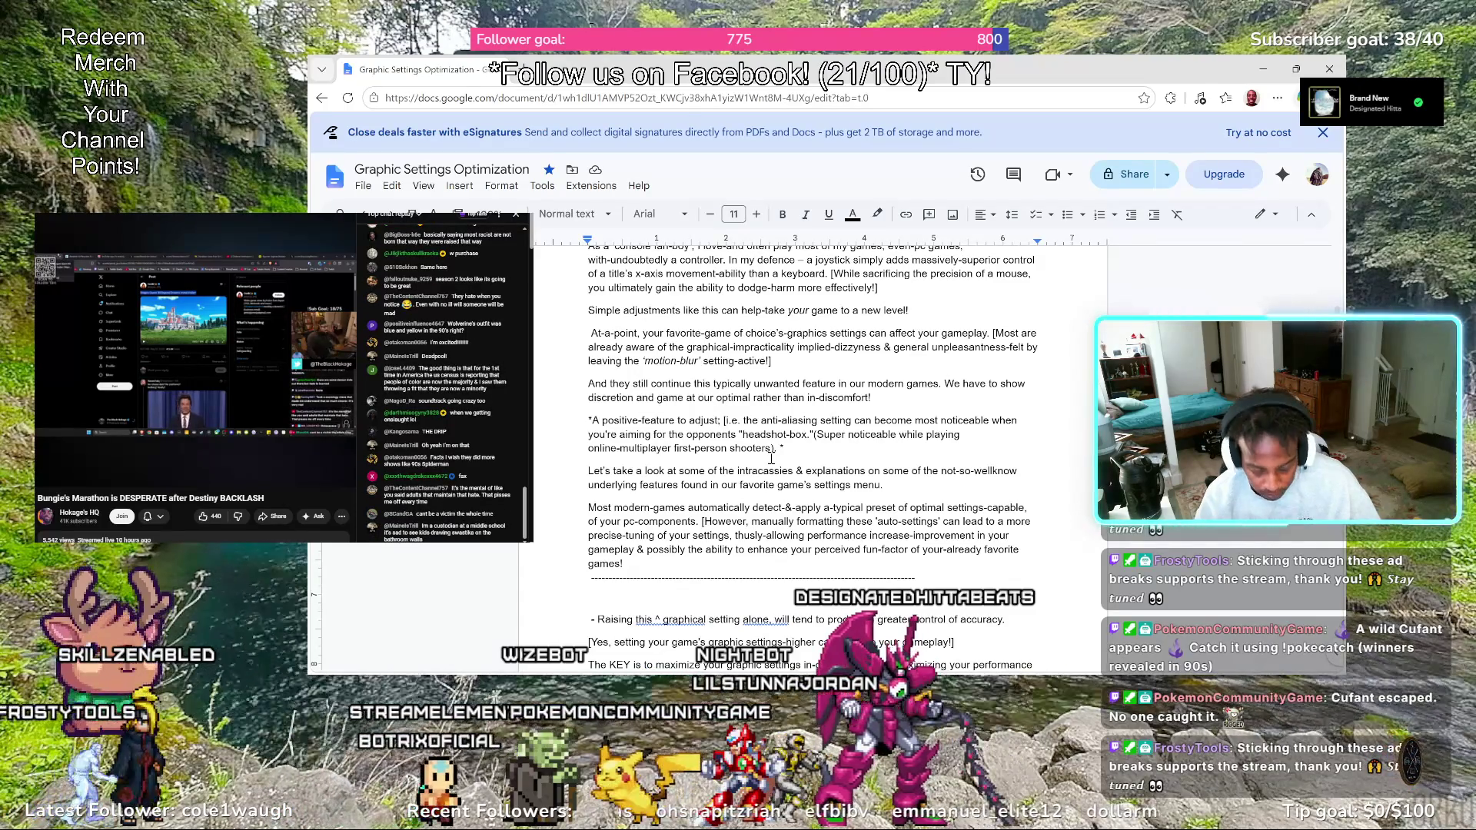
type("n")
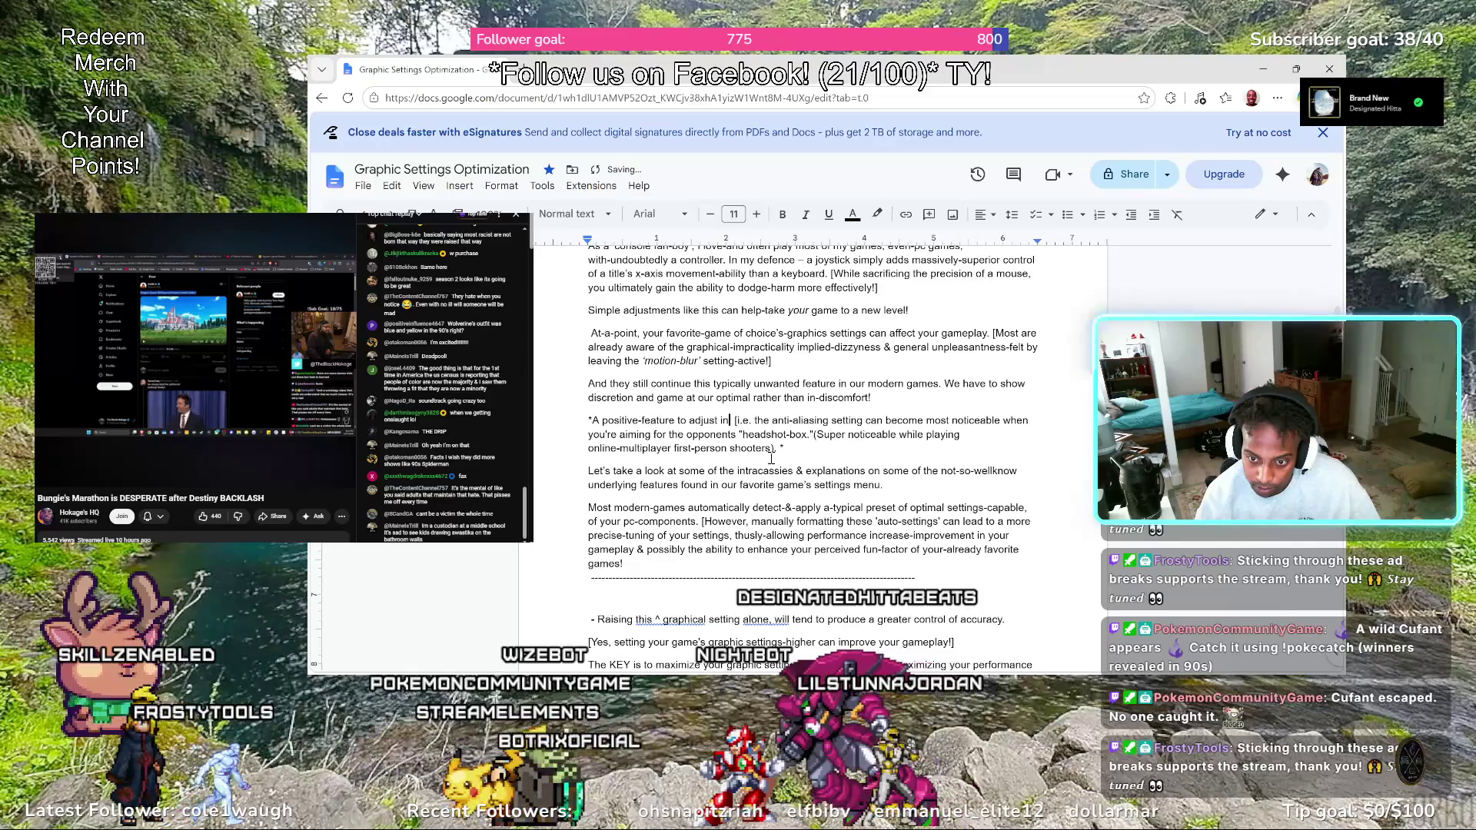
type(" your-settin")
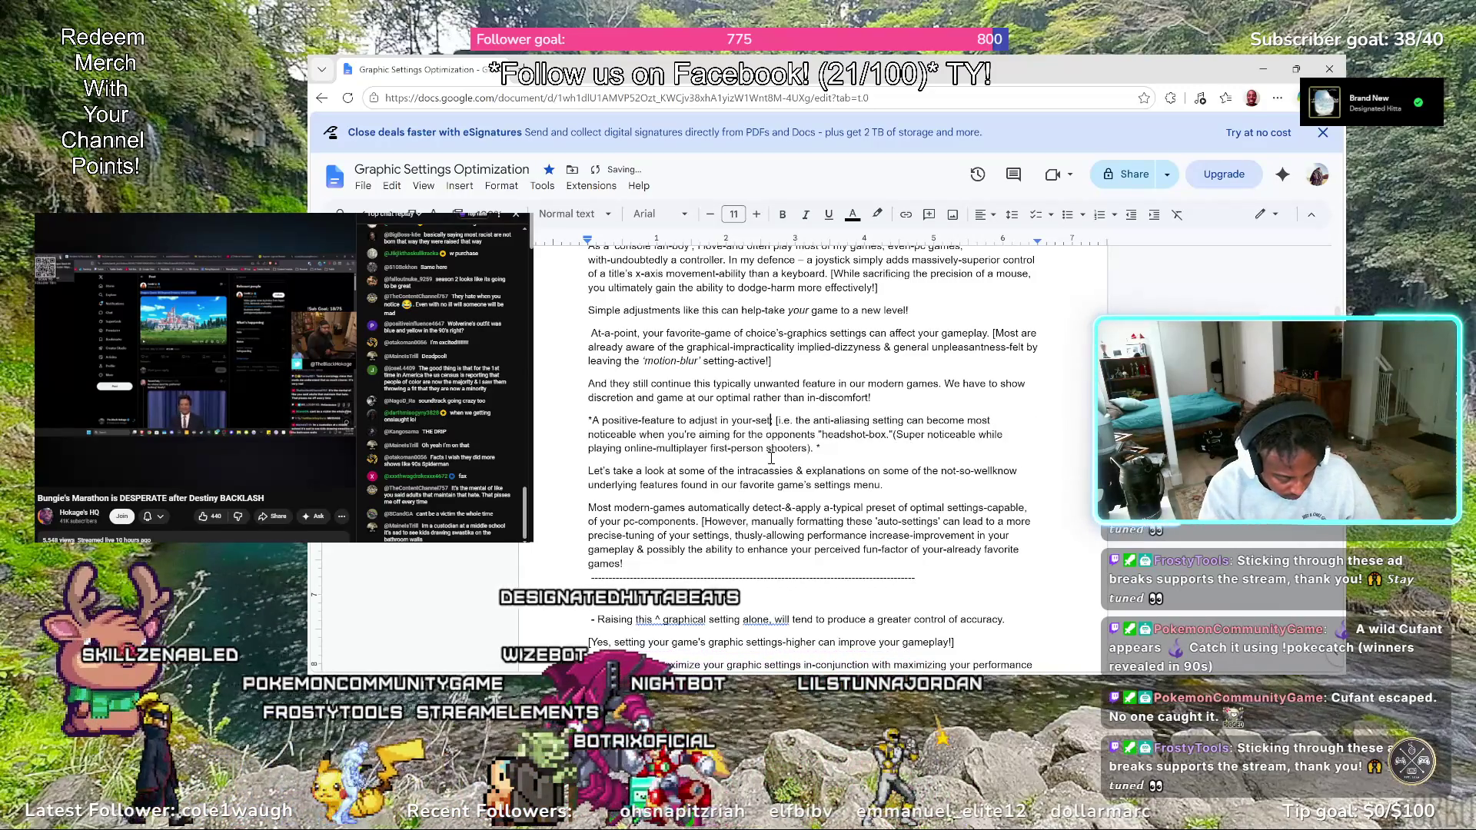
type("gs")
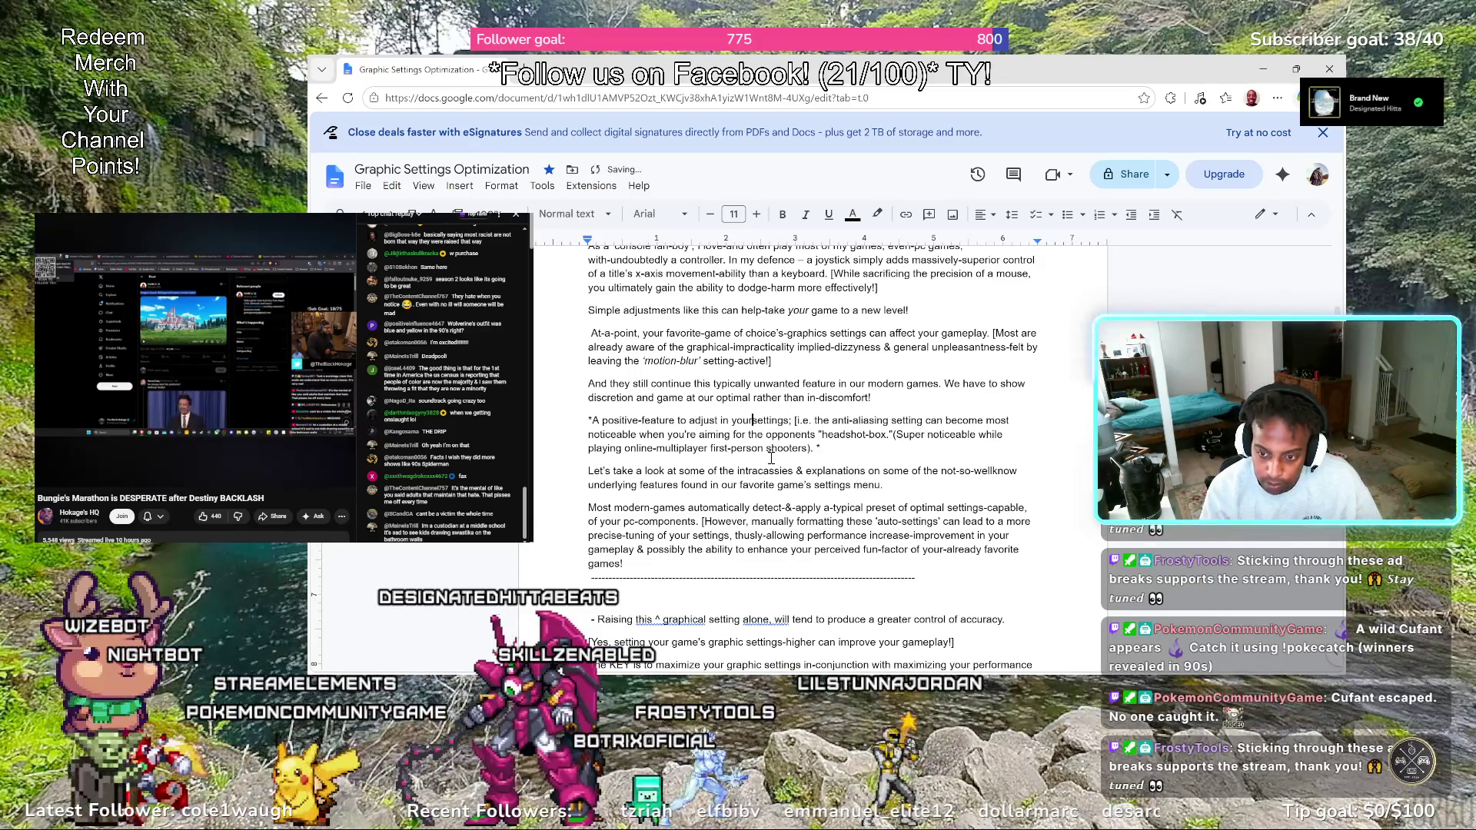
type("game")
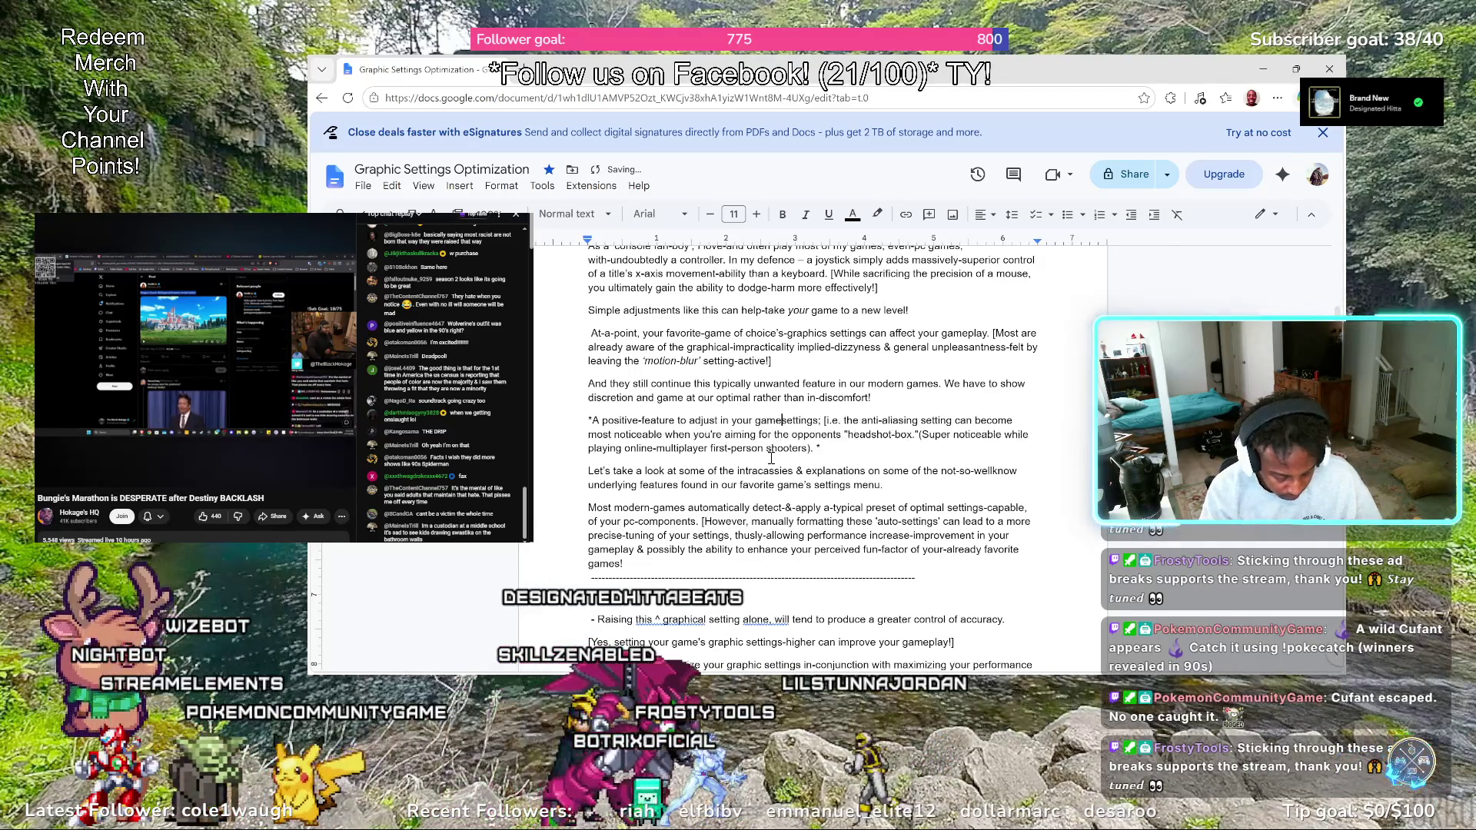
type("'s ")
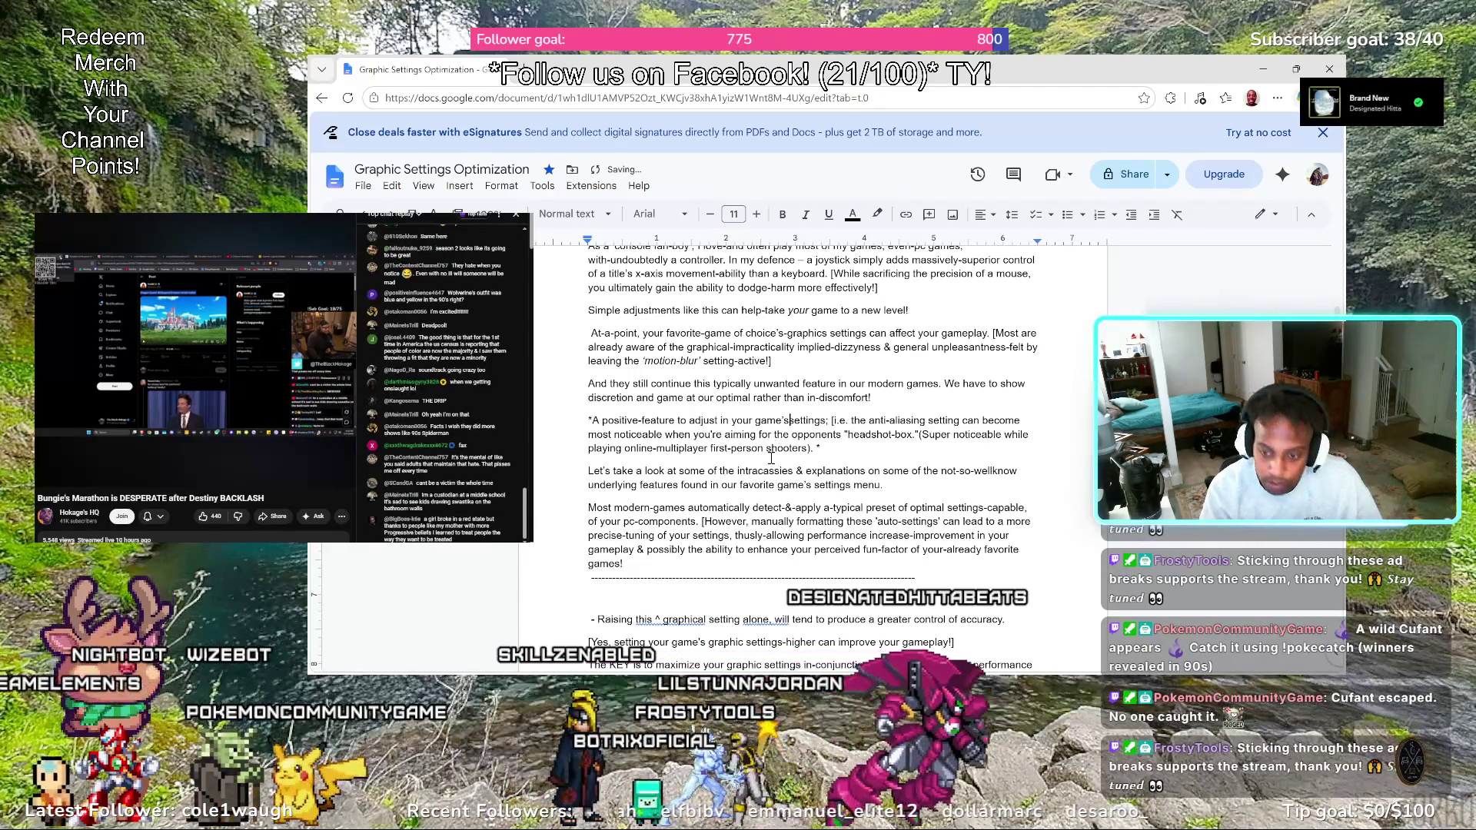
type("s-")
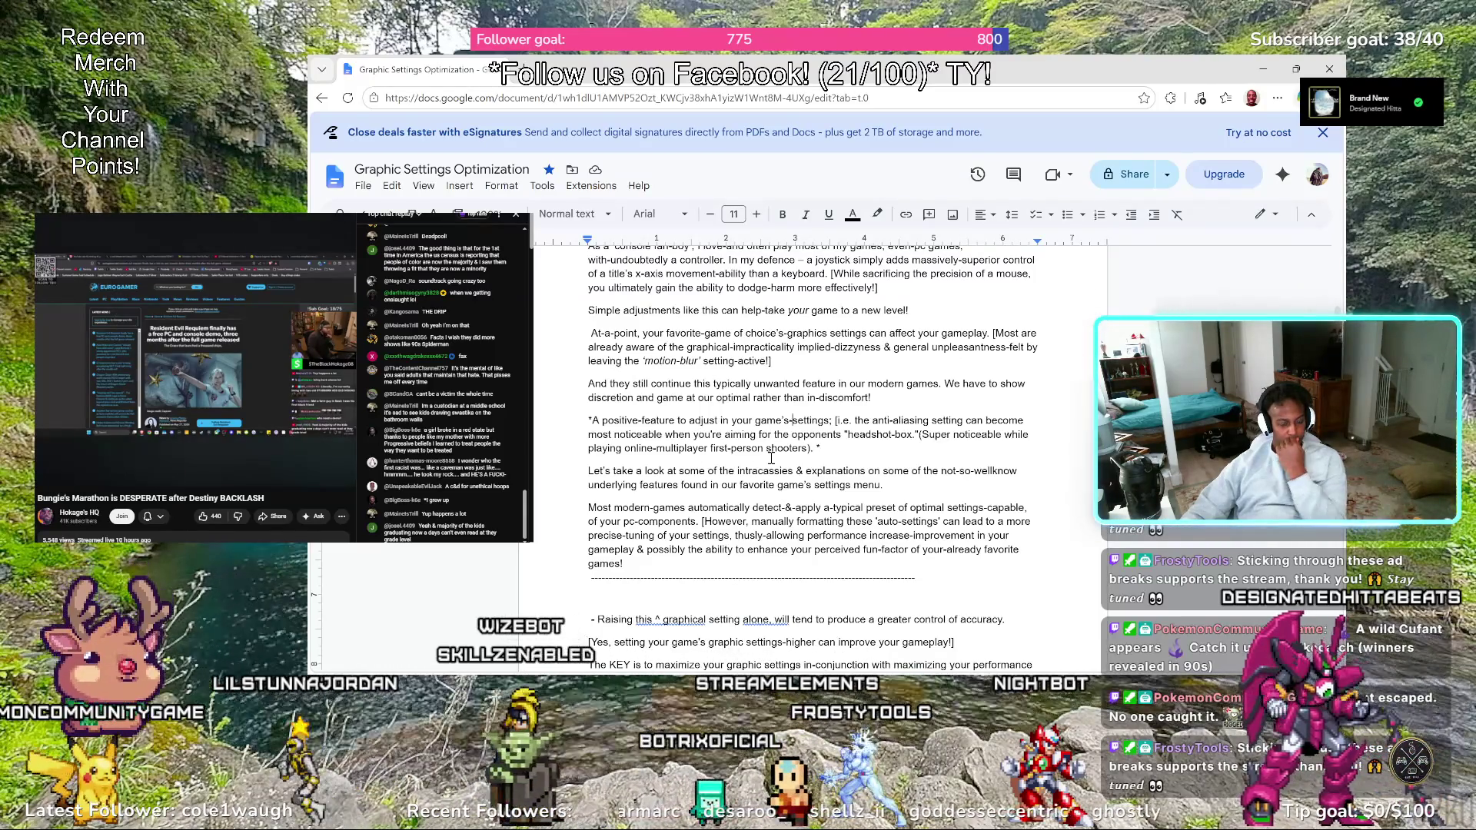
type("-")
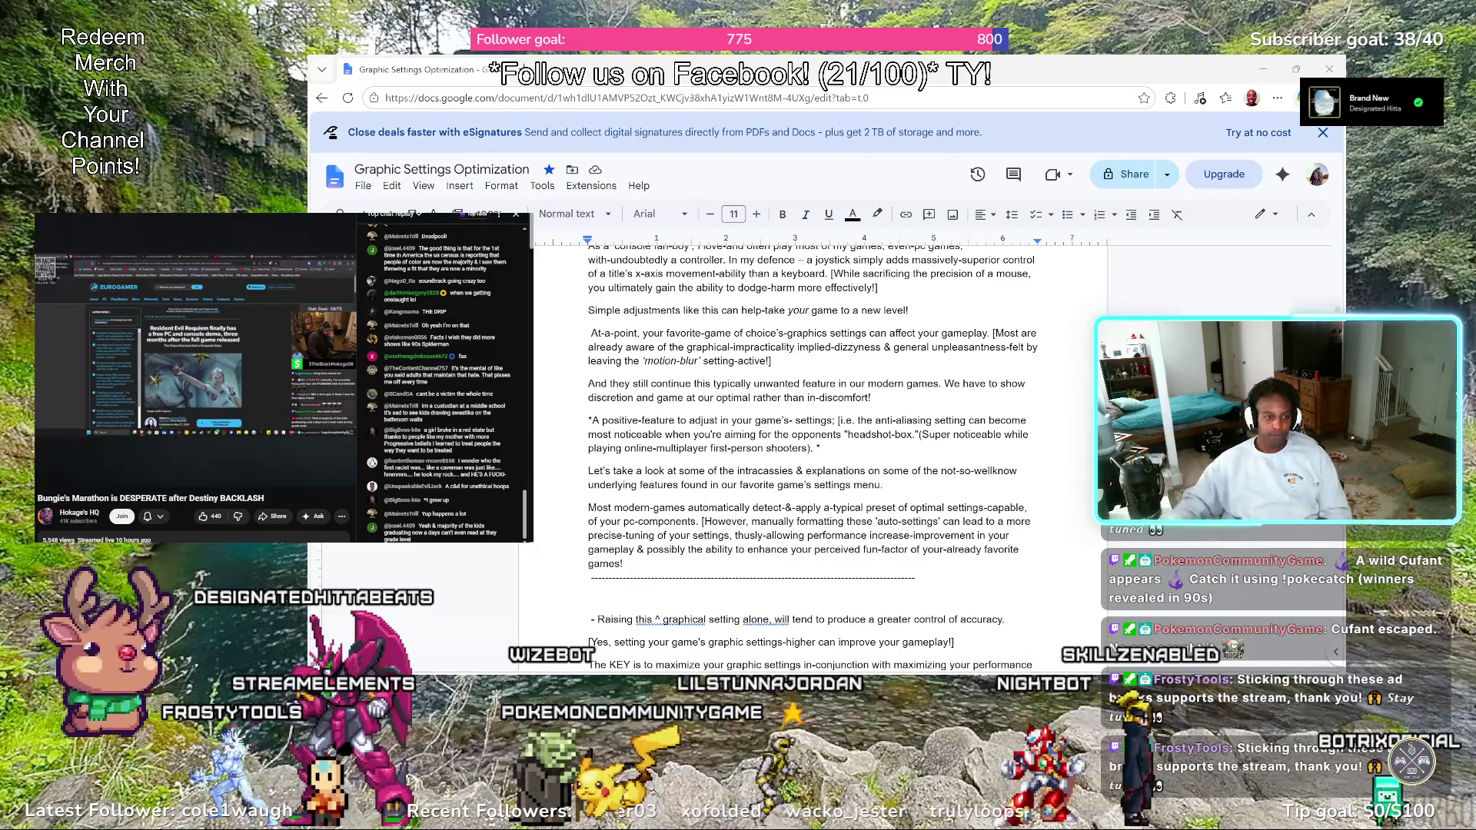
Add a hyphen after "game's" and resume the side YouTube video
left_click(184, 324)
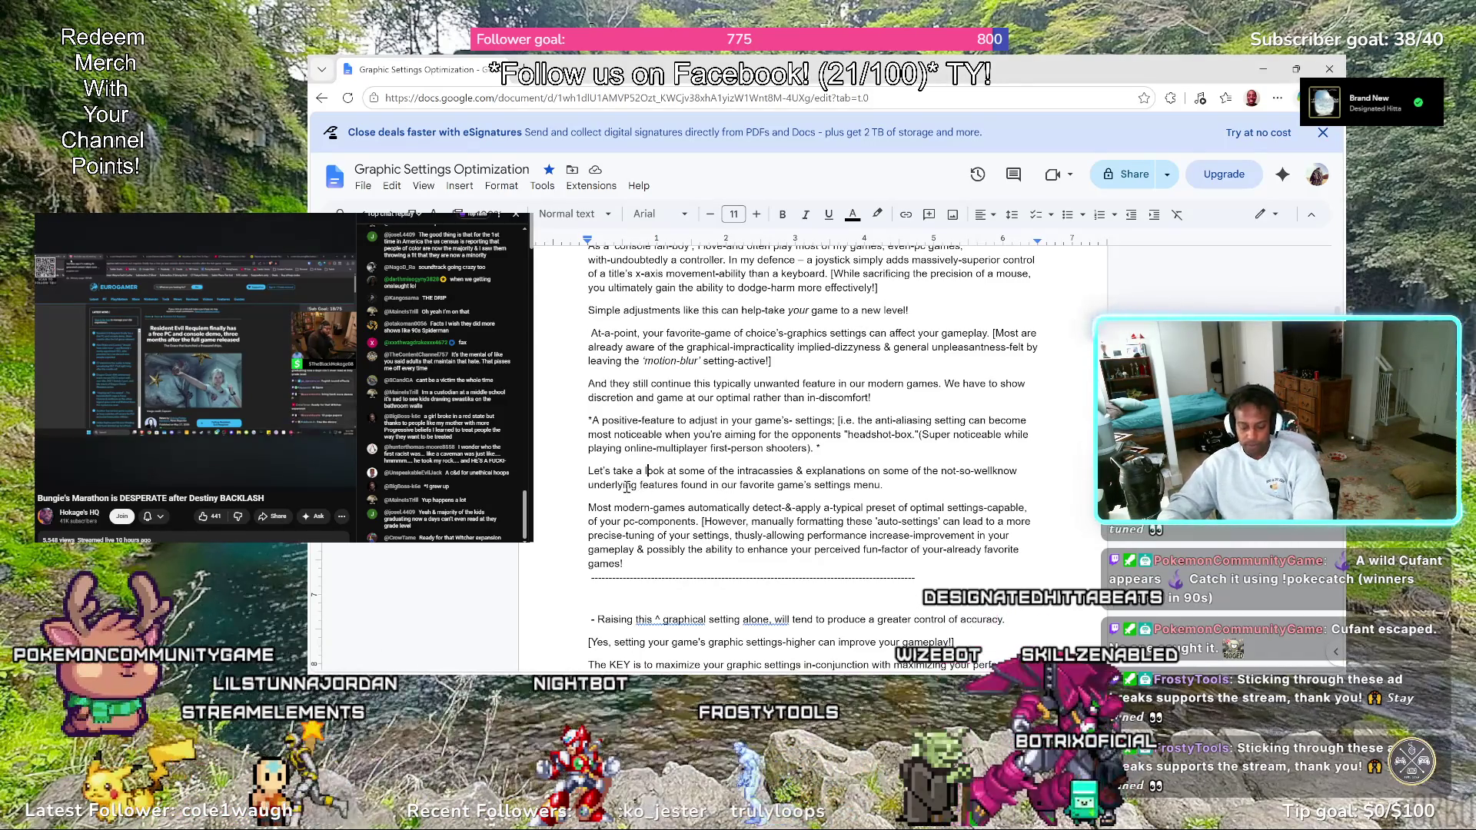
Hyphenate the paragraph opening to read "Let's take-a-look"
key("Down")
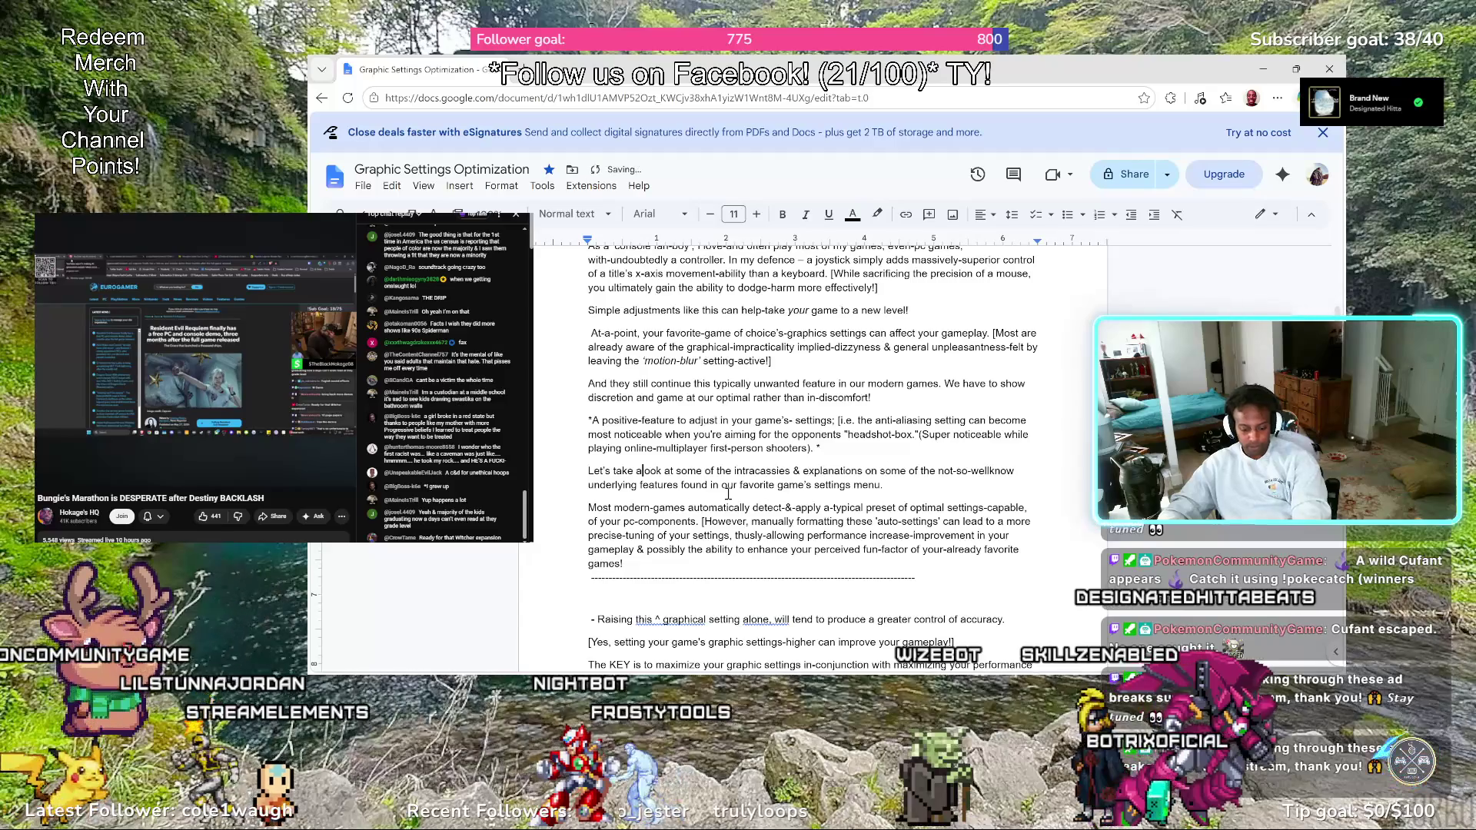
type("-")
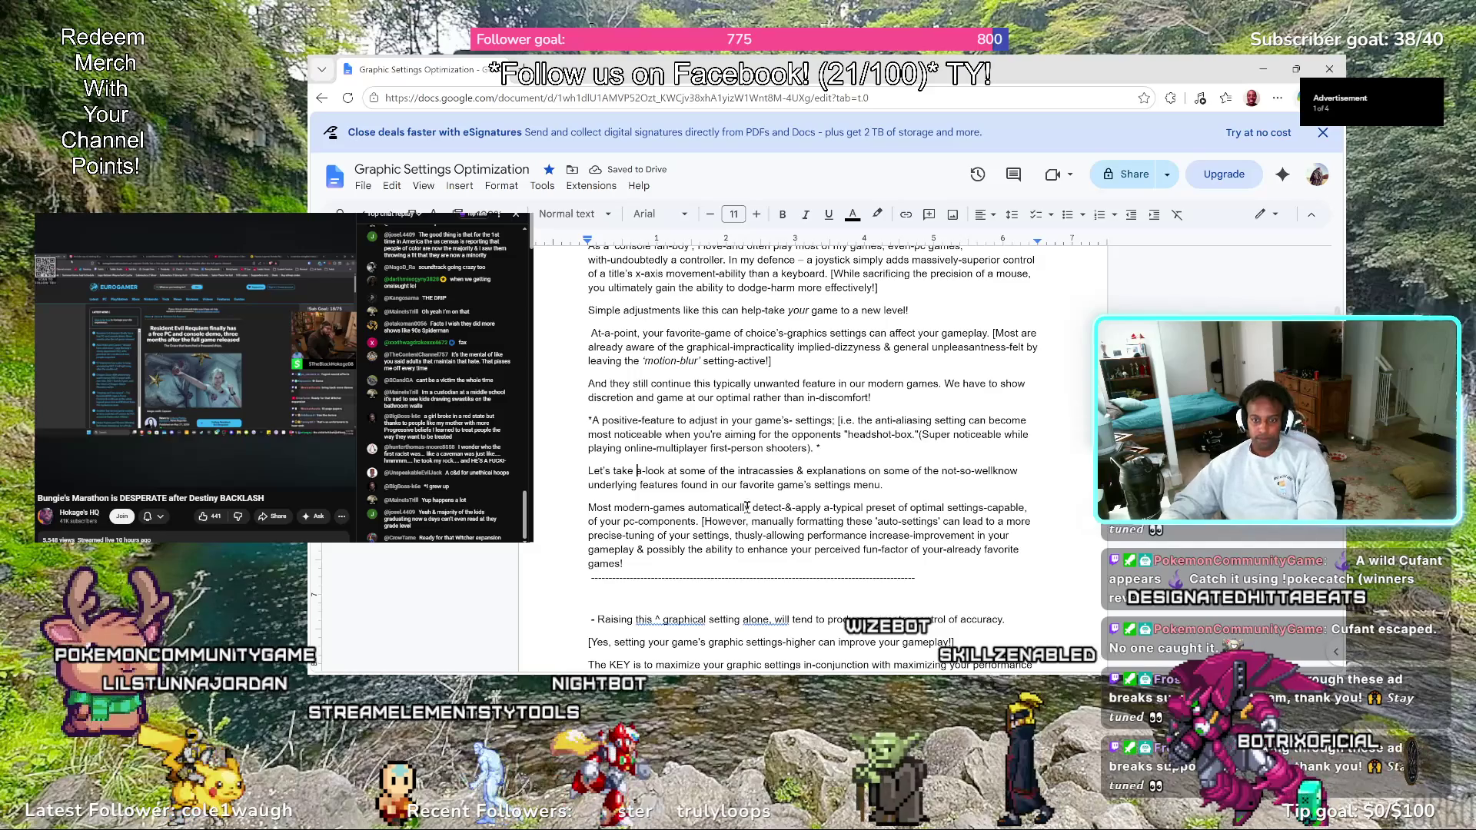
key("Left")
key("Left")
key("BackSpace")
type("-")
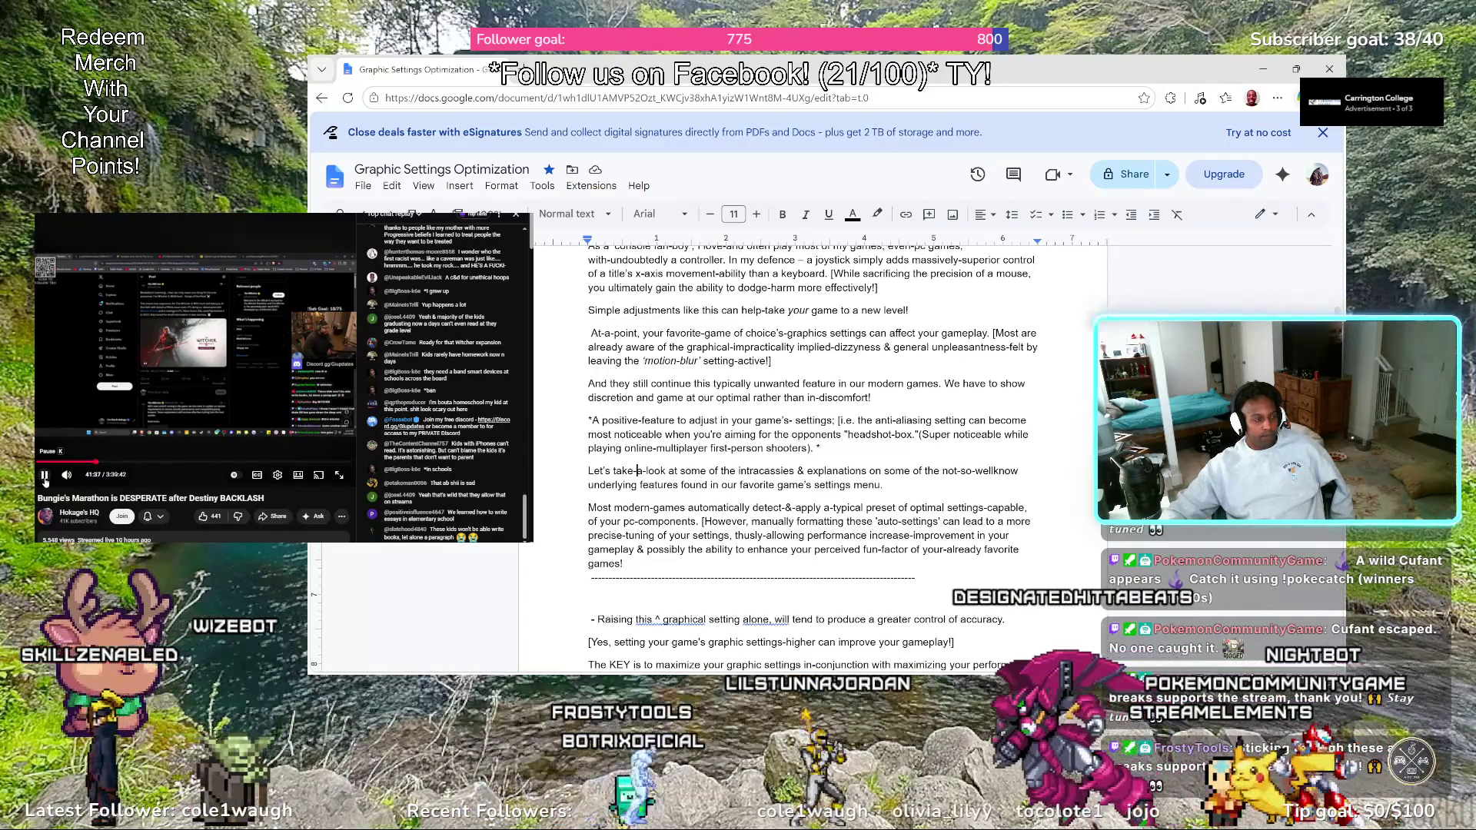
Pause the stream video and pick a playback resolution from the Quality list
left_click(45, 476)
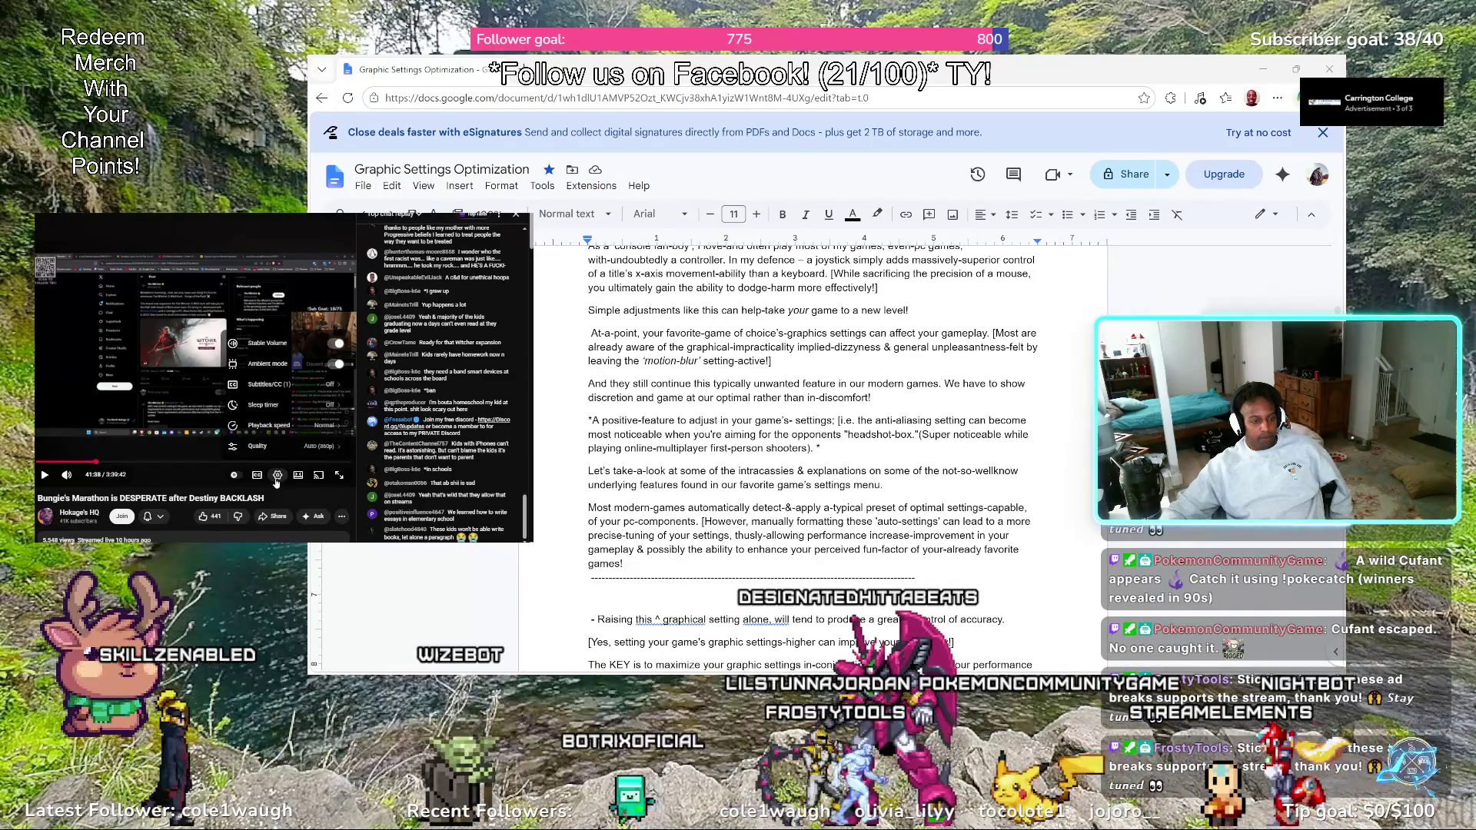
left_click(271, 447)
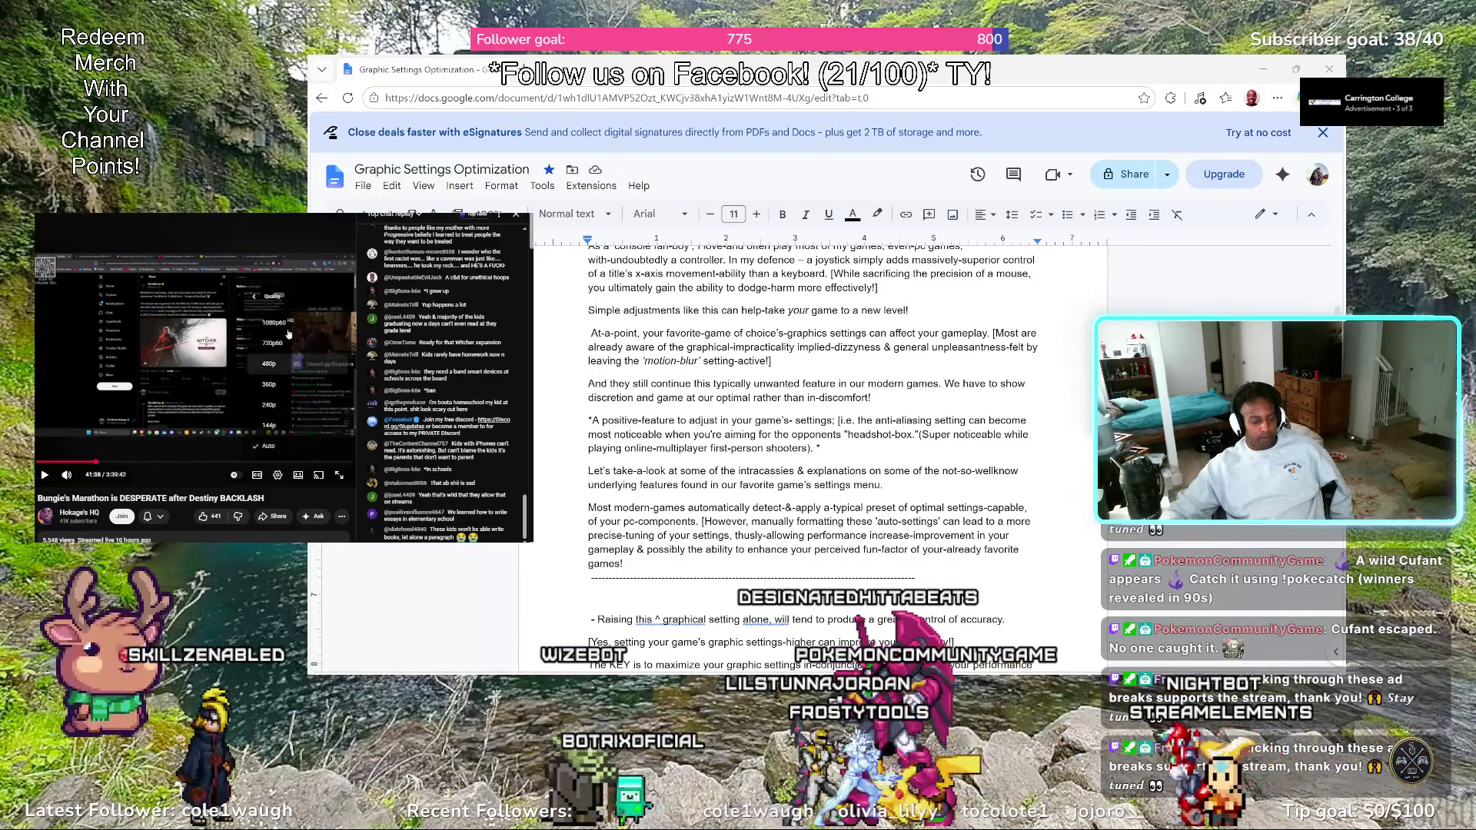
left_click(288, 328)
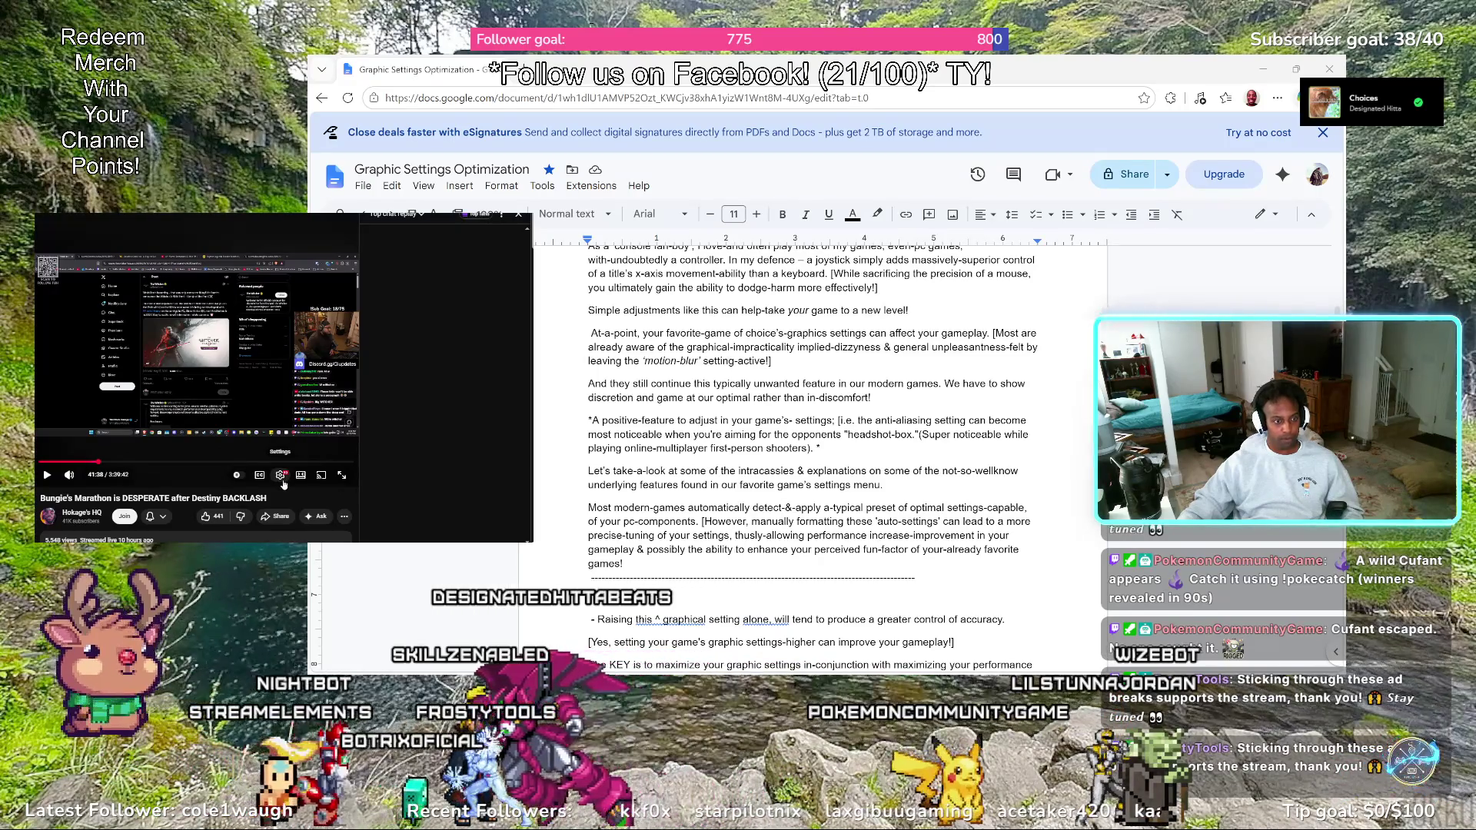
Reopen the Quality settings and choose a different playback resolution
left_click(283, 480)
left_click(298, 447)
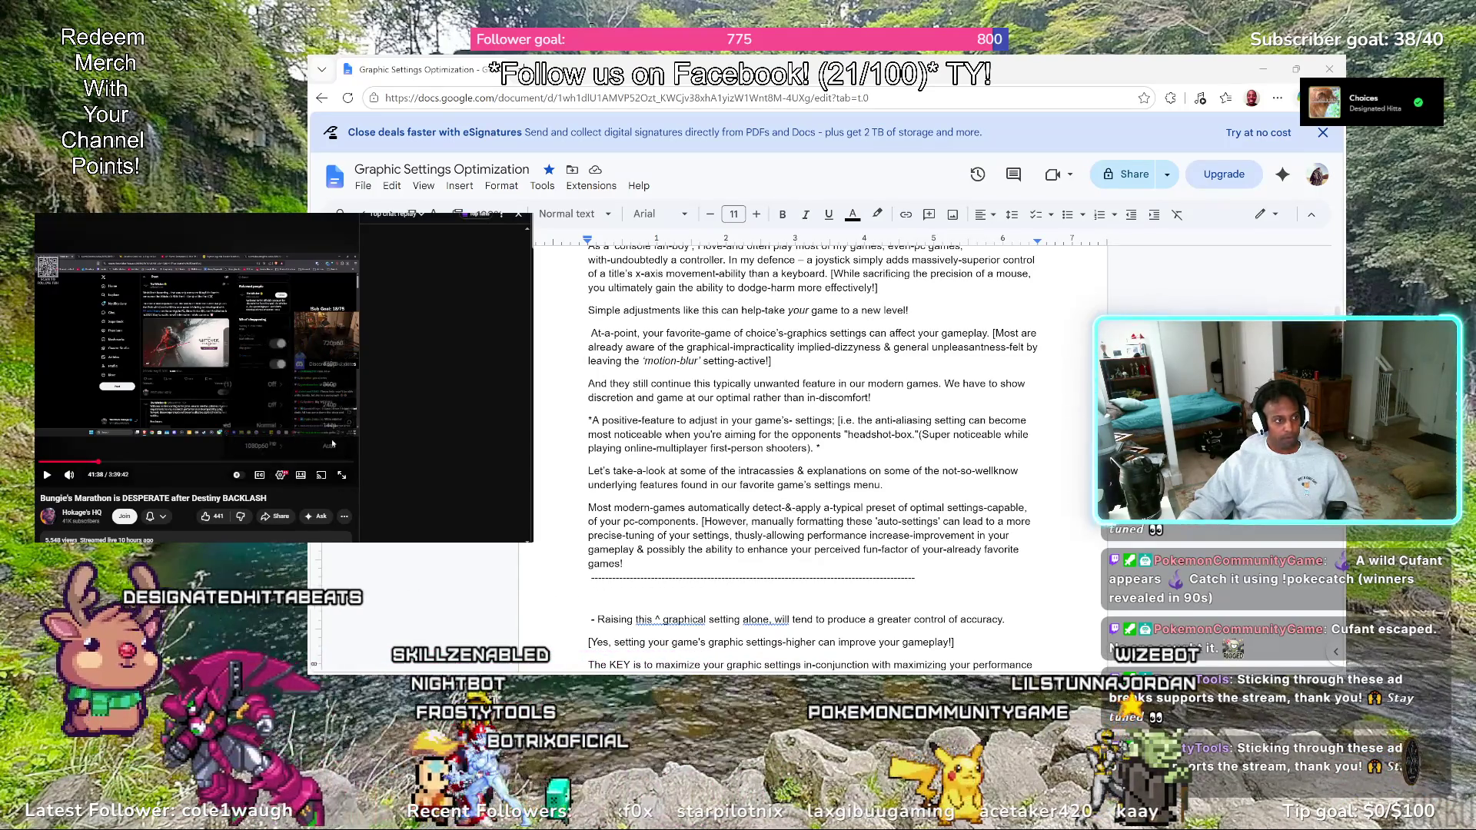
left_click(283, 390)
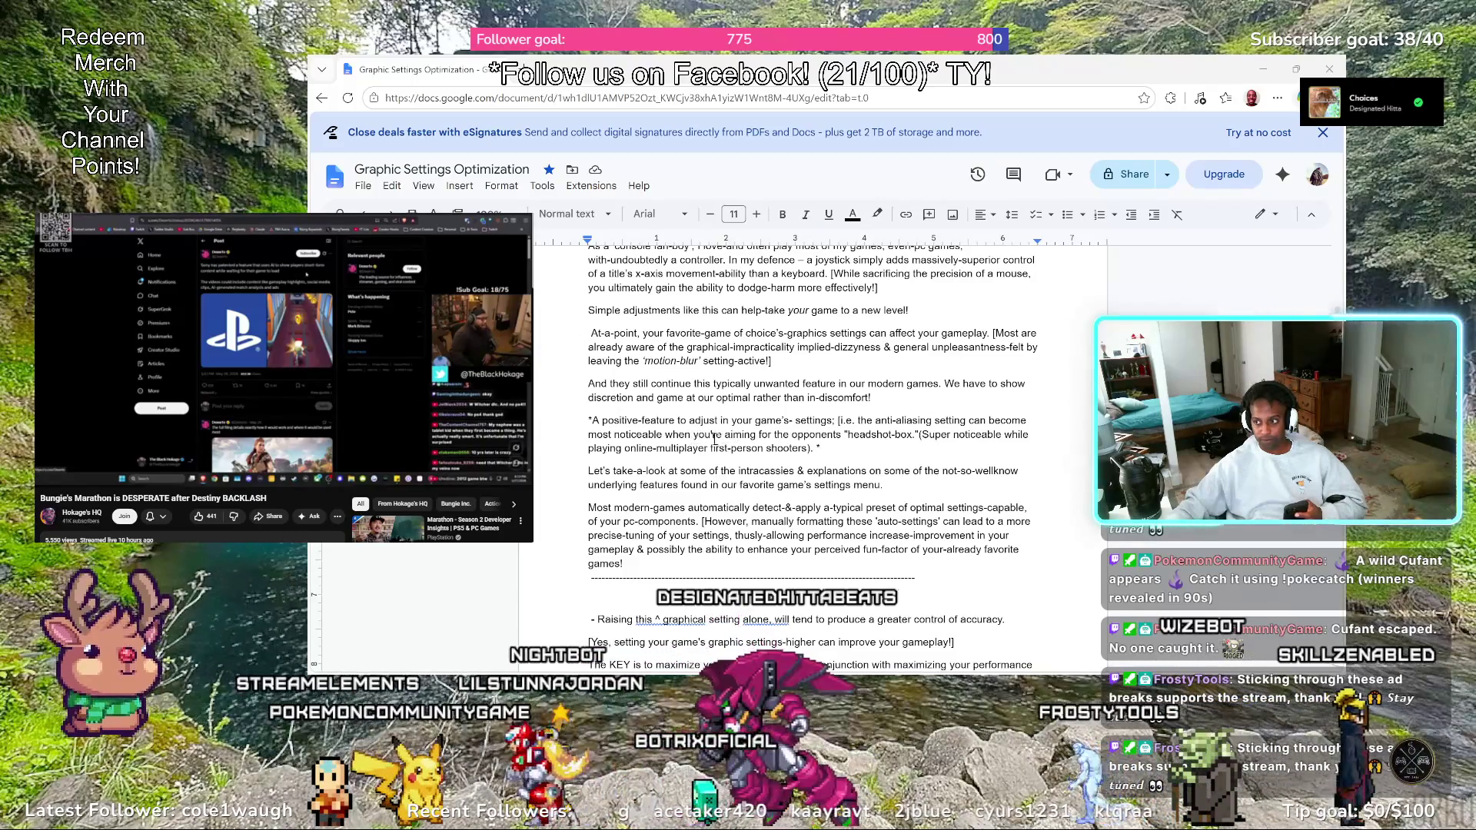
scroll(683, 444, "down", 1)
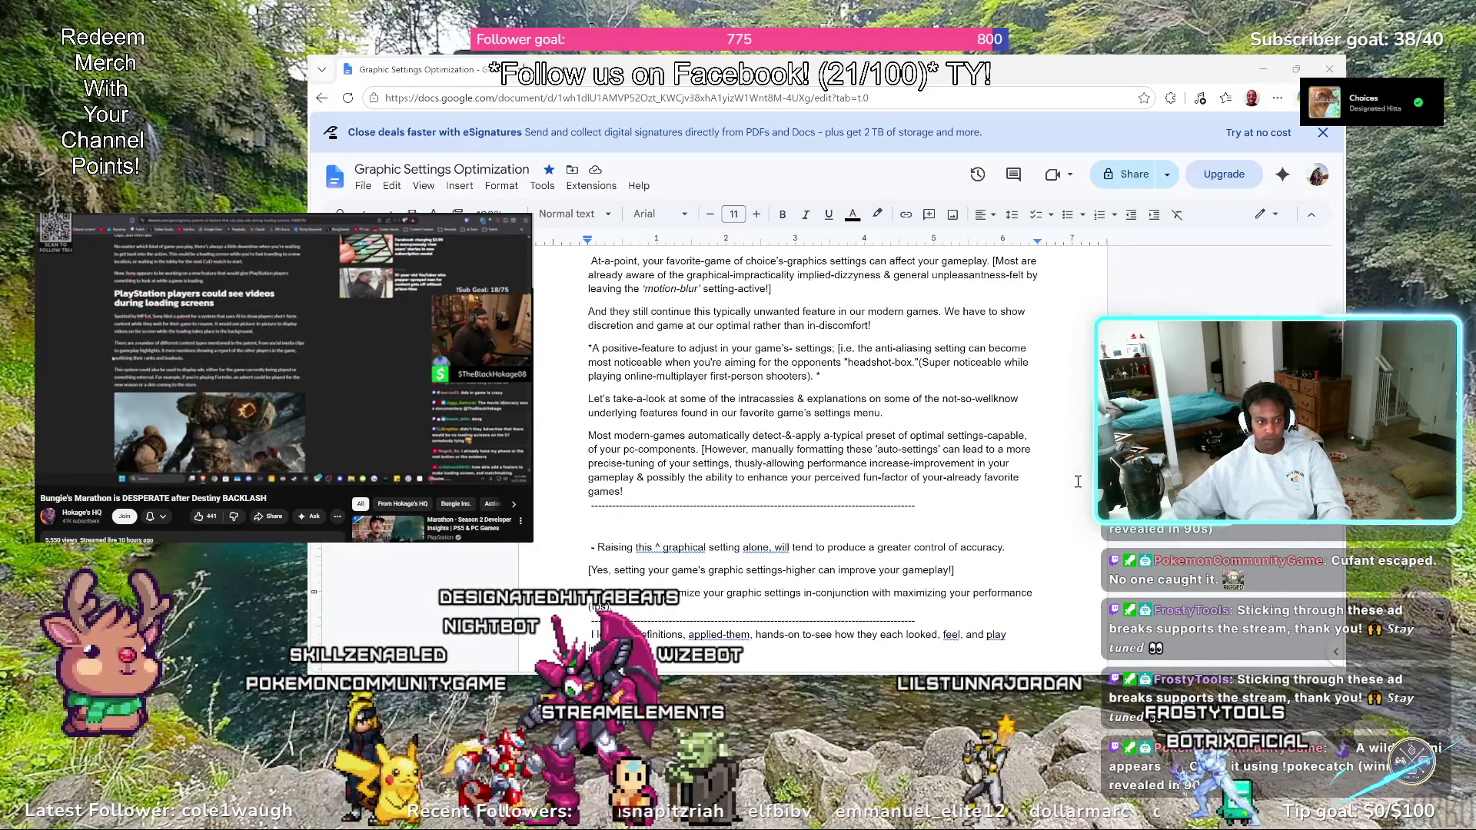
Undo the recent edit in the take-a-look paragraph and remove the stray character near "on some"
key("shift+Up")
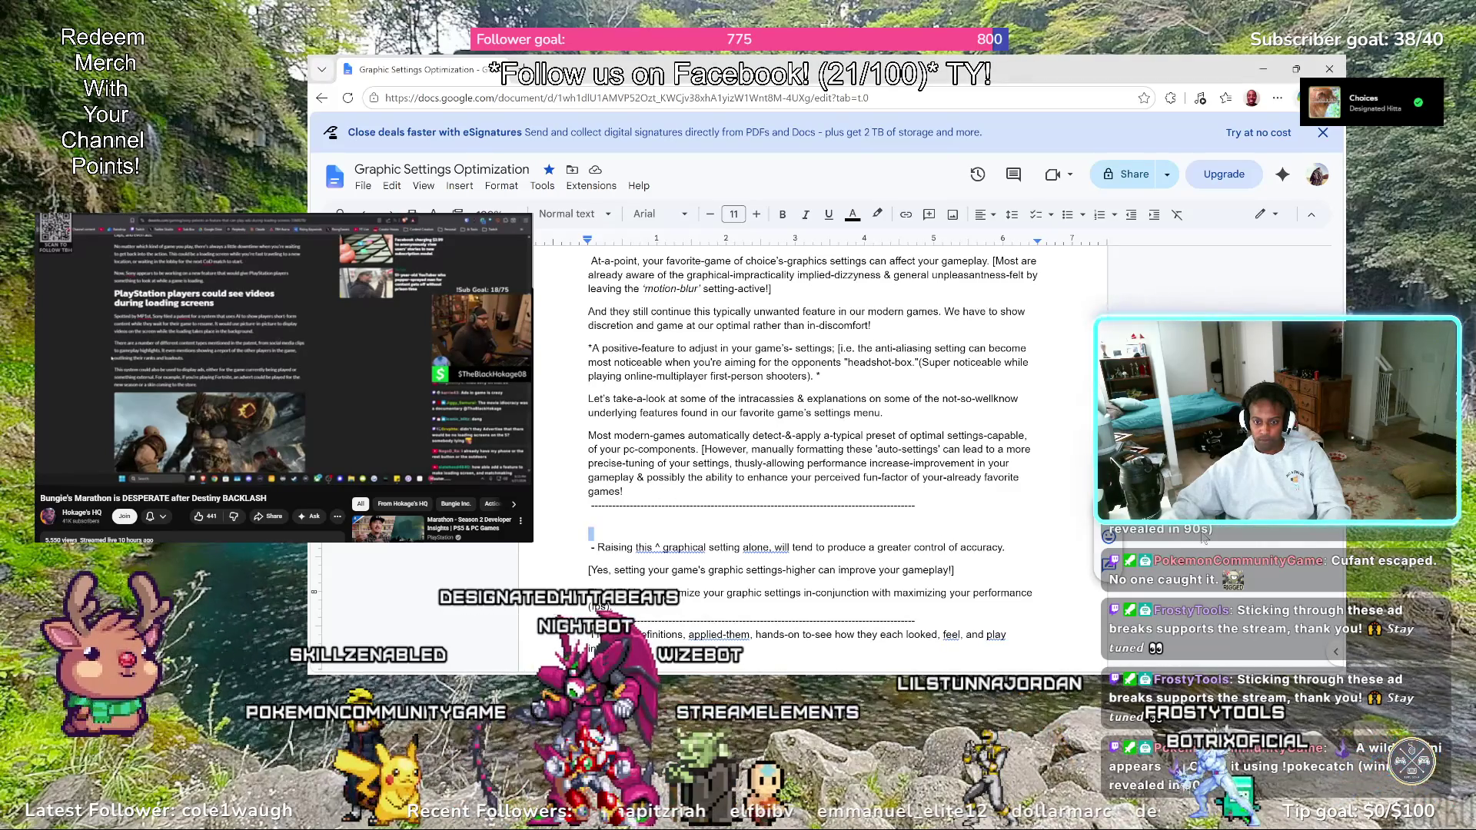
left_click(633, 398)
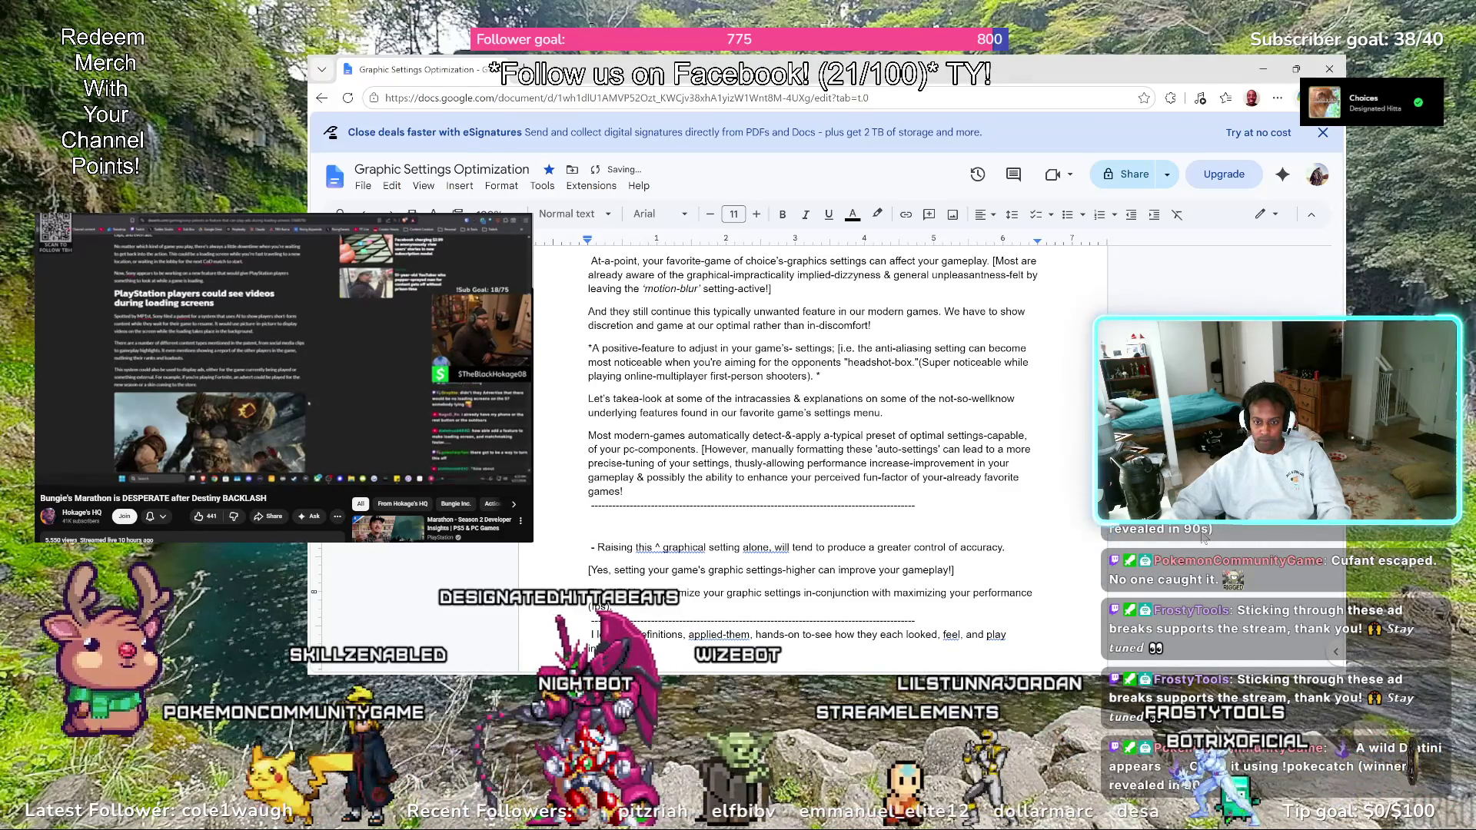
left_click(392, 186)
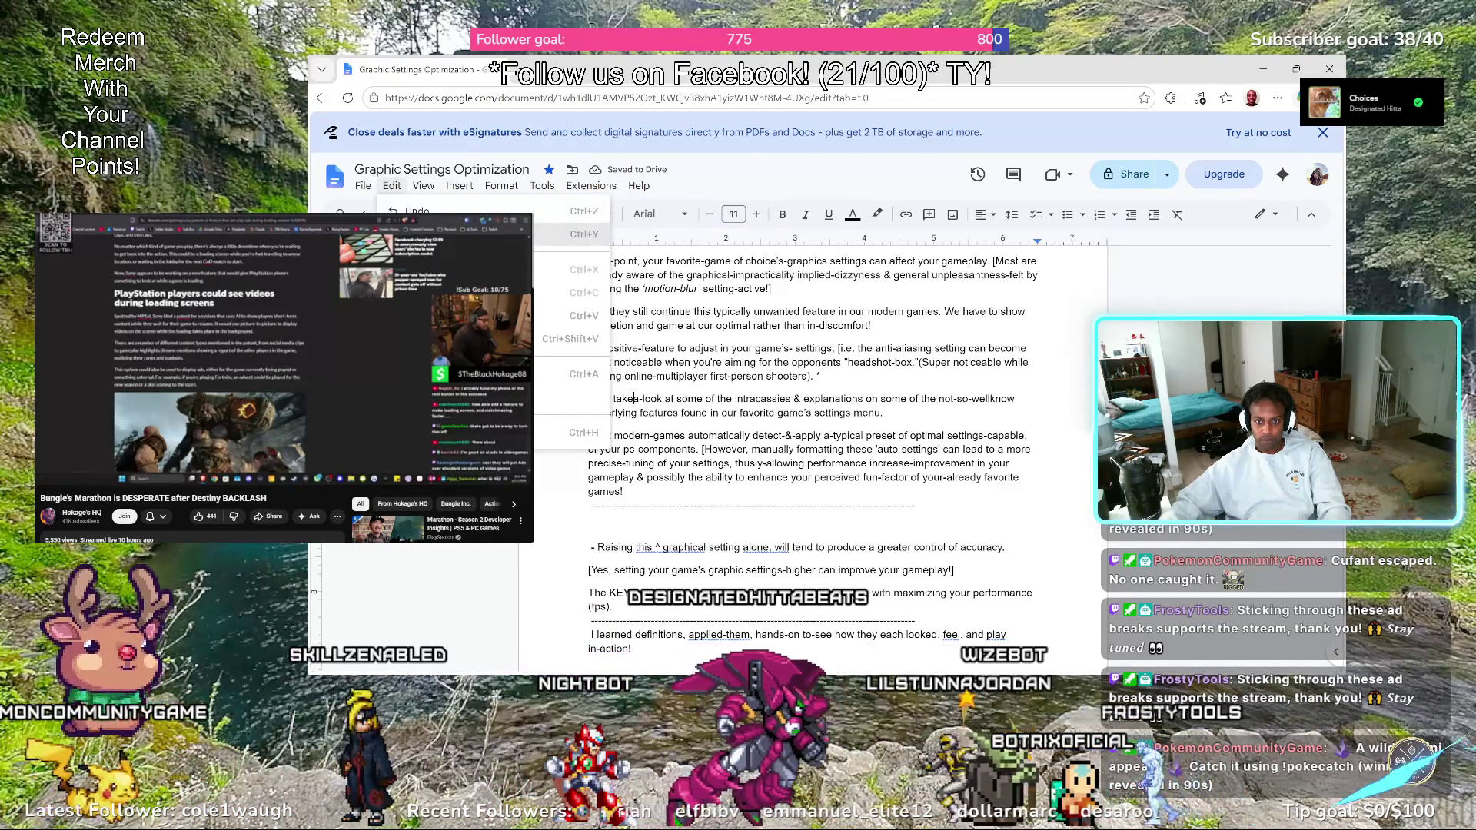
key("ctrl+z")
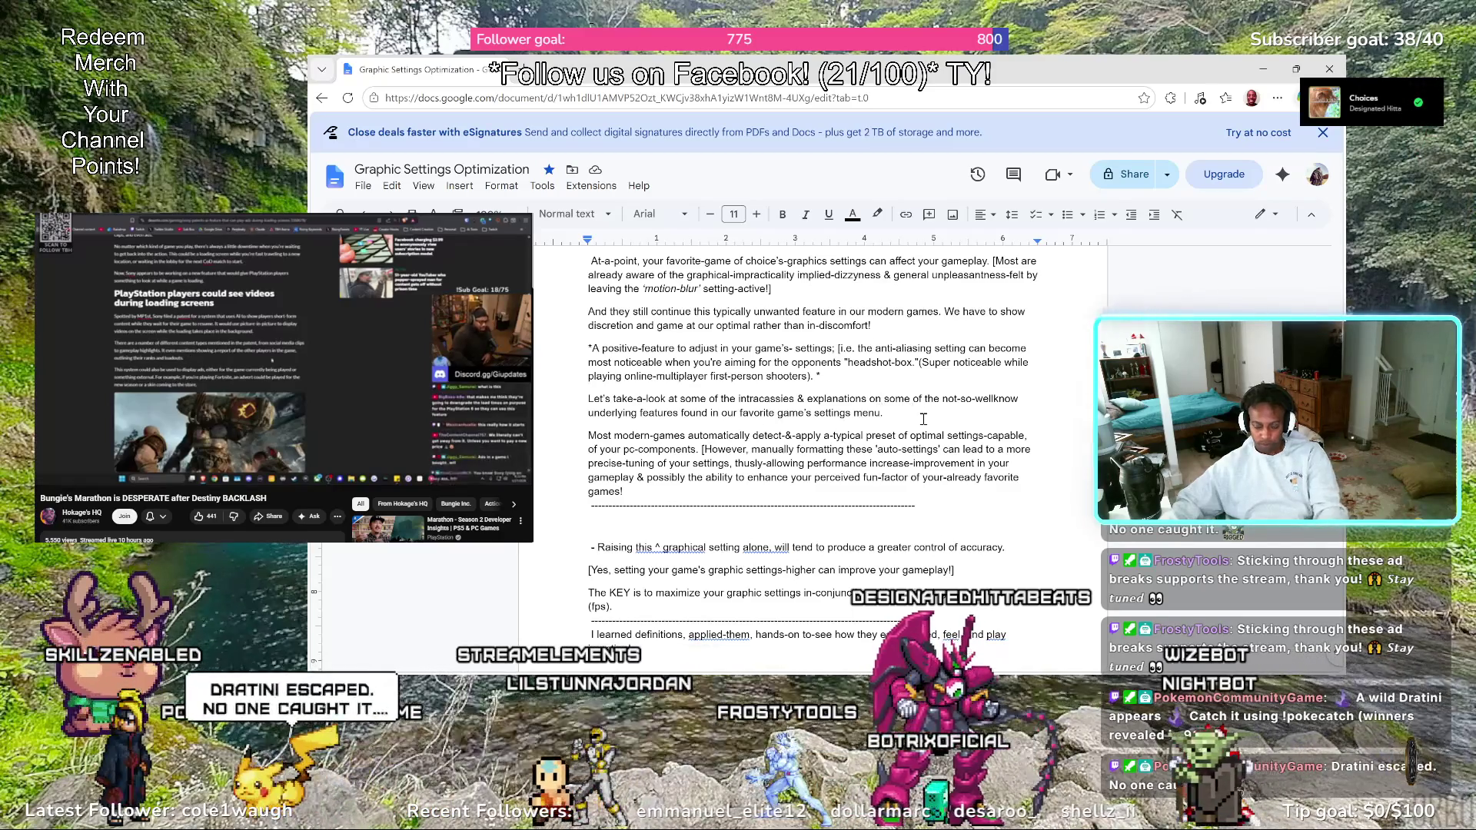
key("BackSpace")
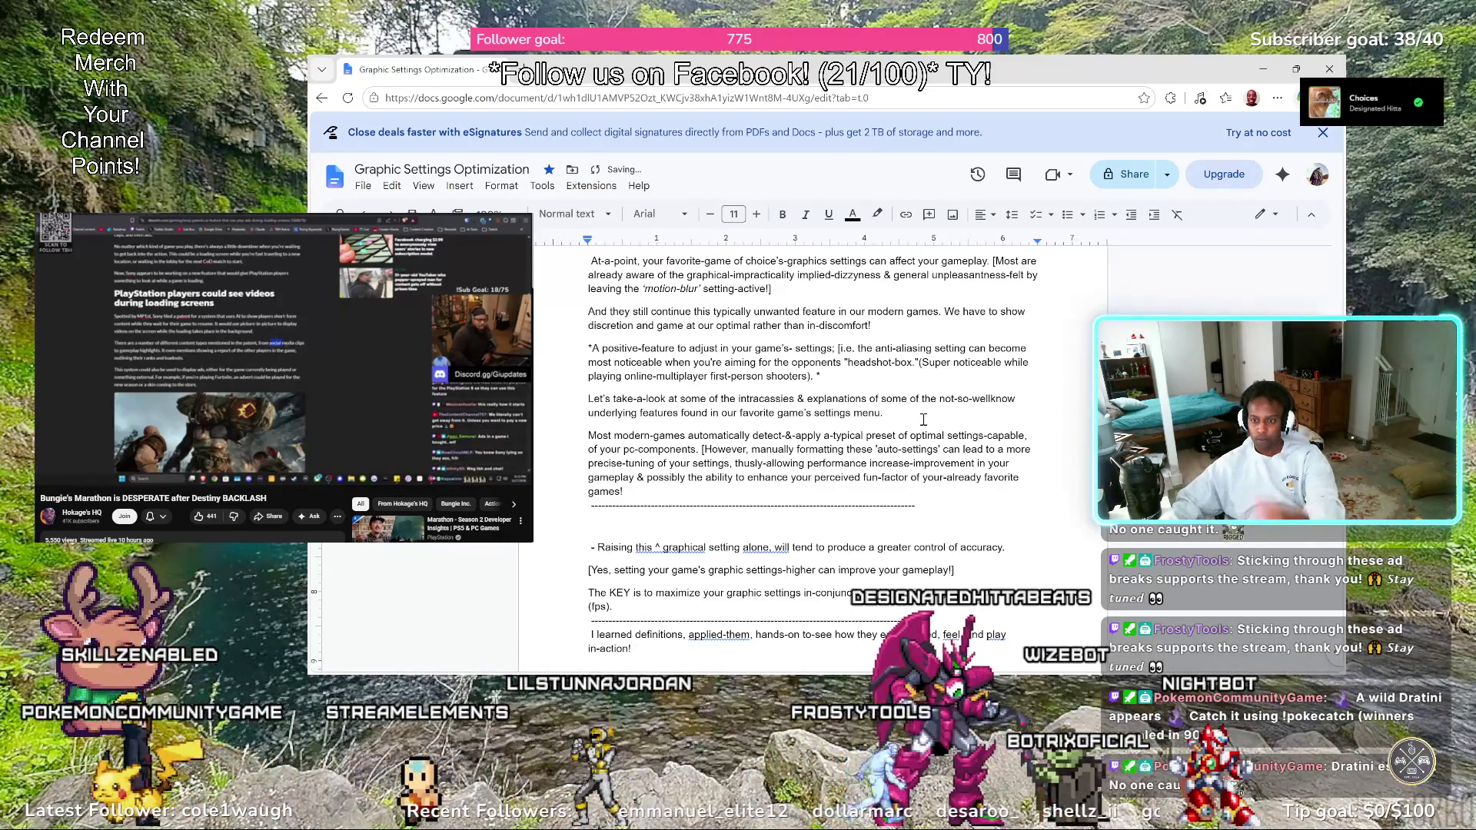
type("f")
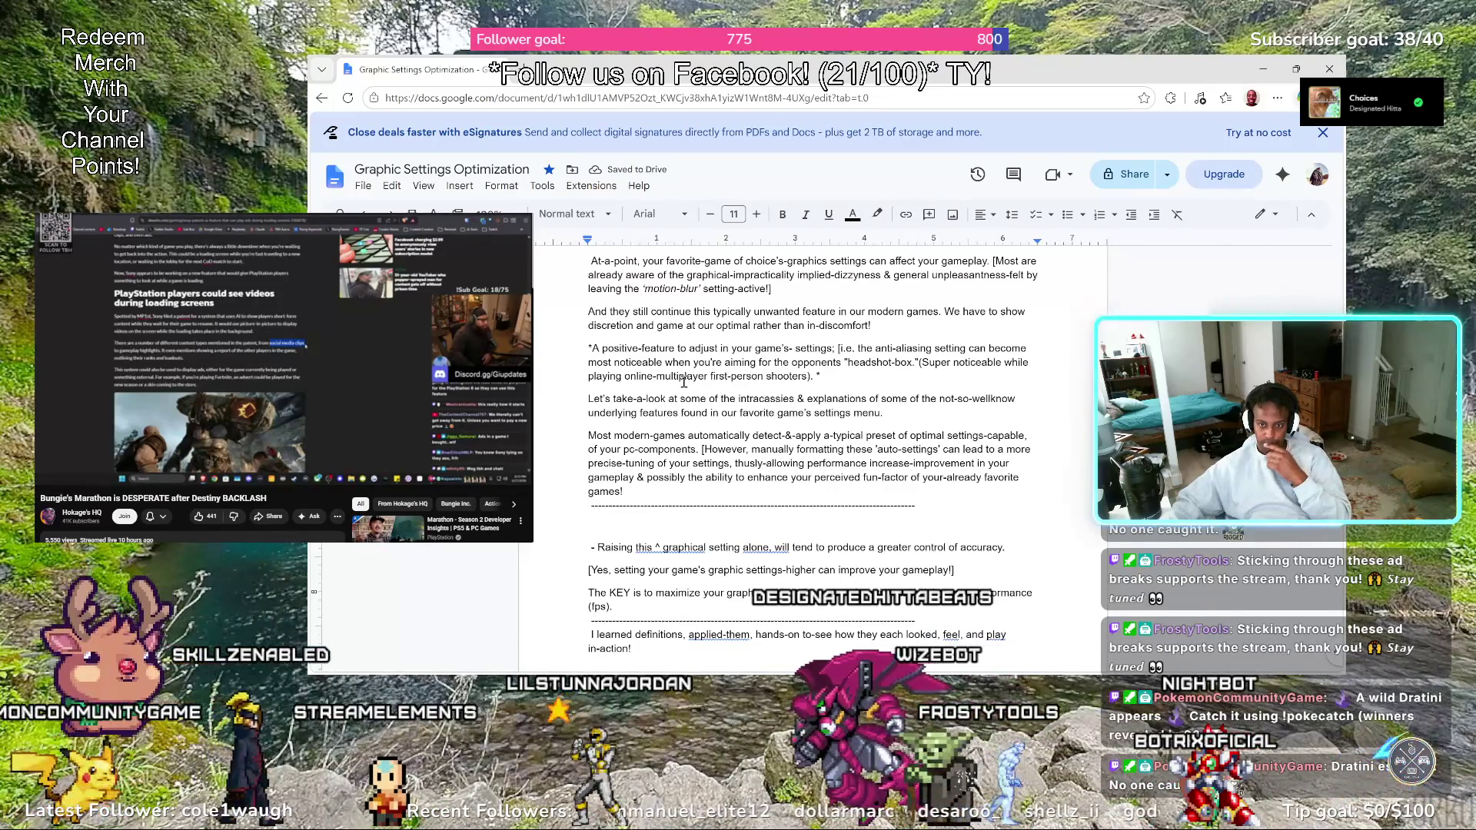
left_click(640, 413)
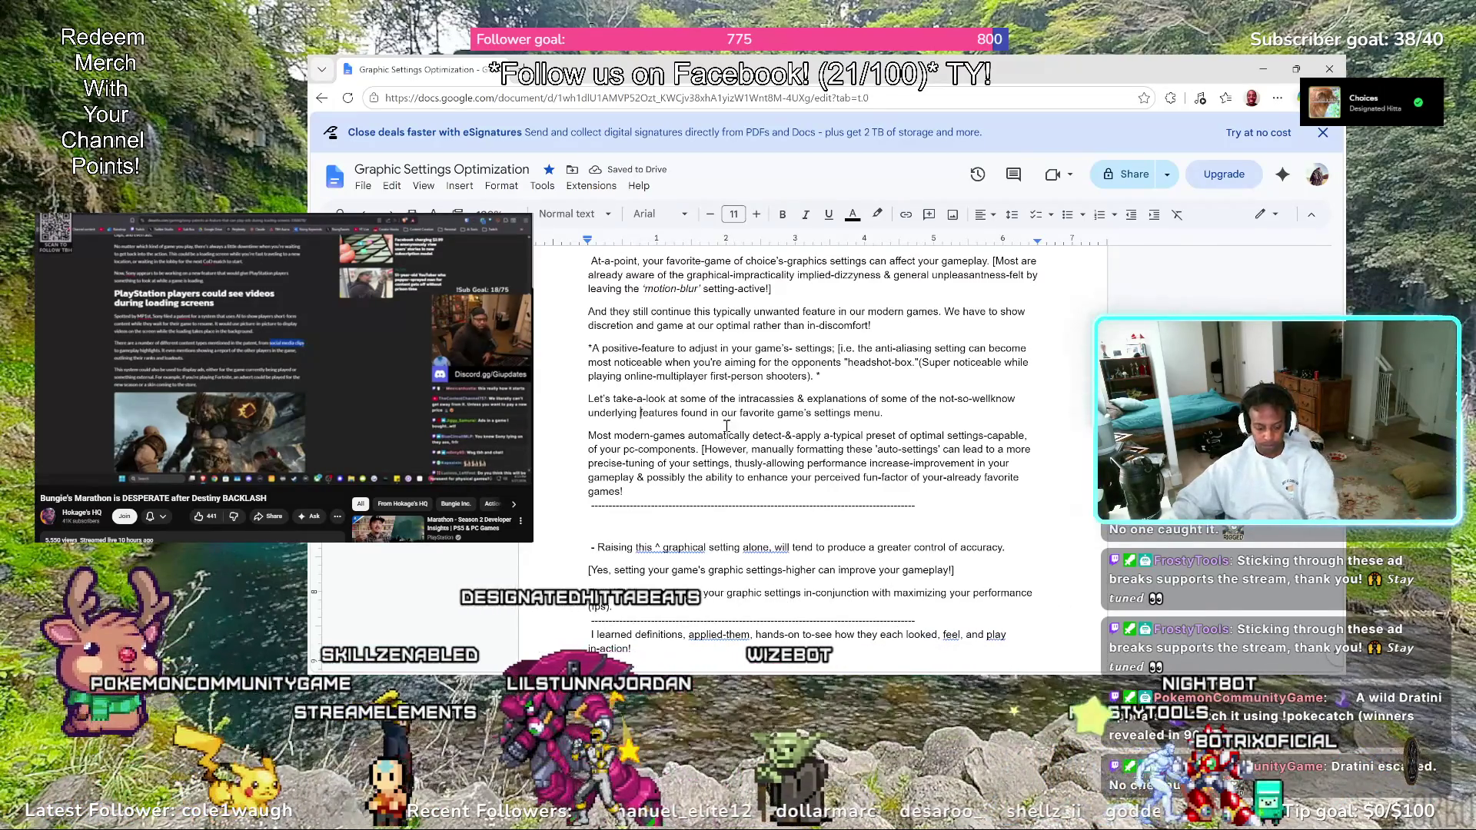
Join "underlying-features" with a hyphen
key("BackSpace")
type("-")
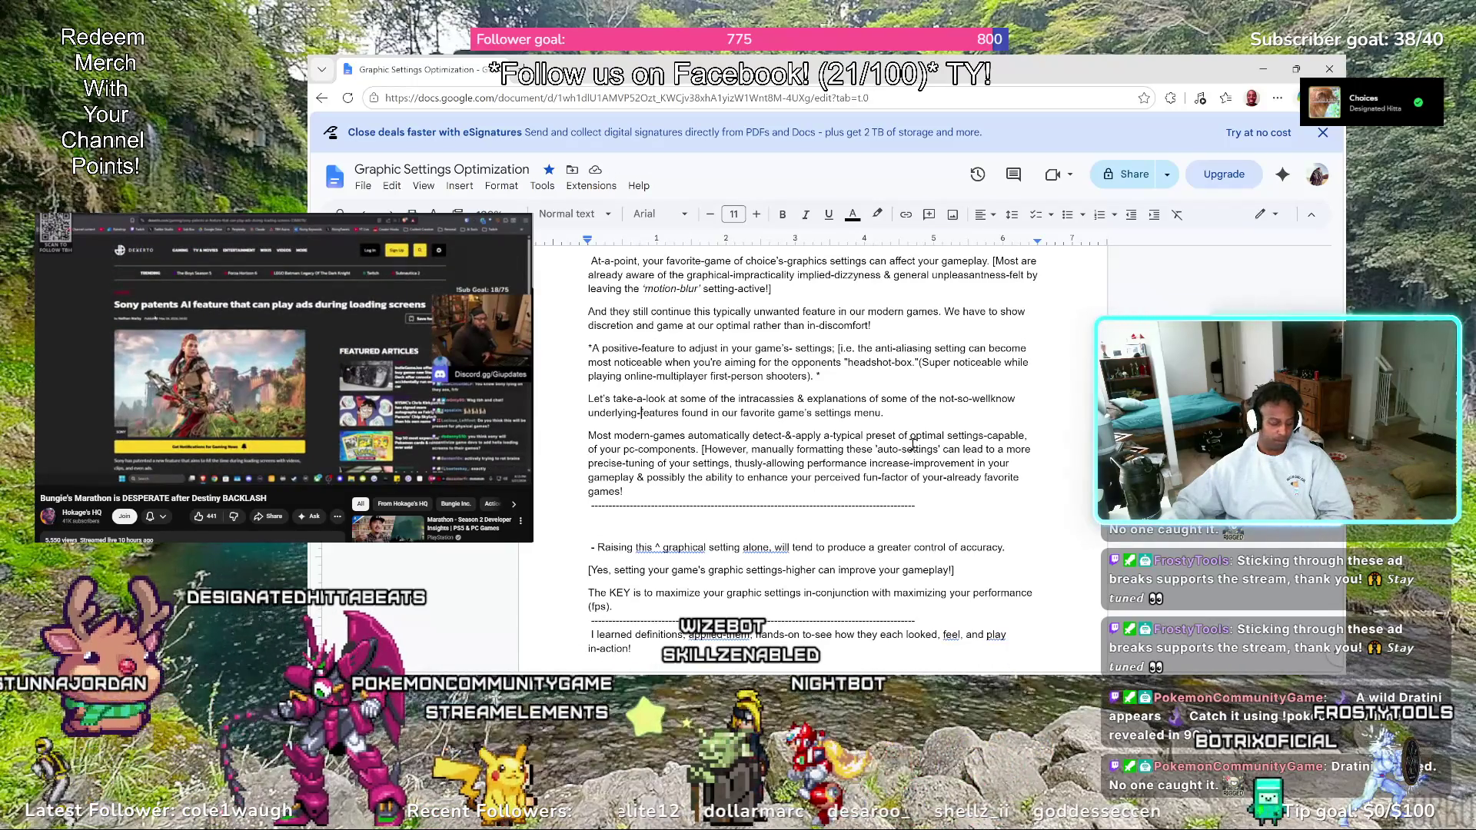
scroll(913, 443, "down", 1)
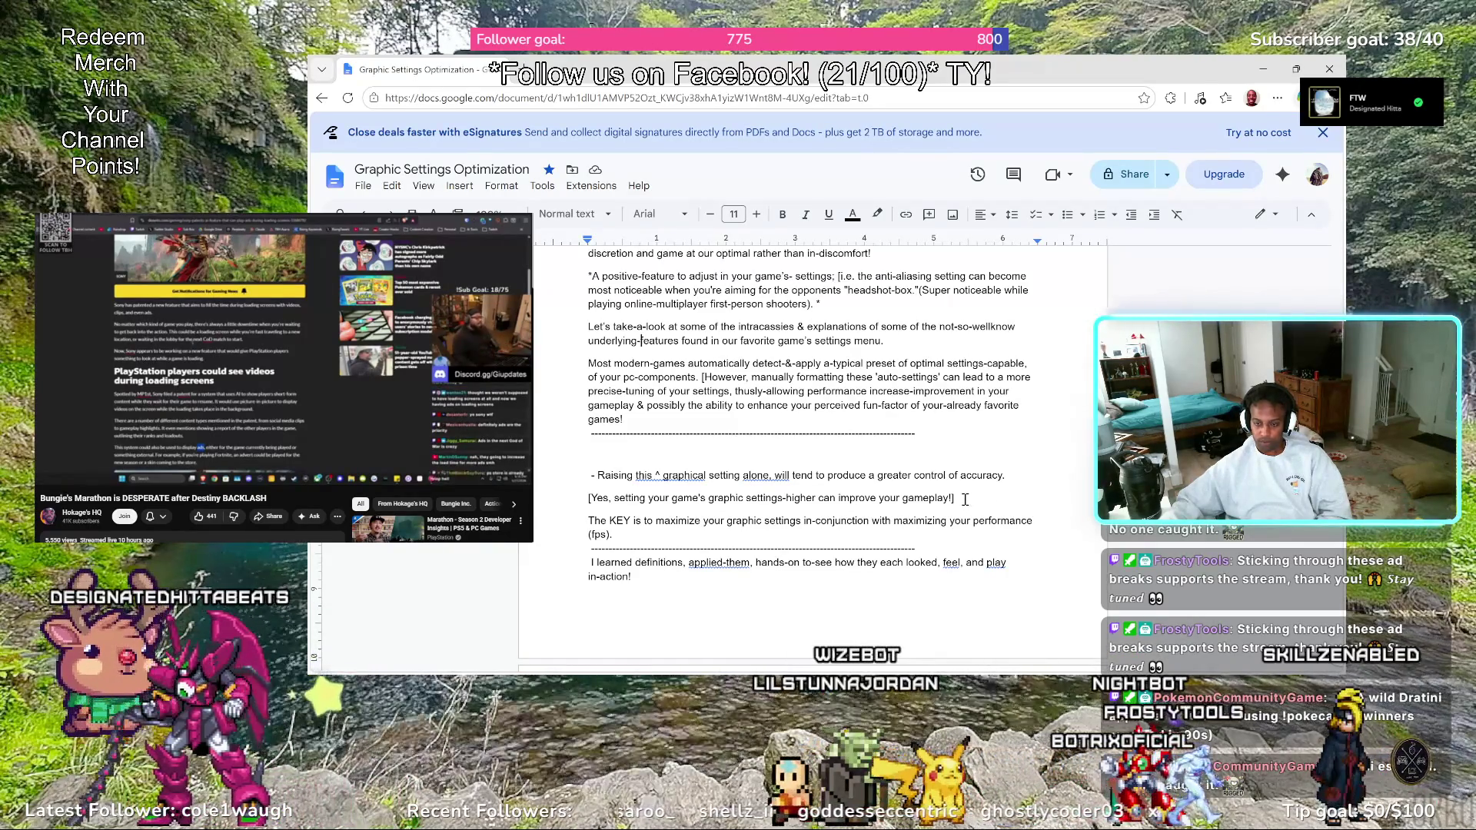
Insert " completely-factual," after "[Yes," in the Raising bullet's bracketed note
left_click(624, 478, "shift")
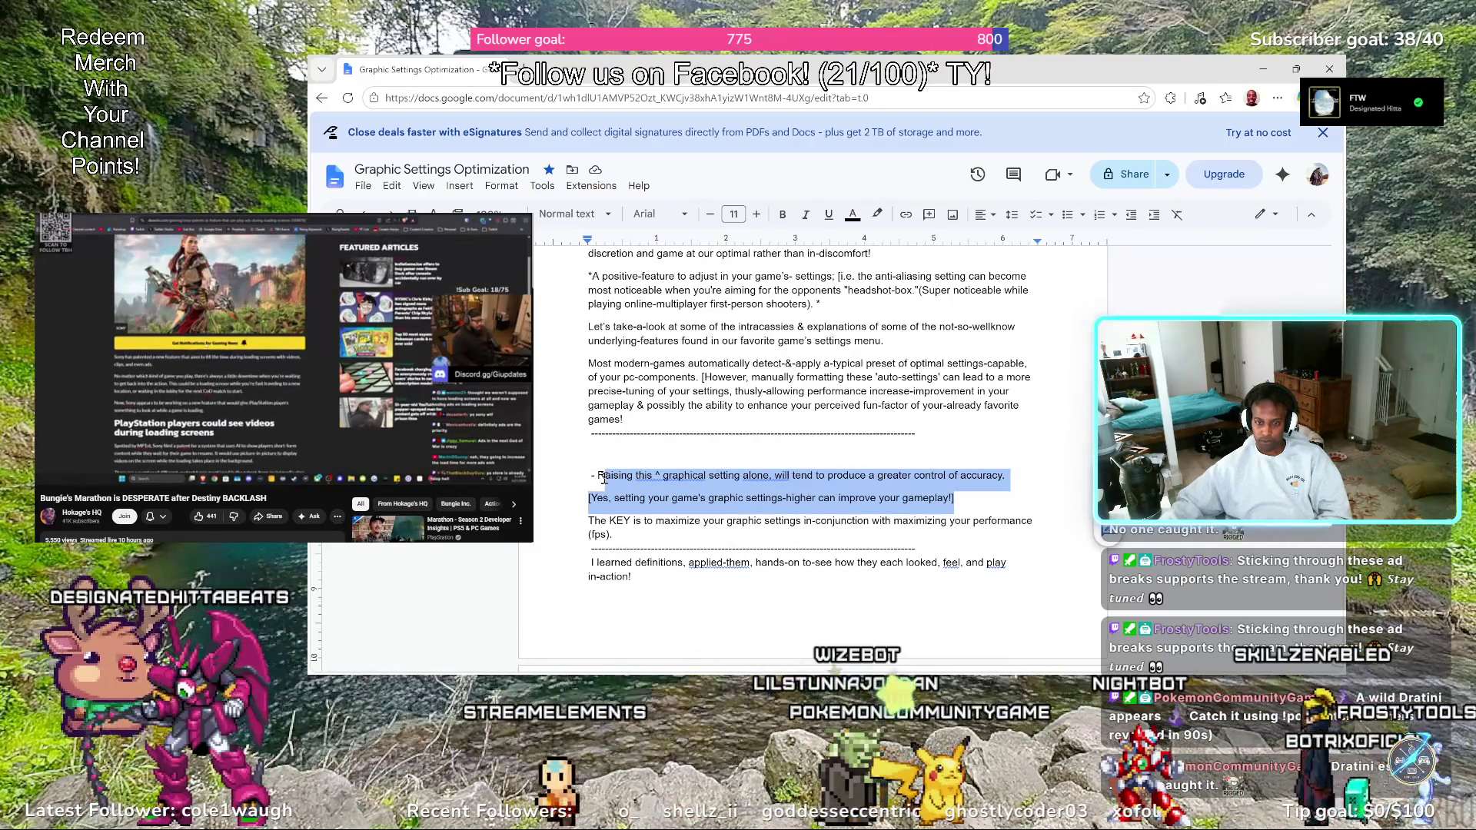
key("shift+Home")
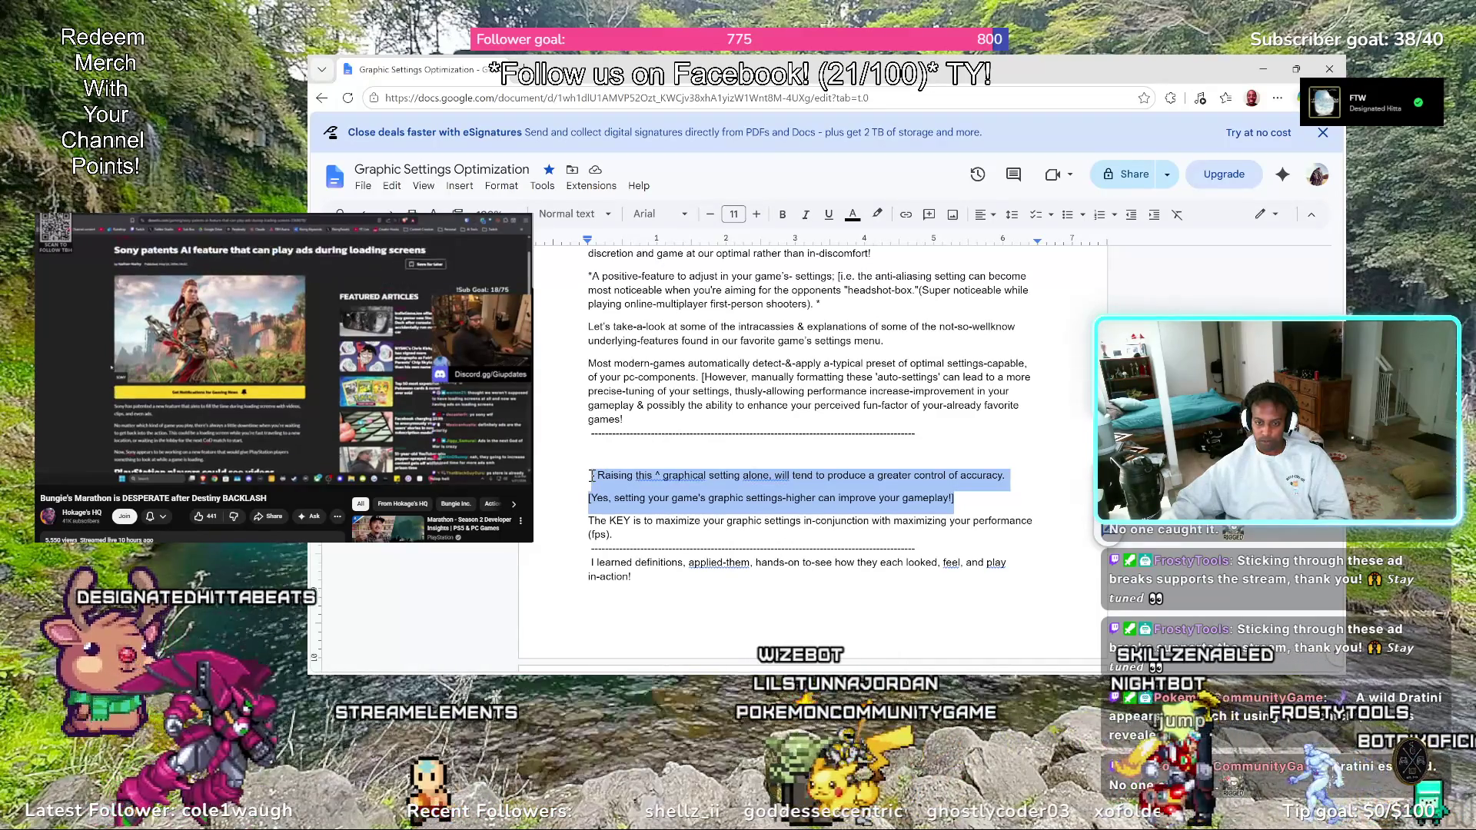
left_click(612, 498)
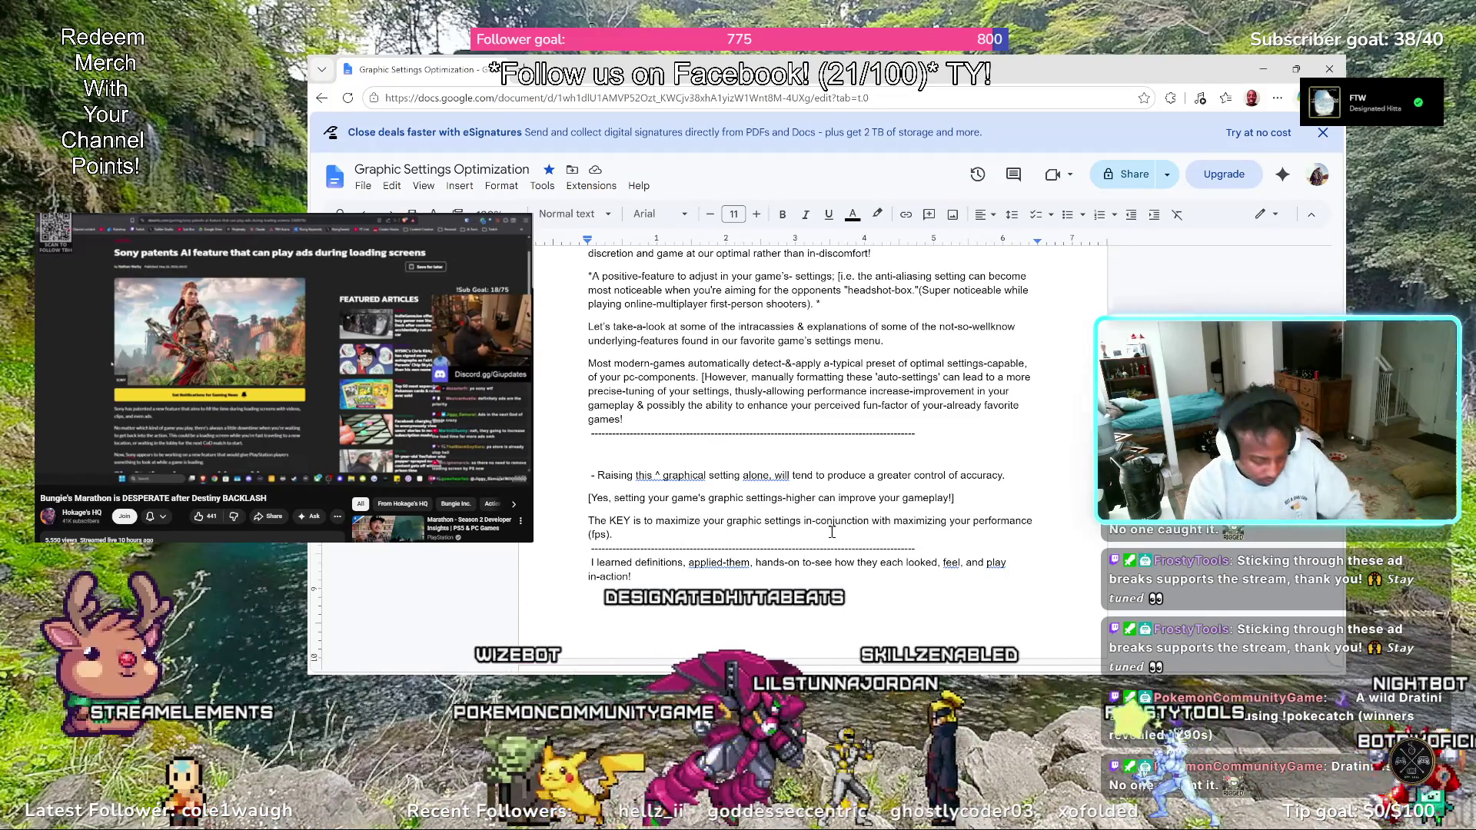
type("completely")
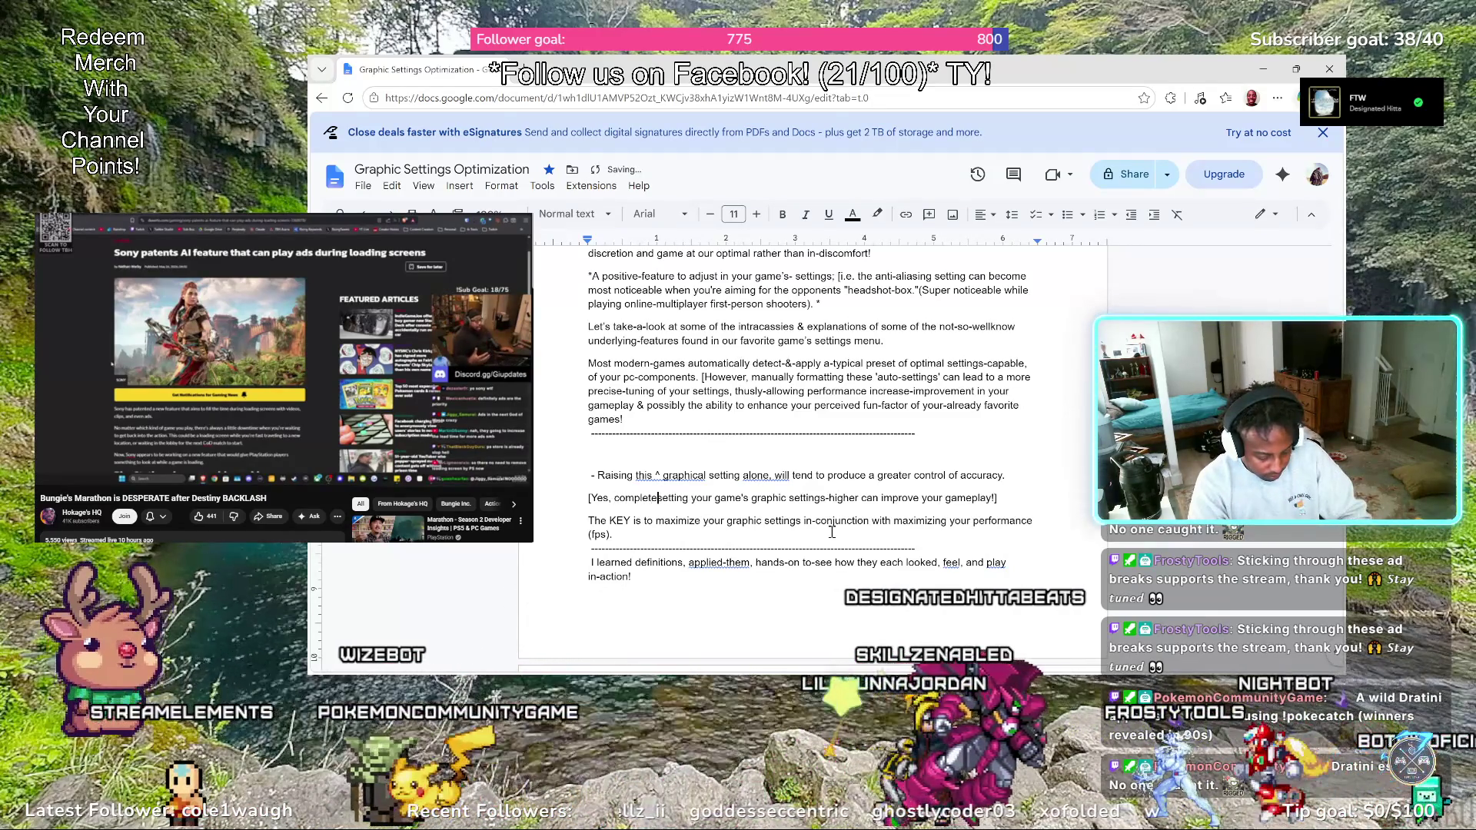
type("-factua")
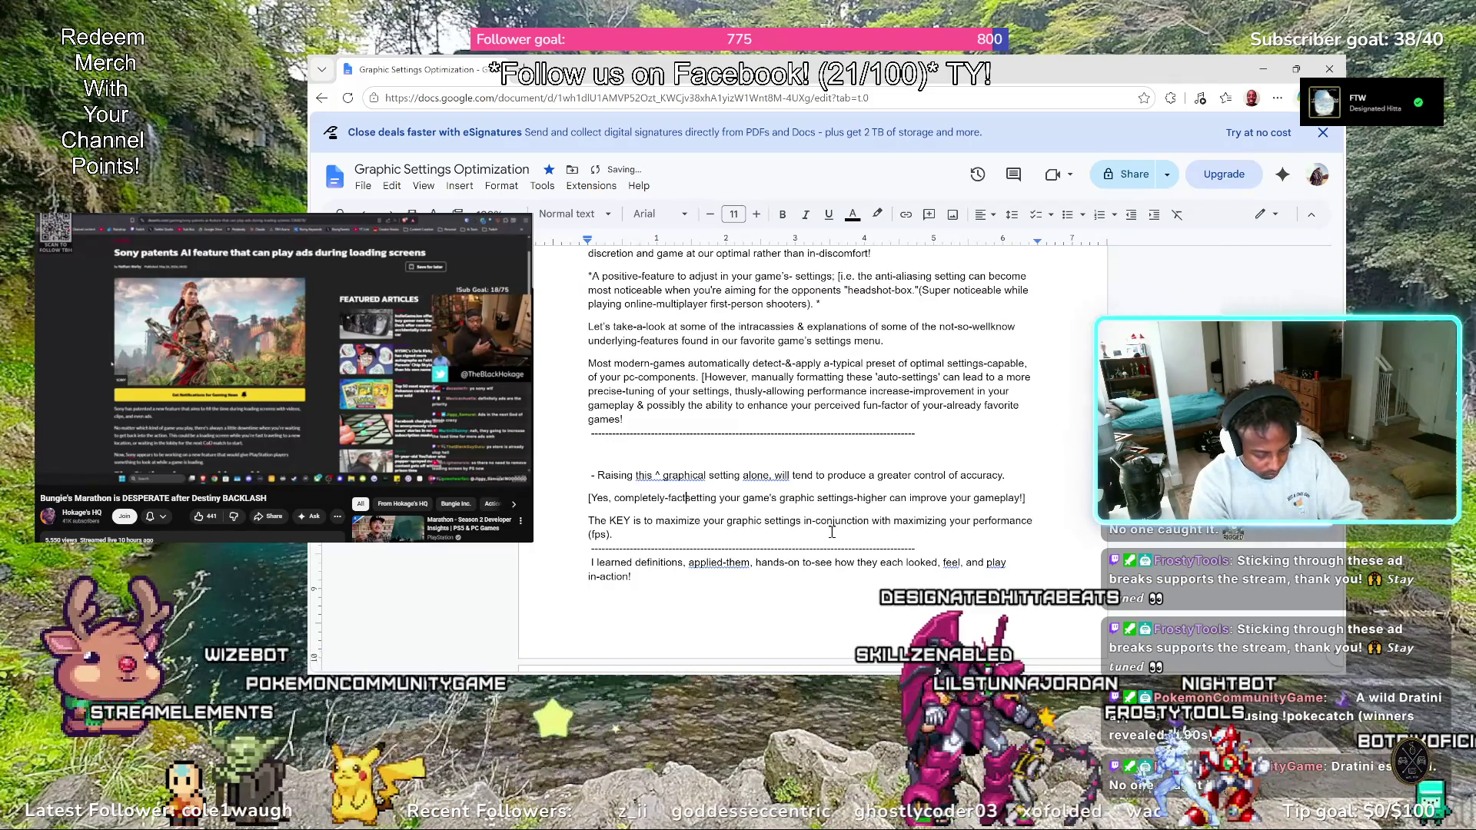
type("l,")
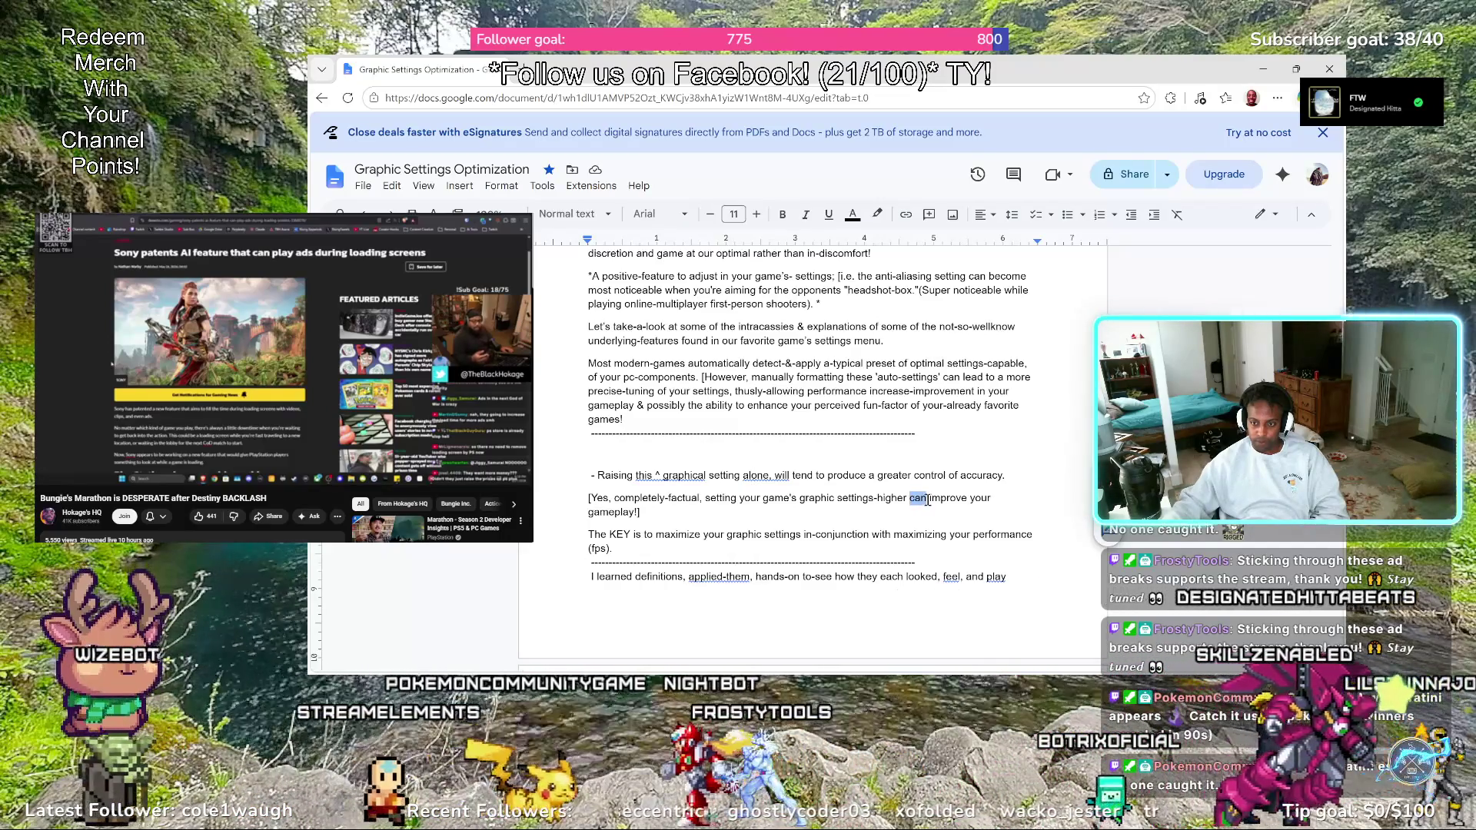
Hyphenate "can-improve", then remove the closing bracket after "gameplay!" to extend the note
left_click(930, 498)
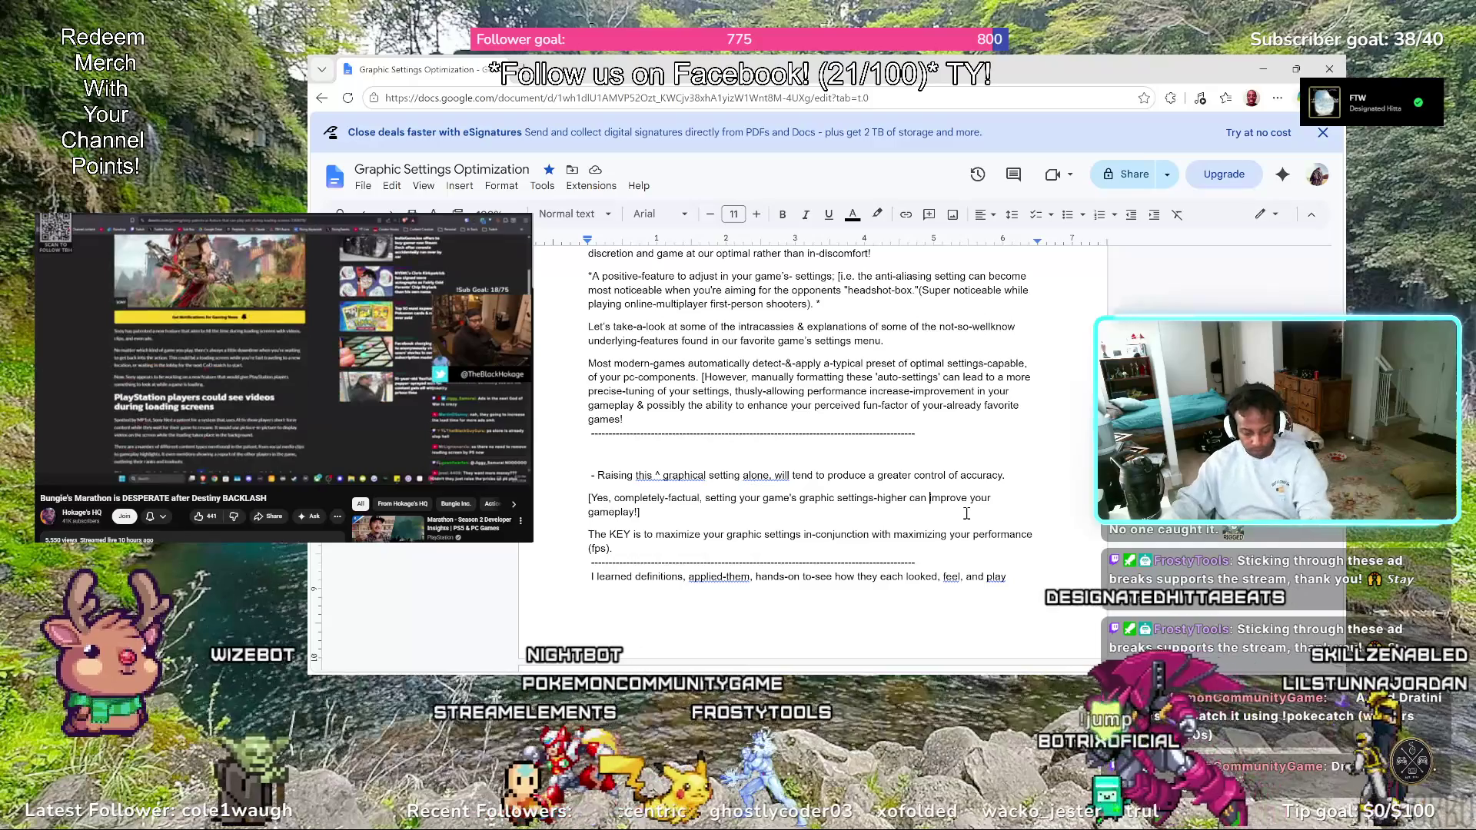
left_click(930, 499)
key("BackSpace")
type("-")
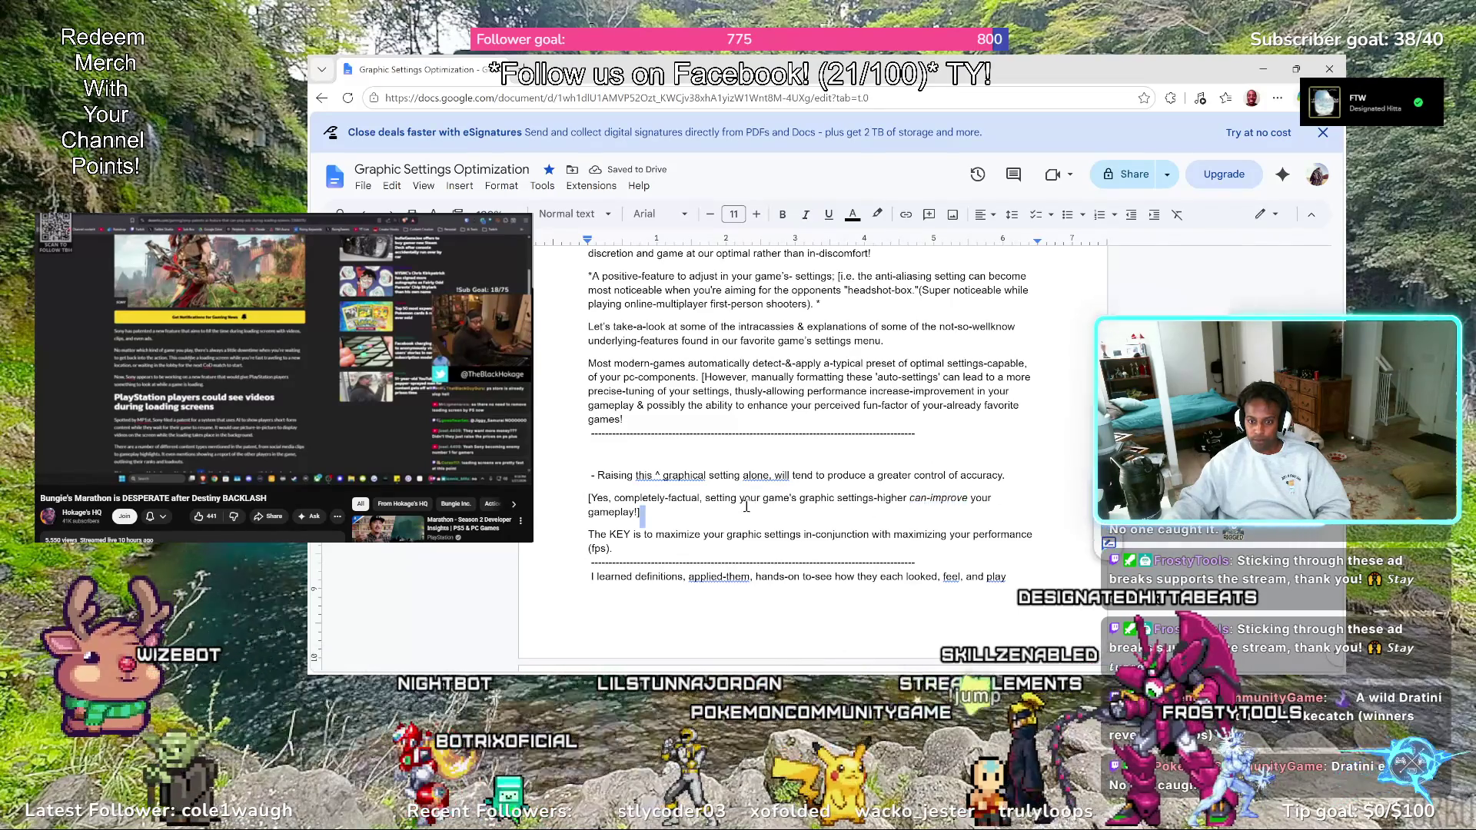
key("Down")
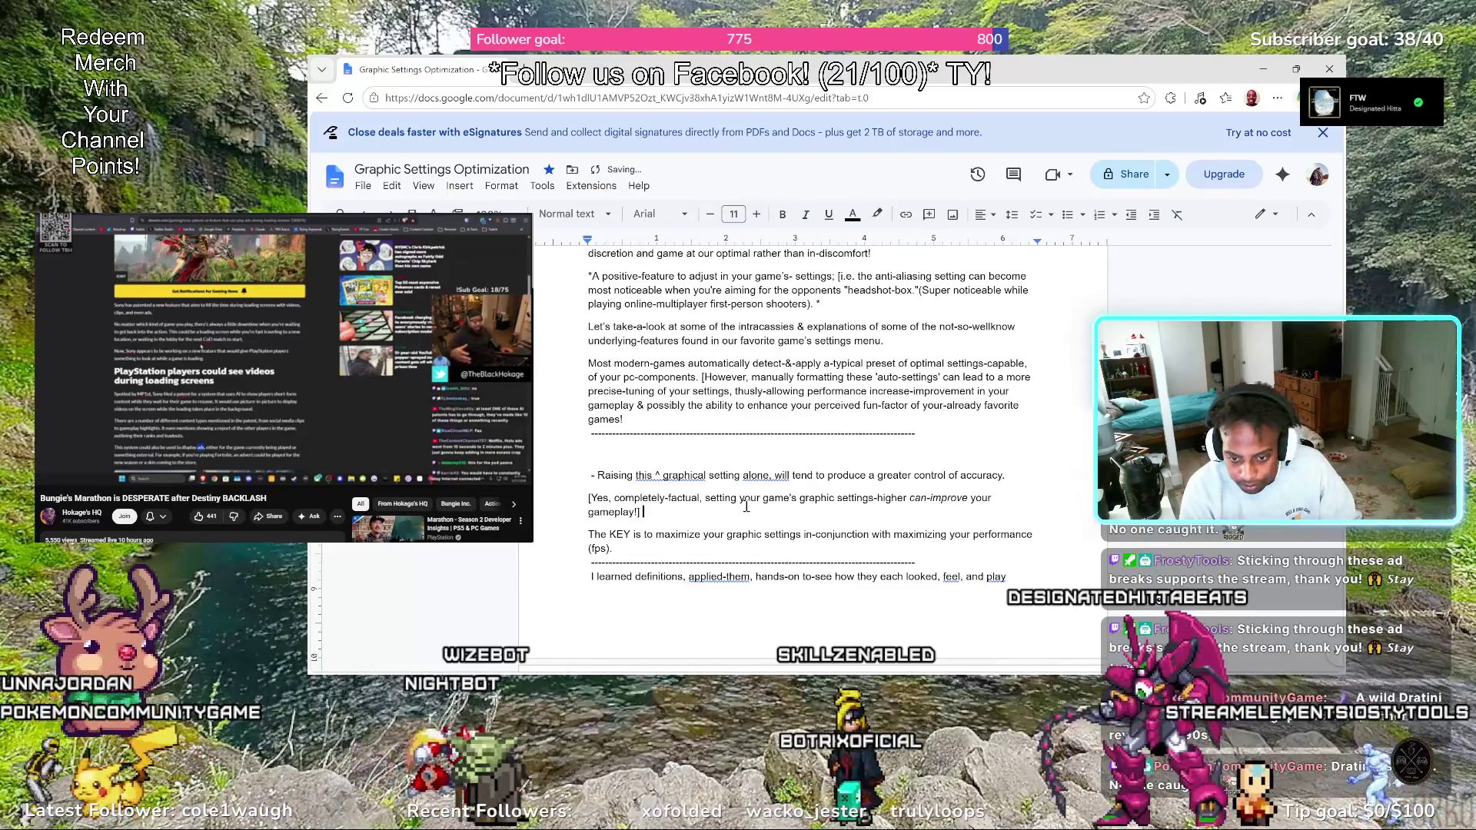
key("BackSpace")
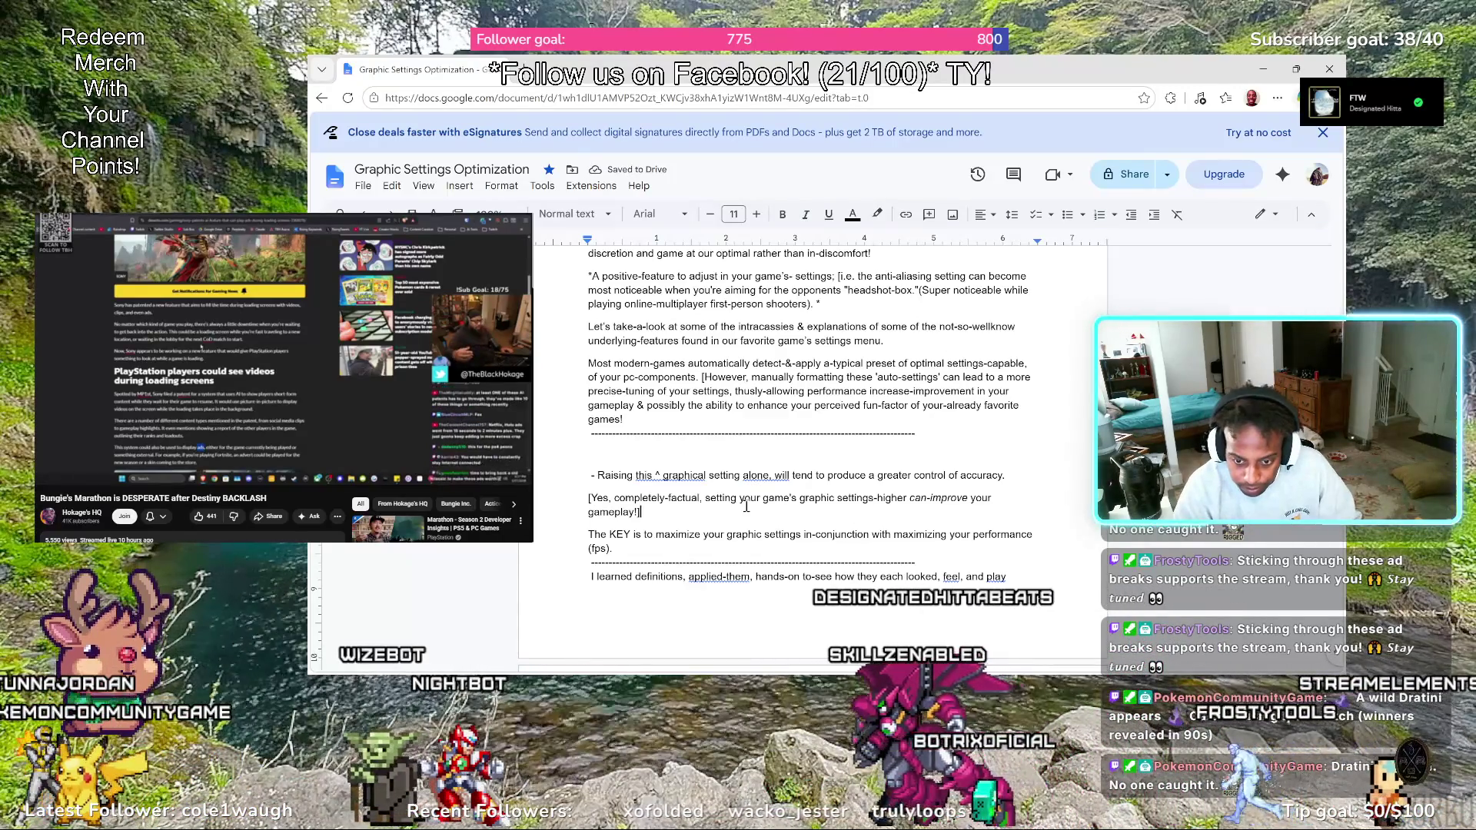
type("--")
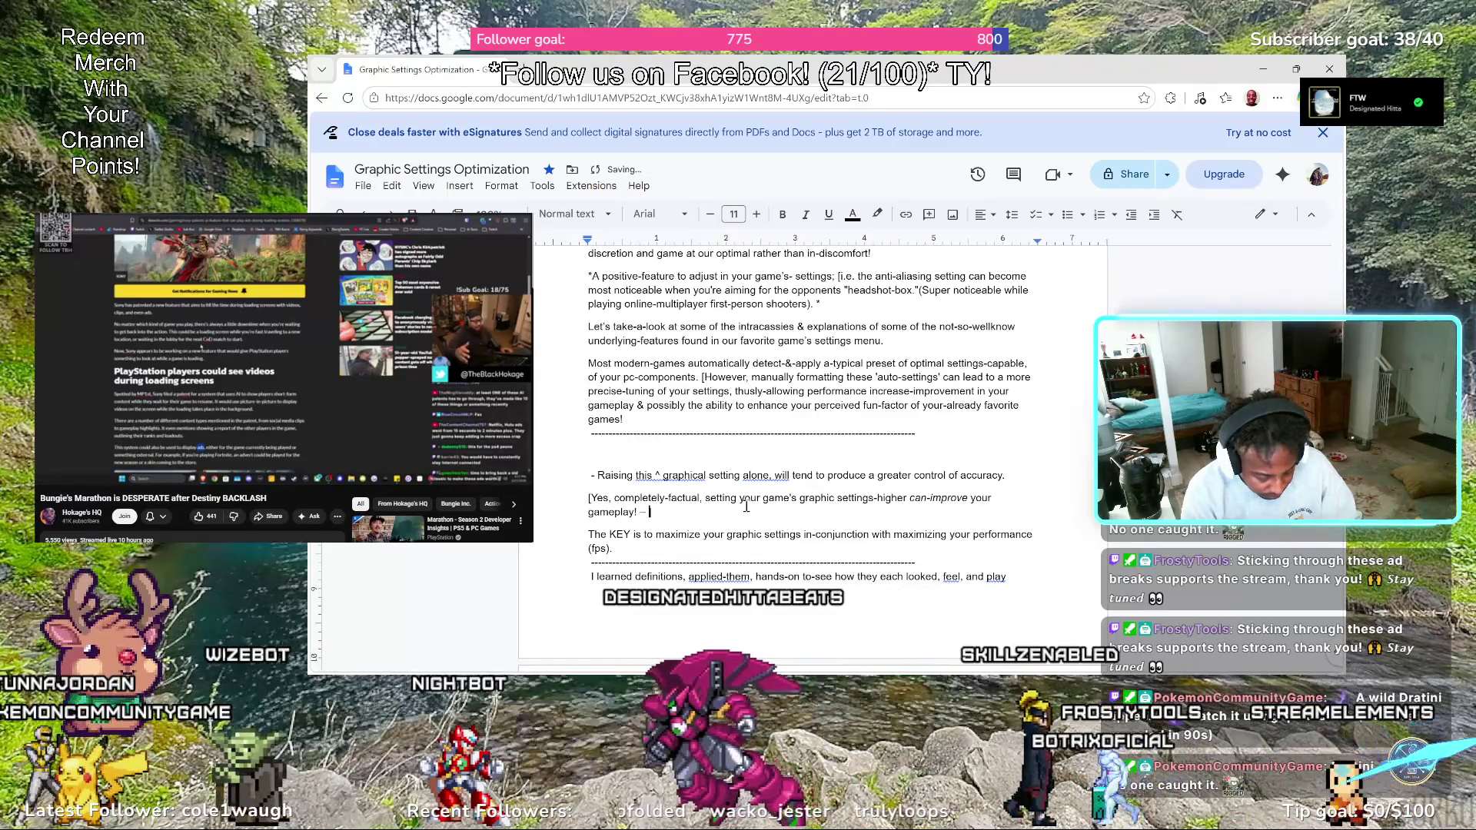
type(" In the te")
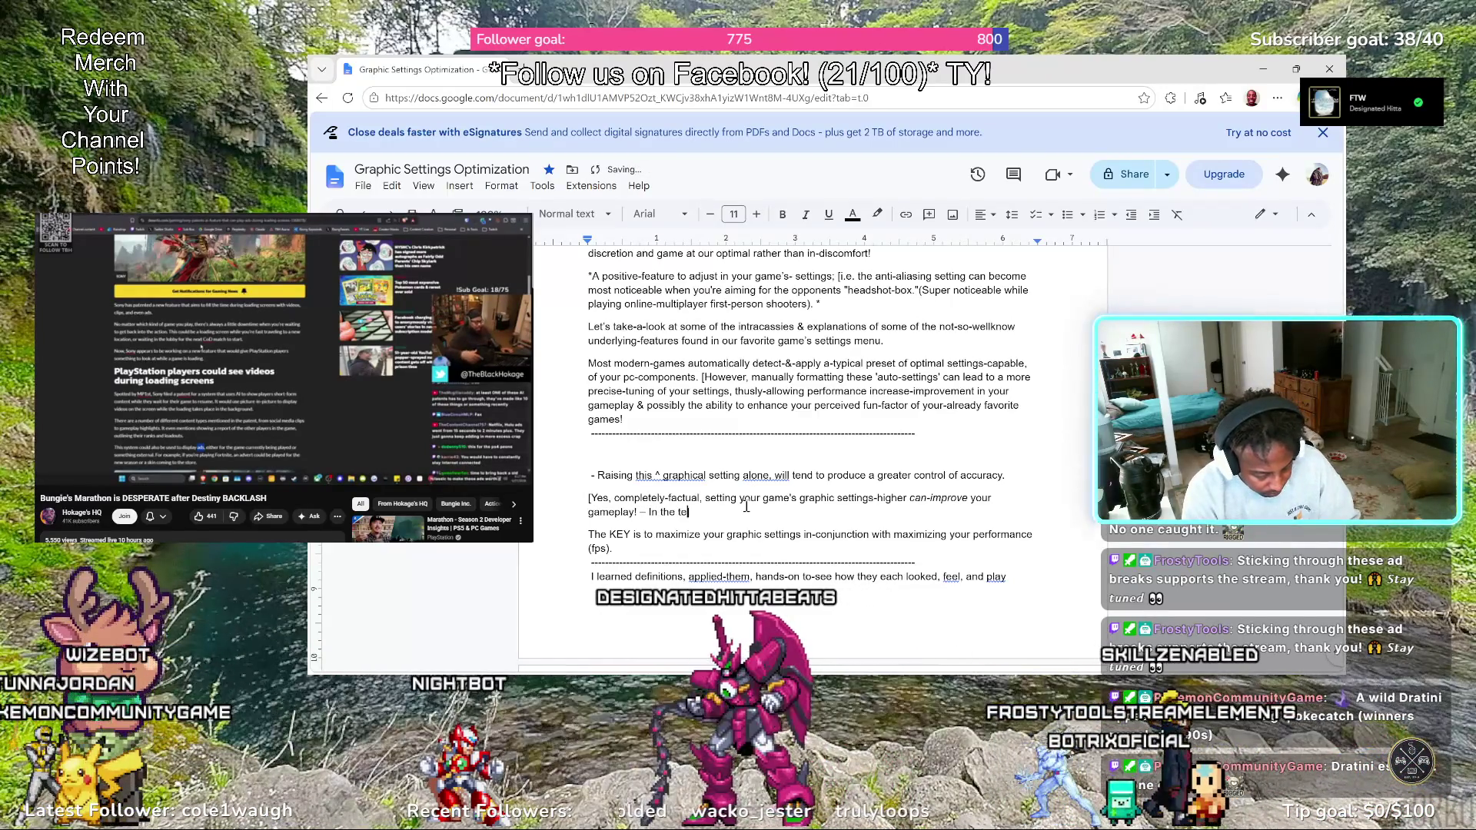
type("chnical")
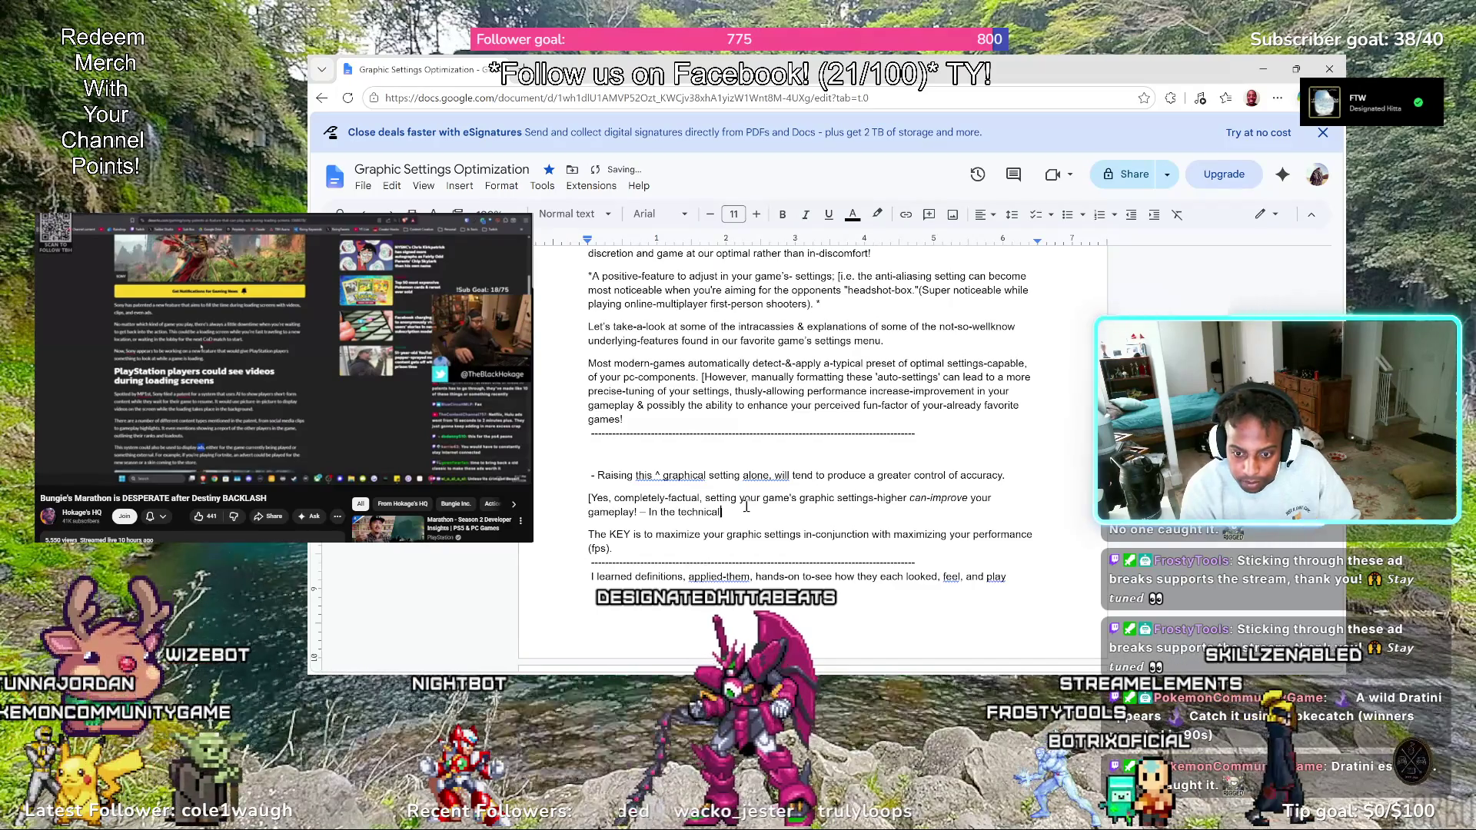
type(" sen")
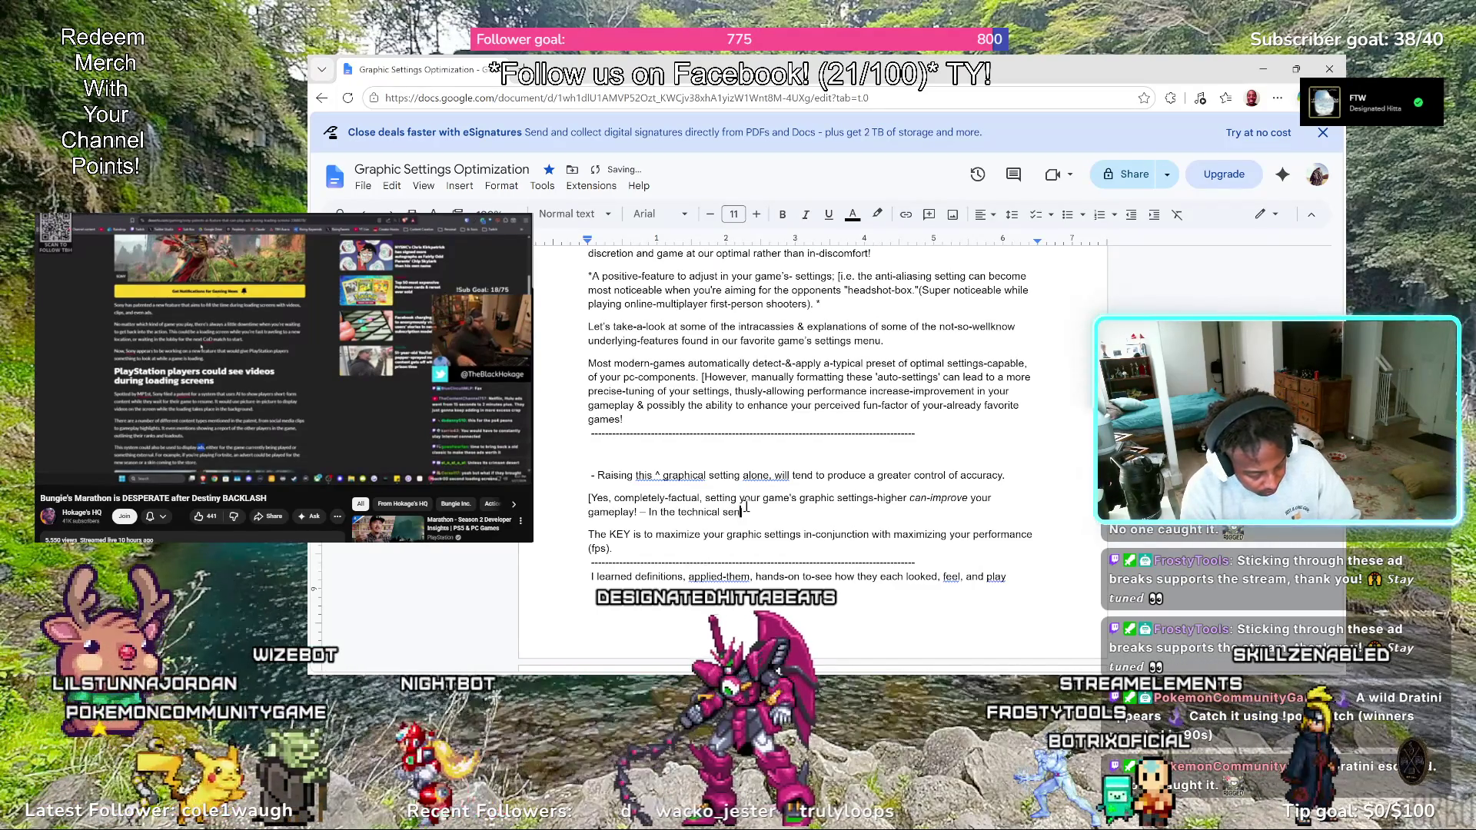
type("se.")
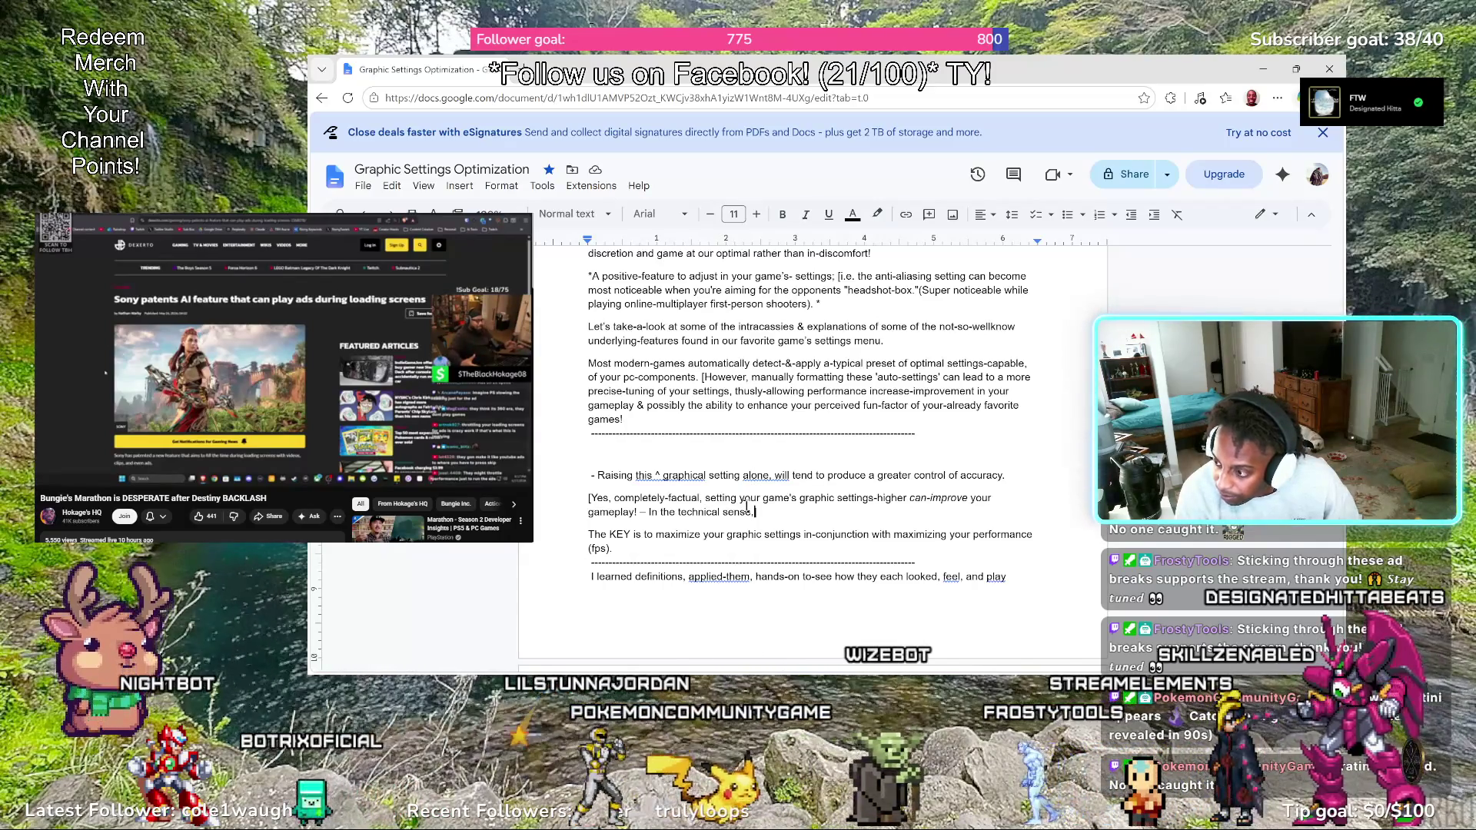
type("]")
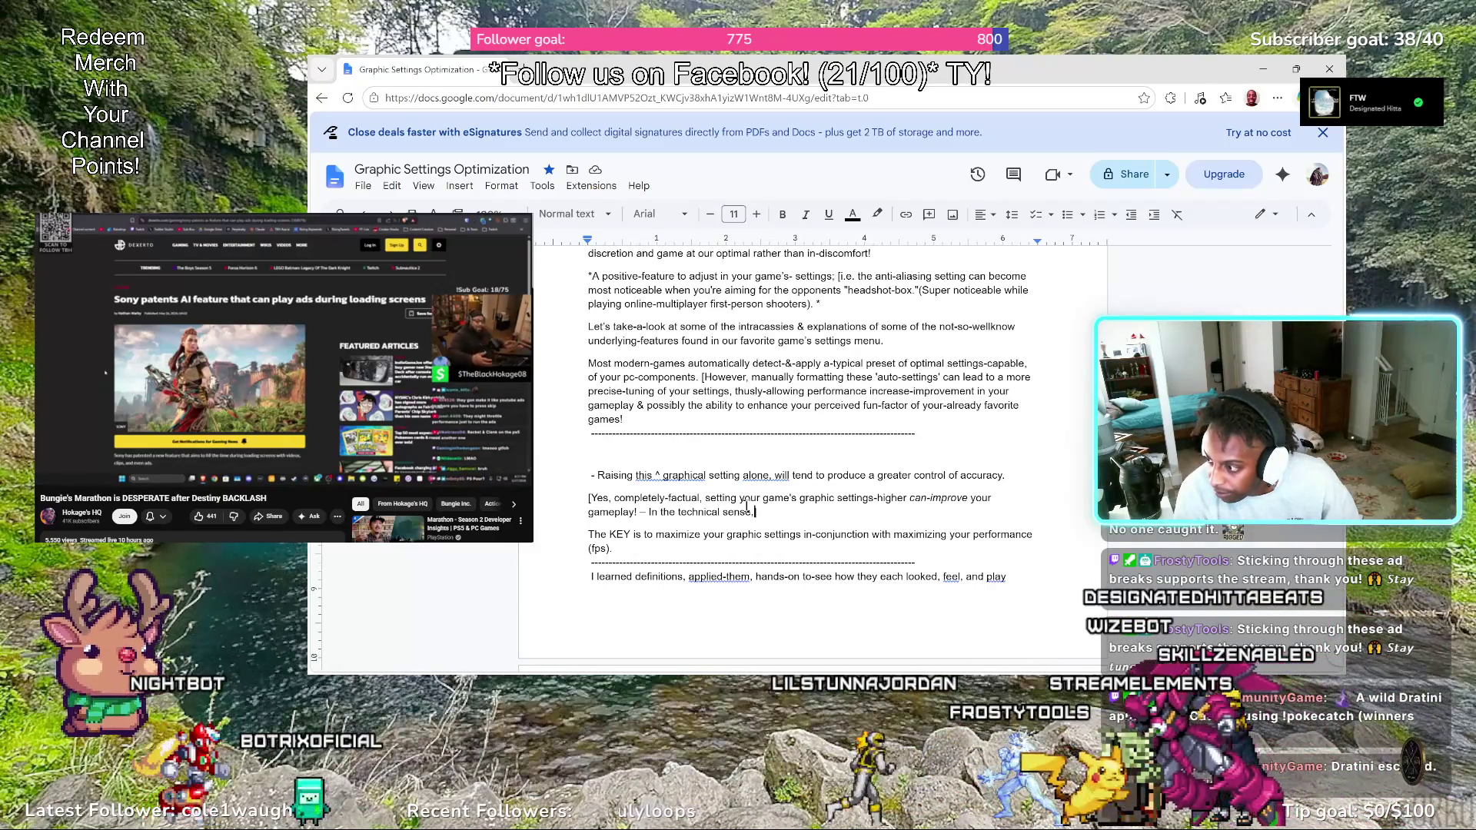
Replace ".]" after "technical sense" so the note continues with ", explained"
key("BackSpace")
key("BackSpace")
type(", ")
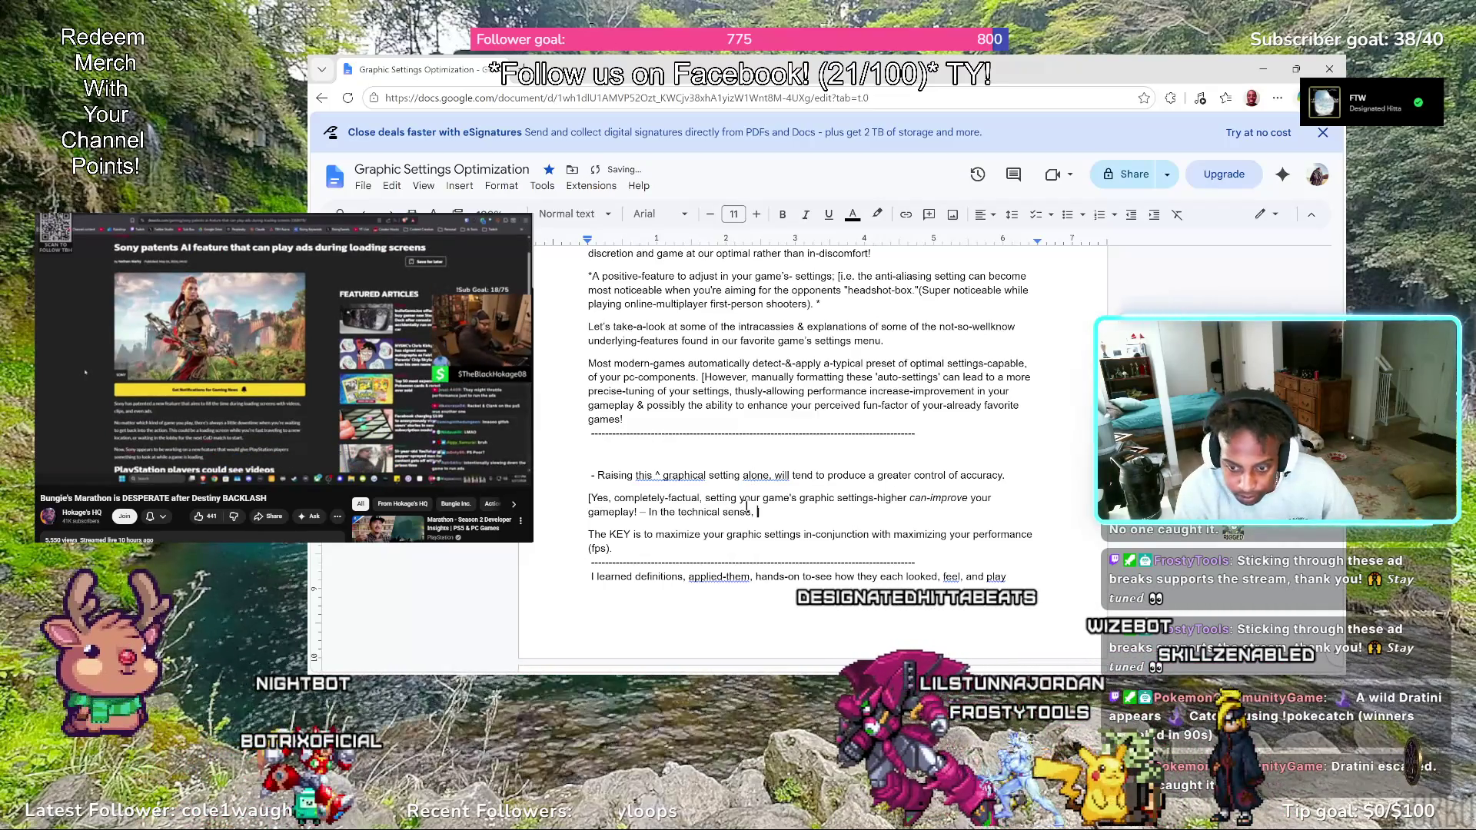
type("explained")
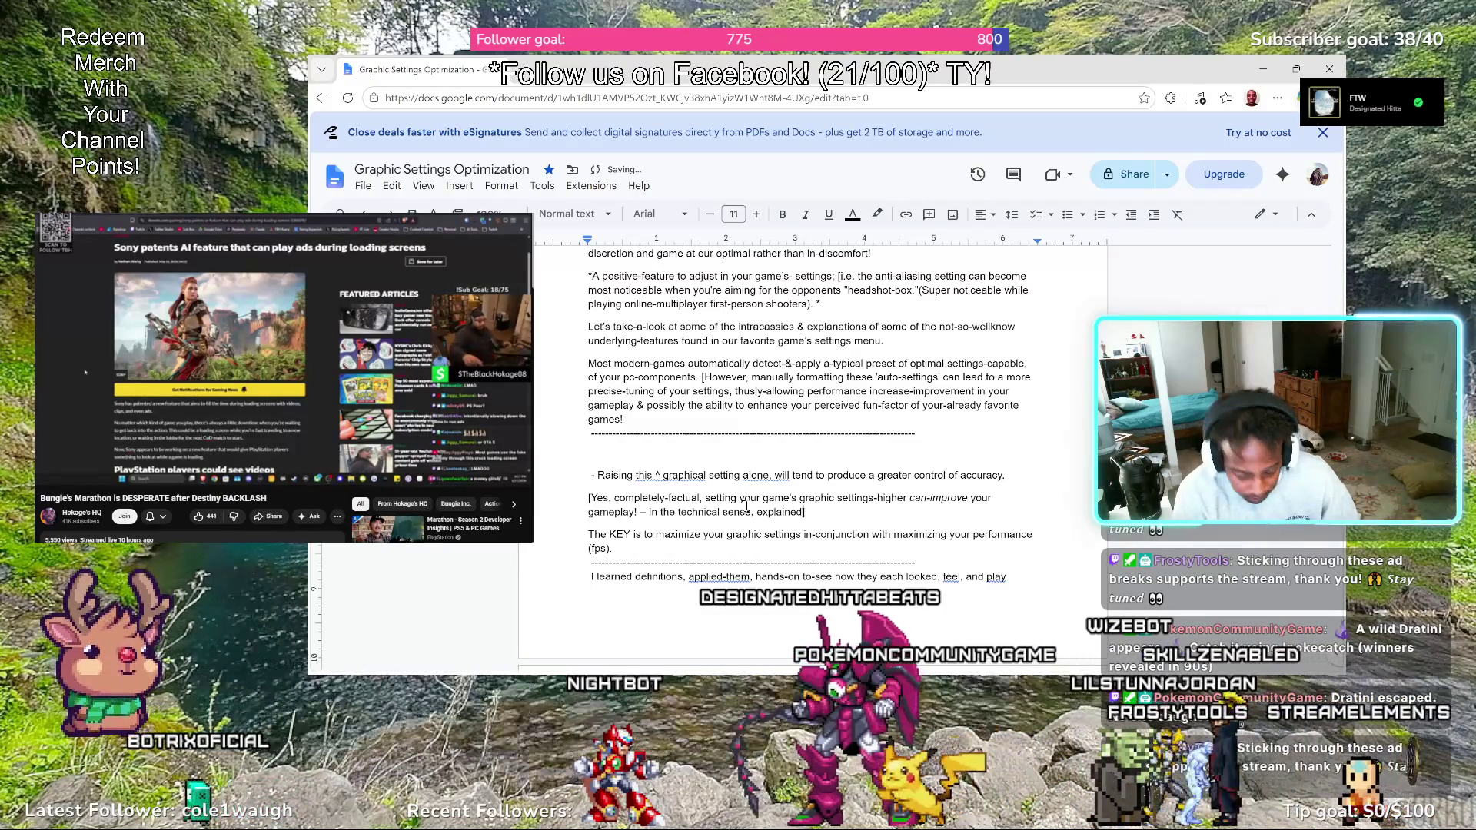
type("\"")
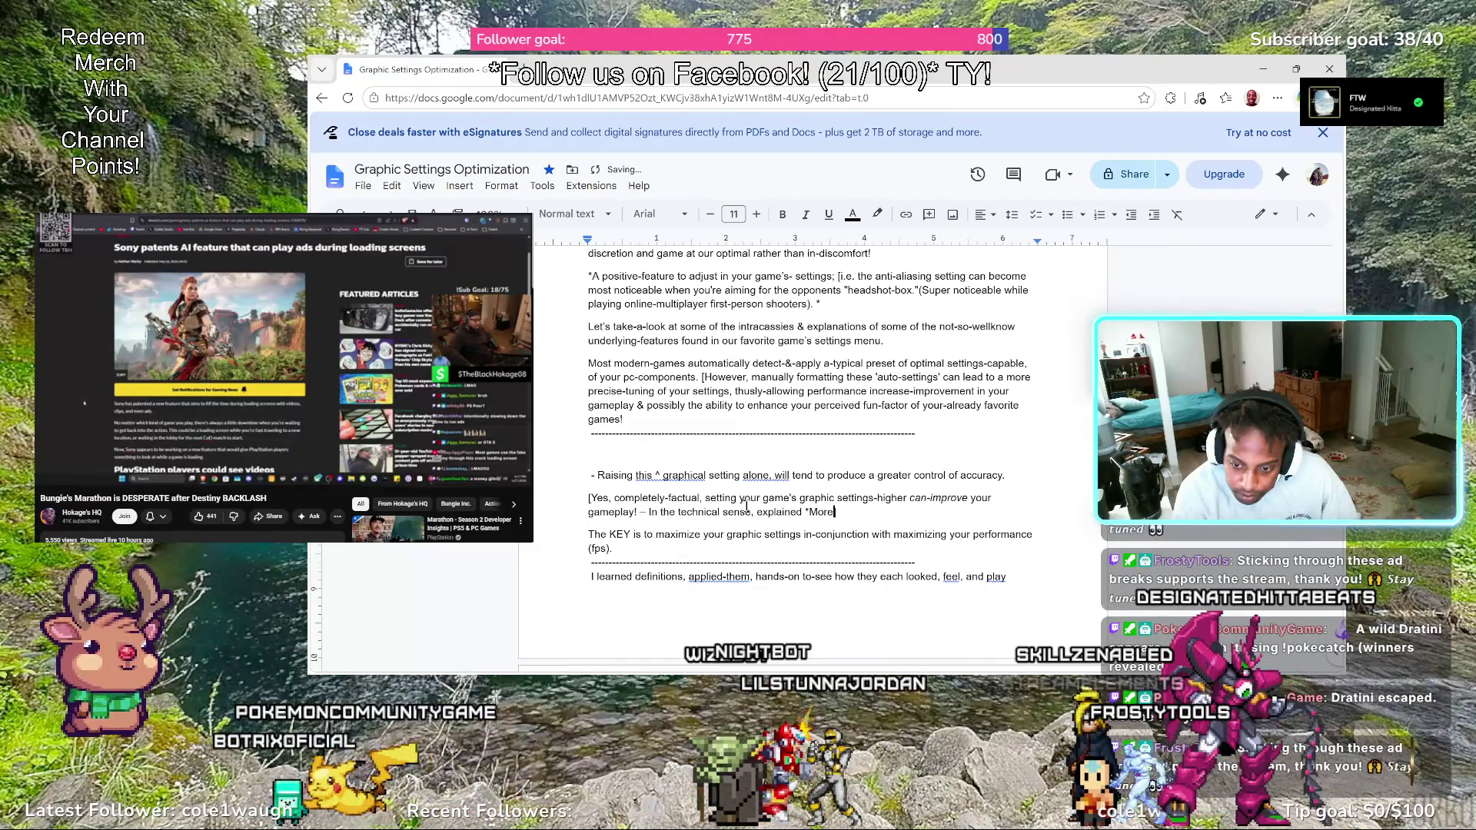
type("]")
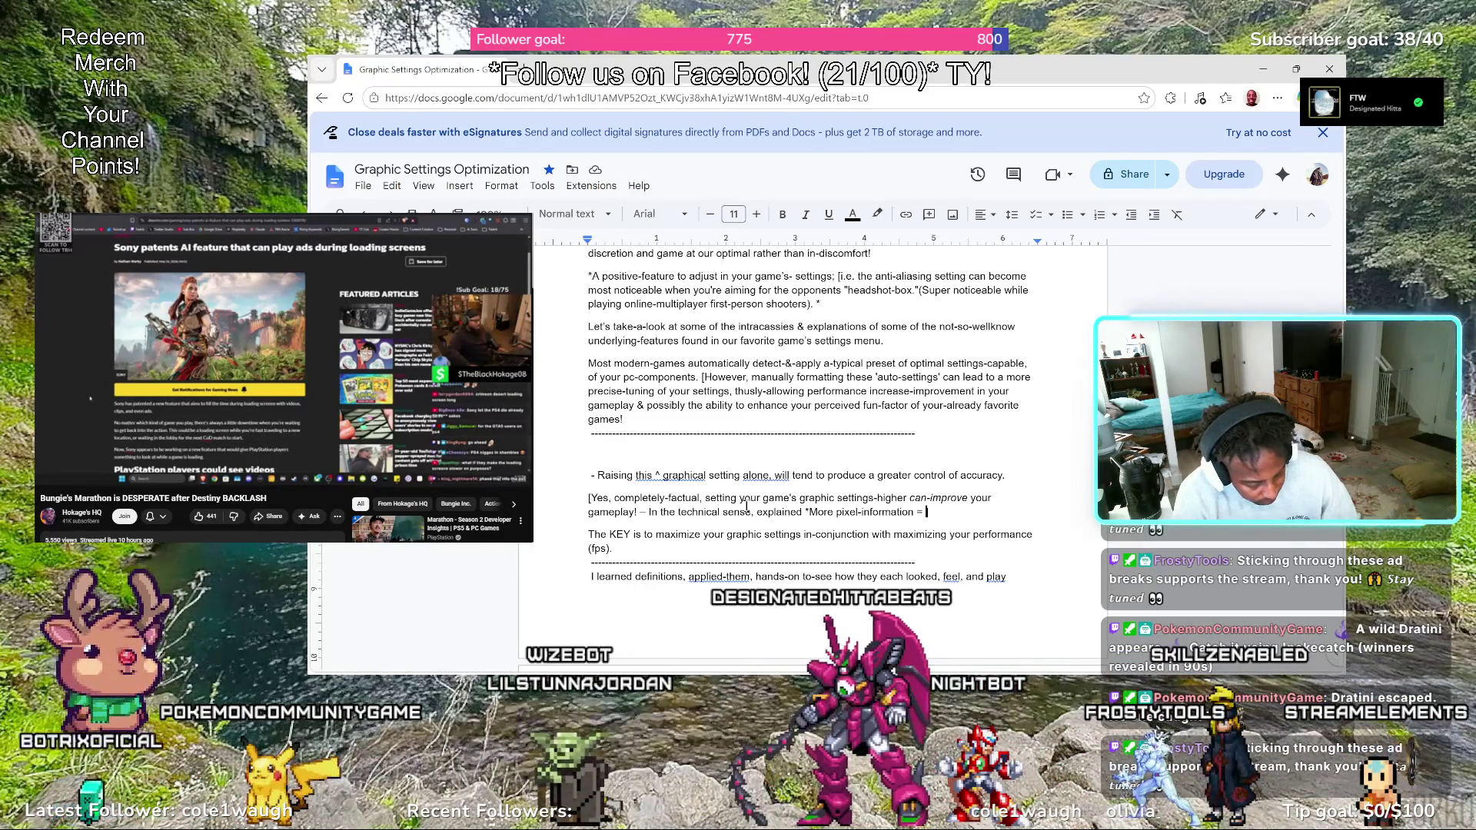
type("Greater game")
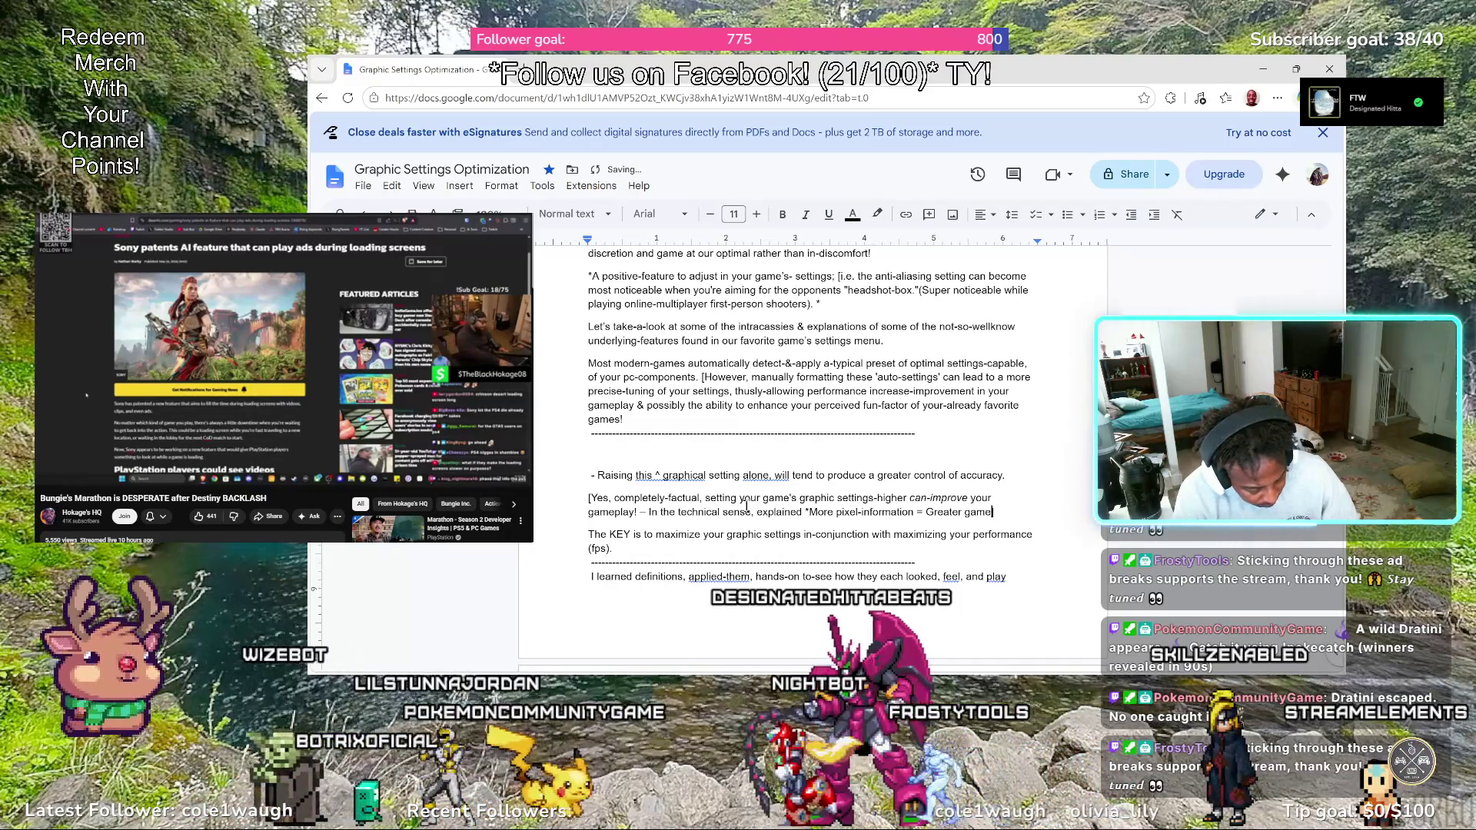
type("-decision")
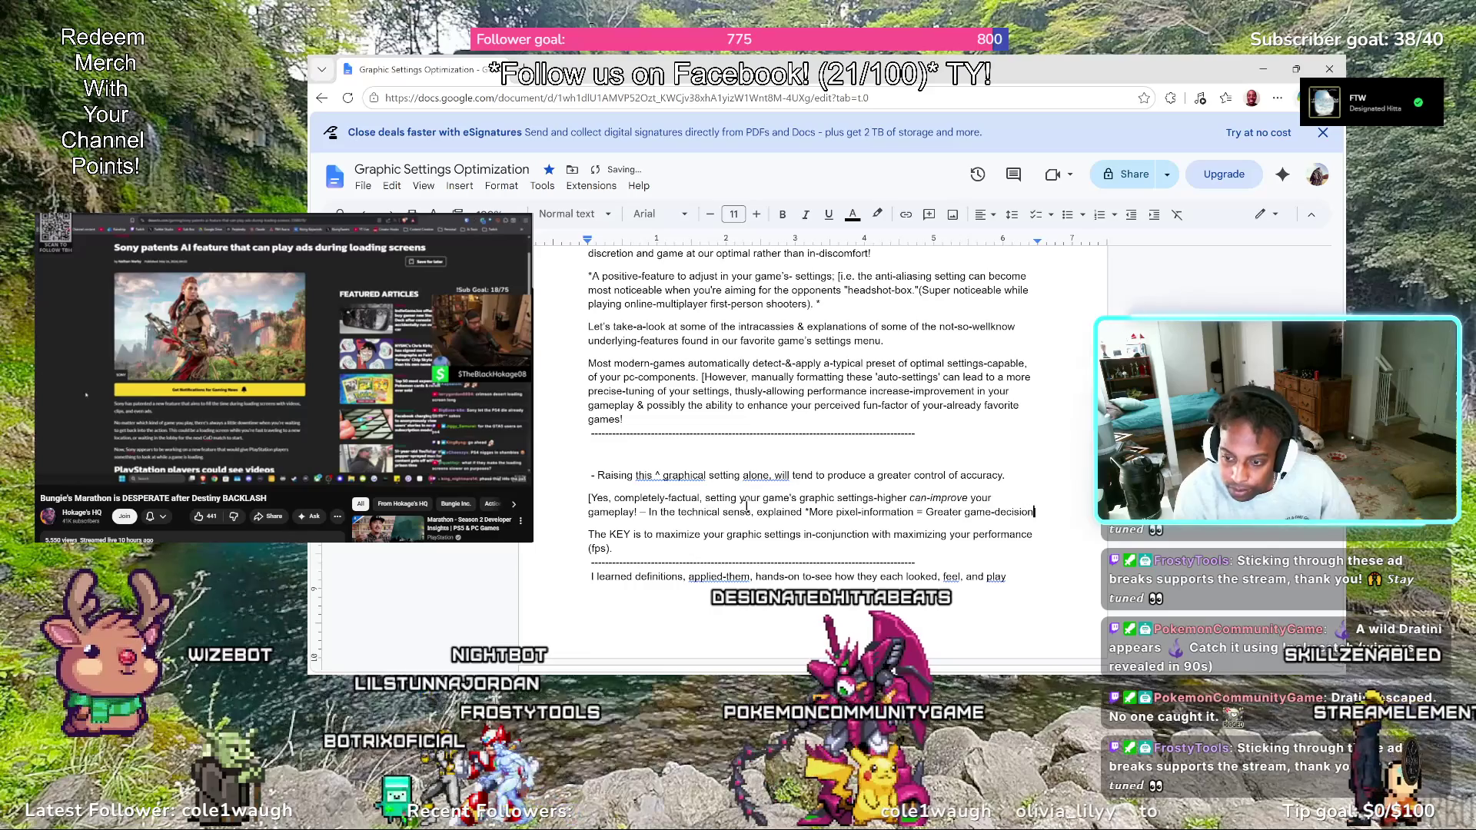
type("m")
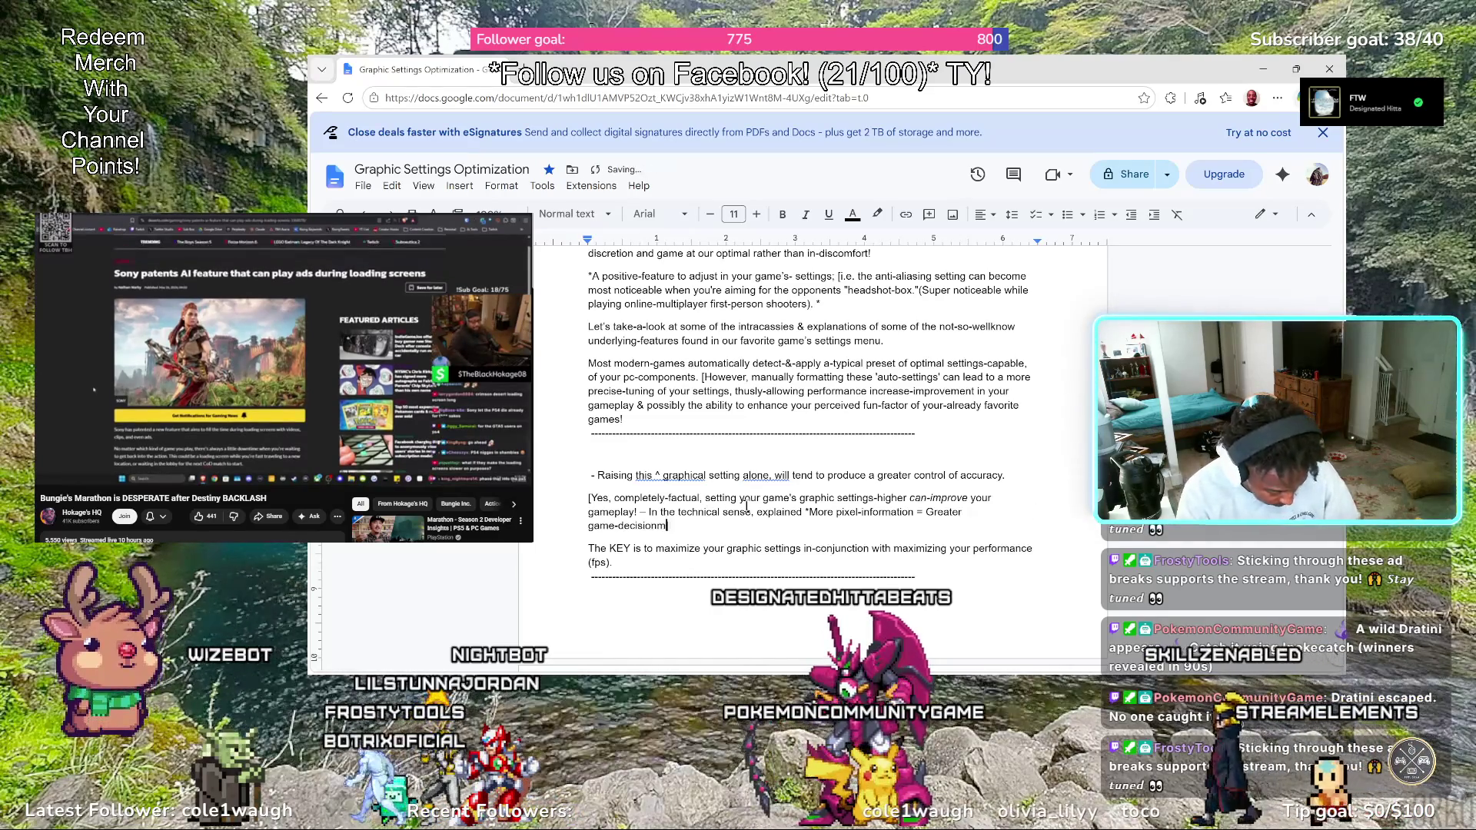
type("]")
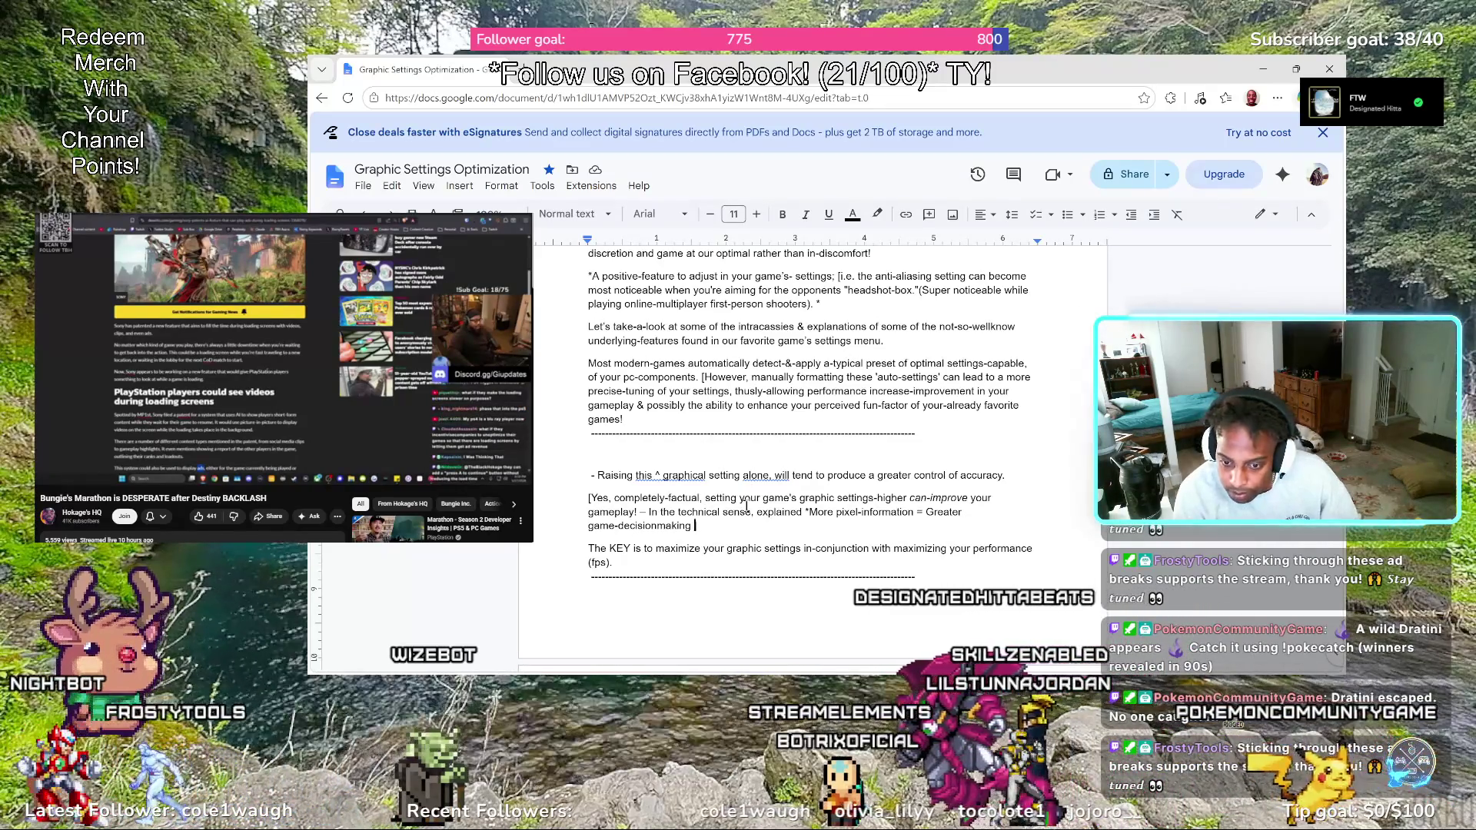
type("power")
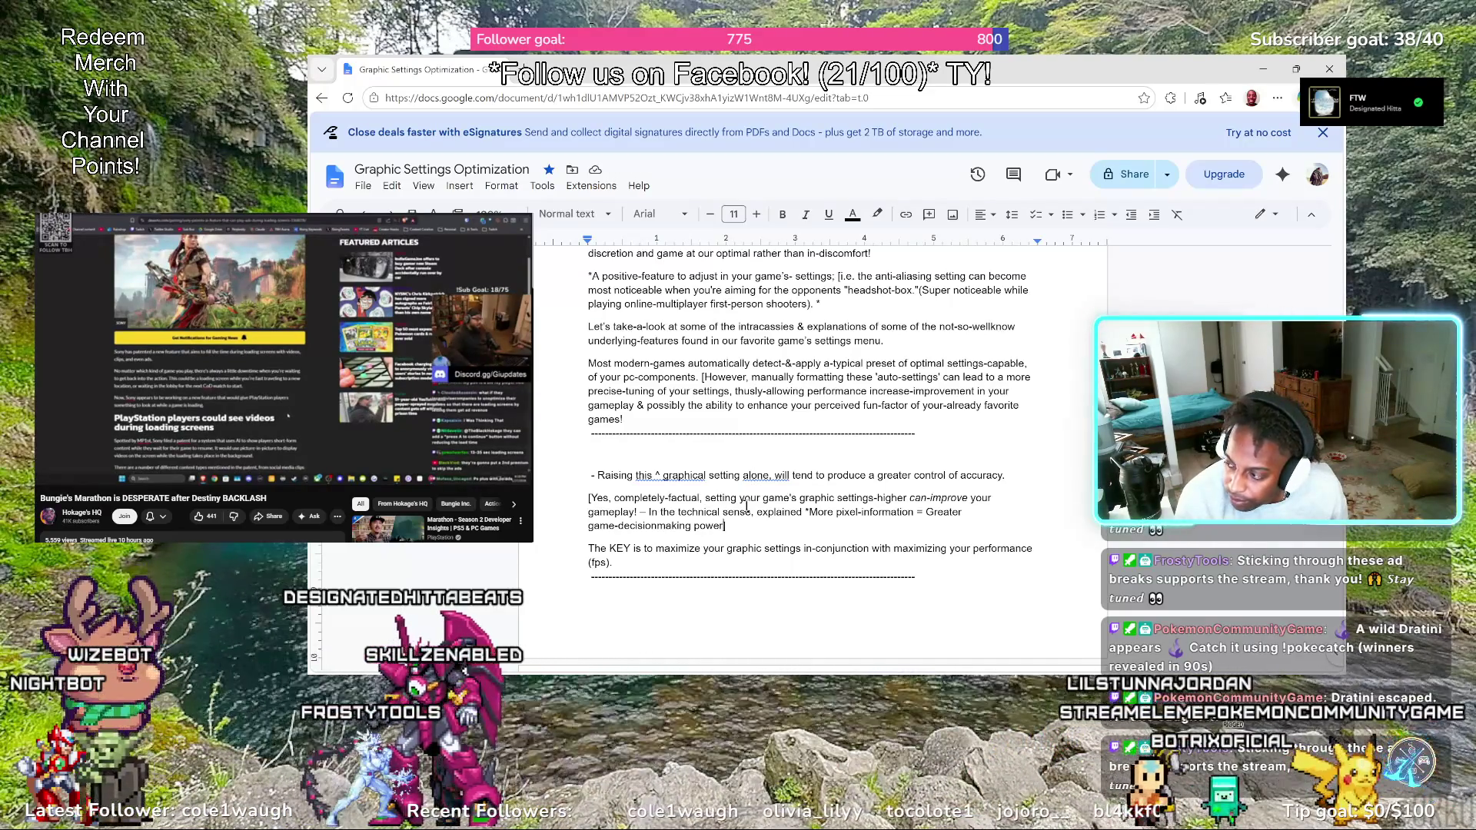
type("]")
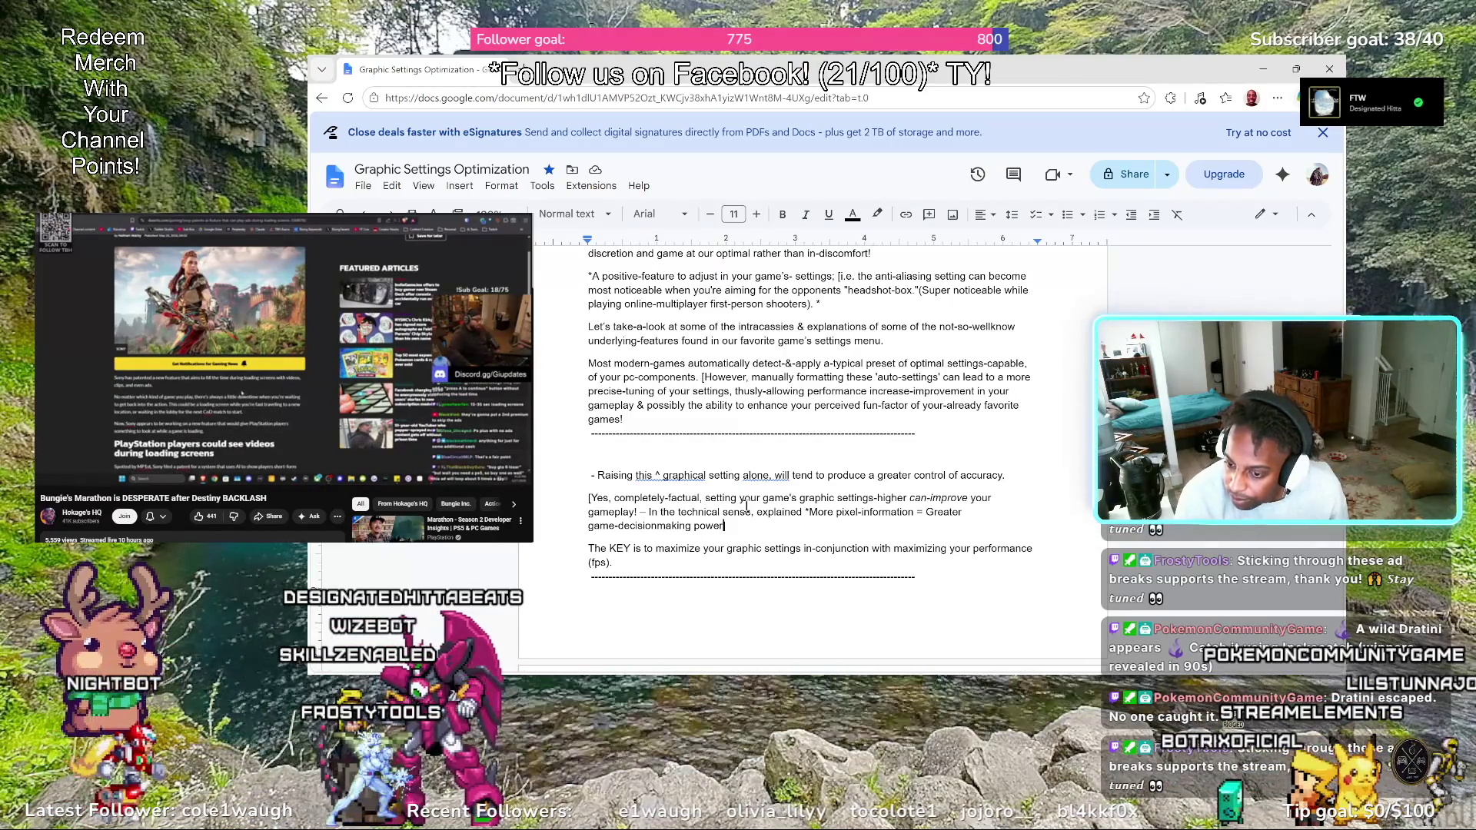
End the note with "Greater game-power decisionmaking.]" and clear the KEY paragraph below it
key("Left")
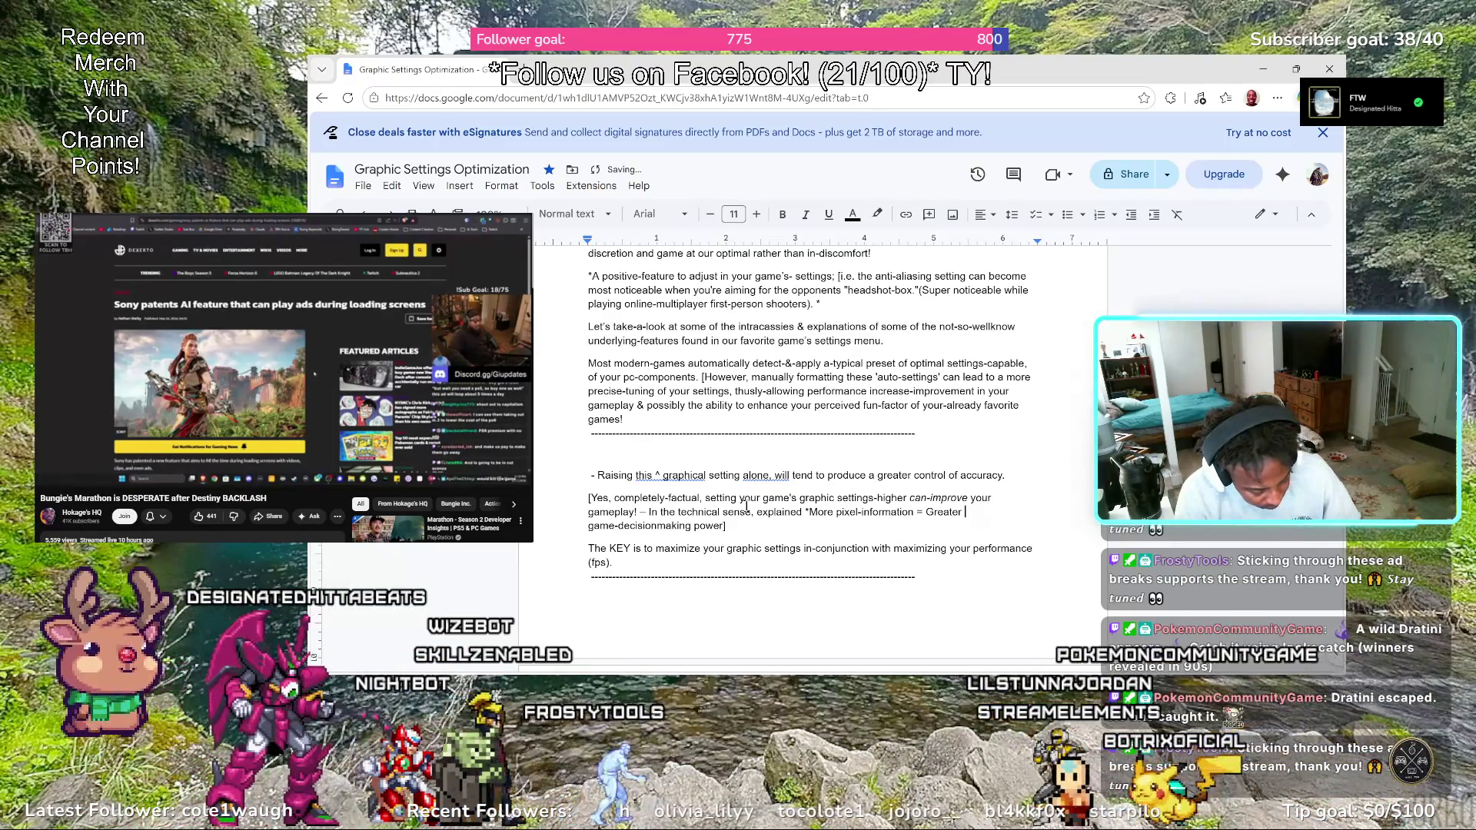
type("power")
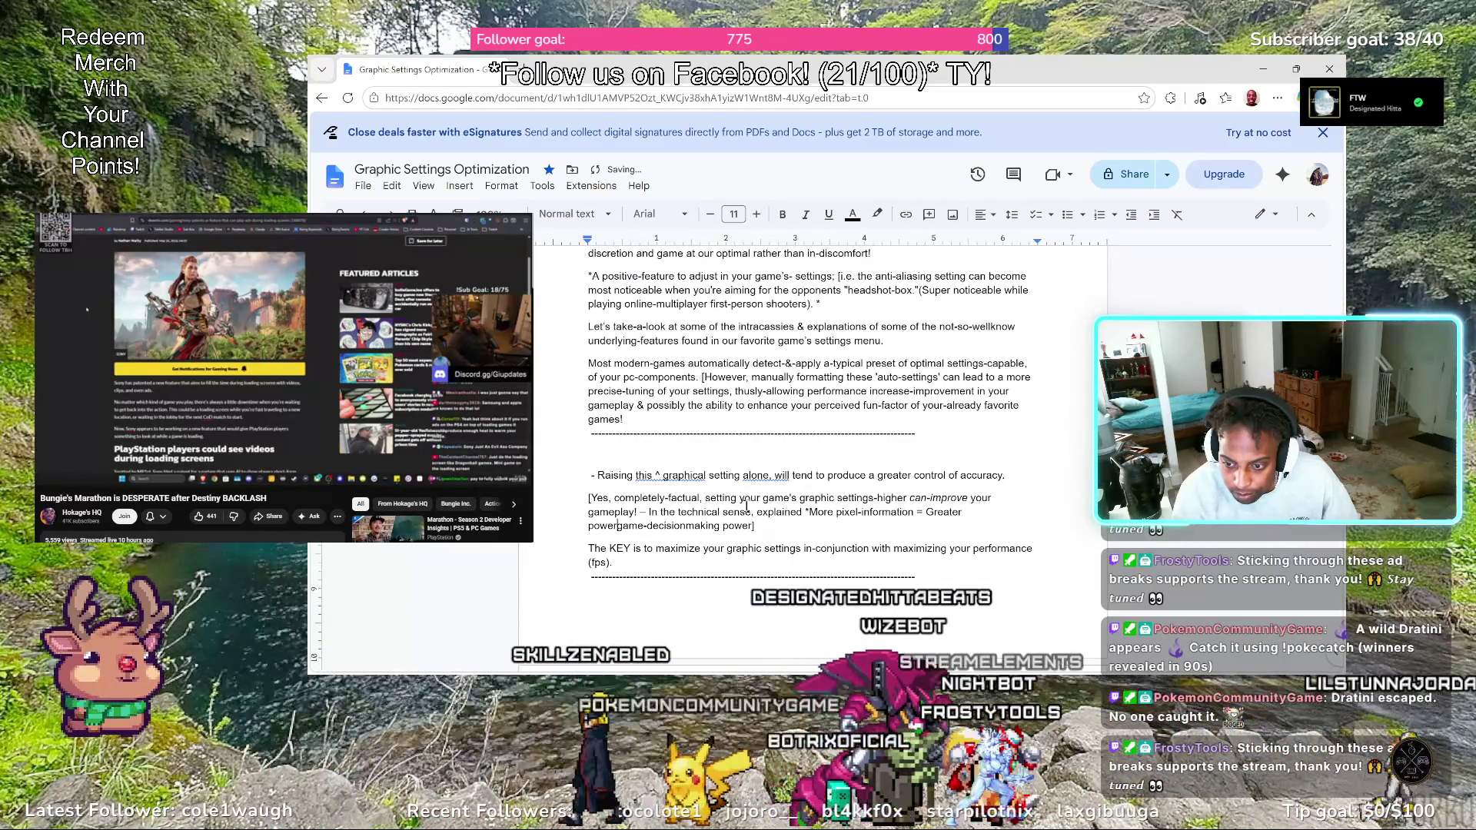
key("BackSpace")
key("BackSpace")
key("BackSpace")
key("BackSpace")
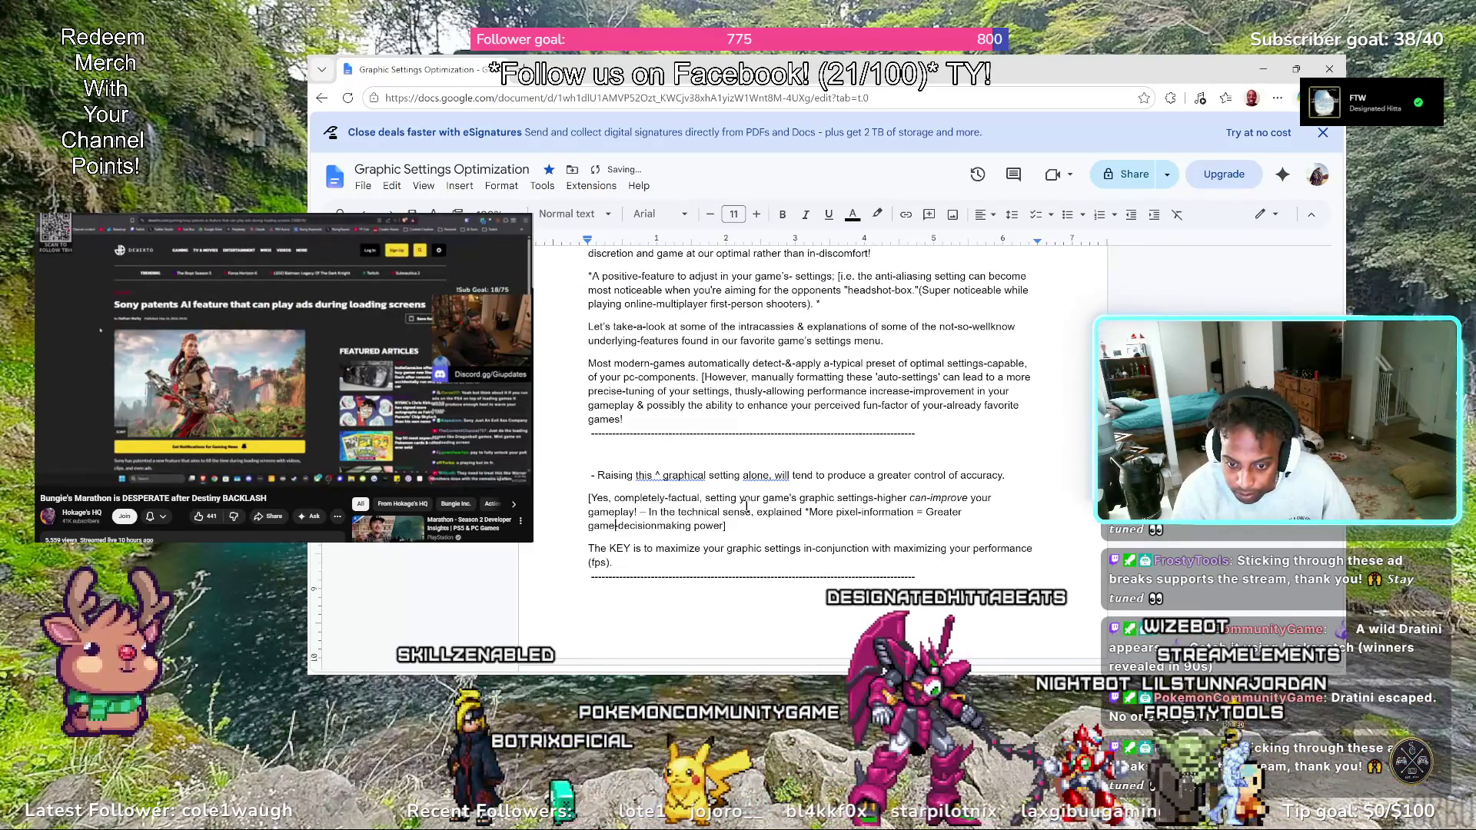
type("power")
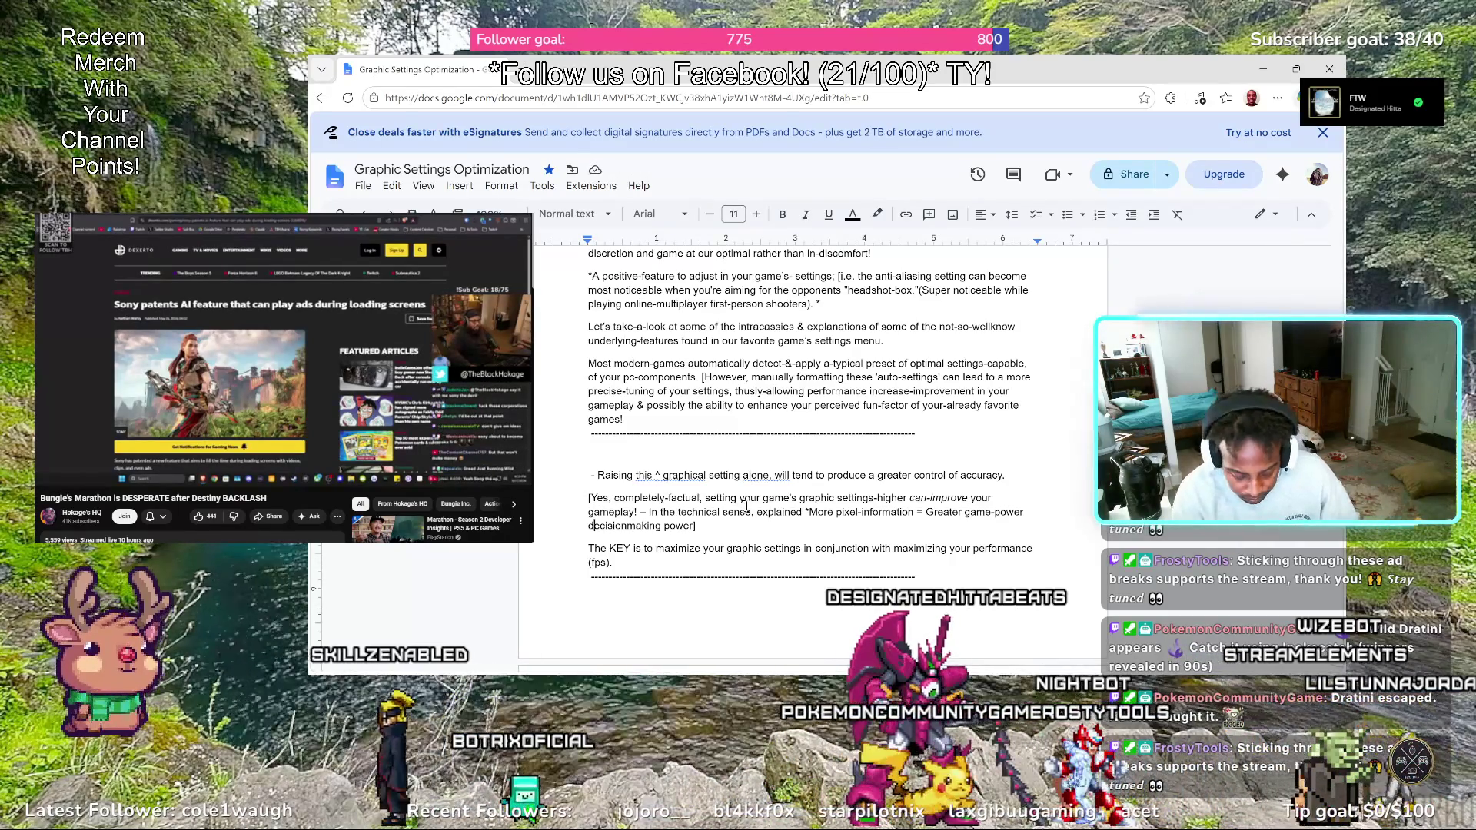
key("End")
key("BackSpace")
key("BackSpace")
key("BackSpace")
key("BackSpace")
key("BackSpace")
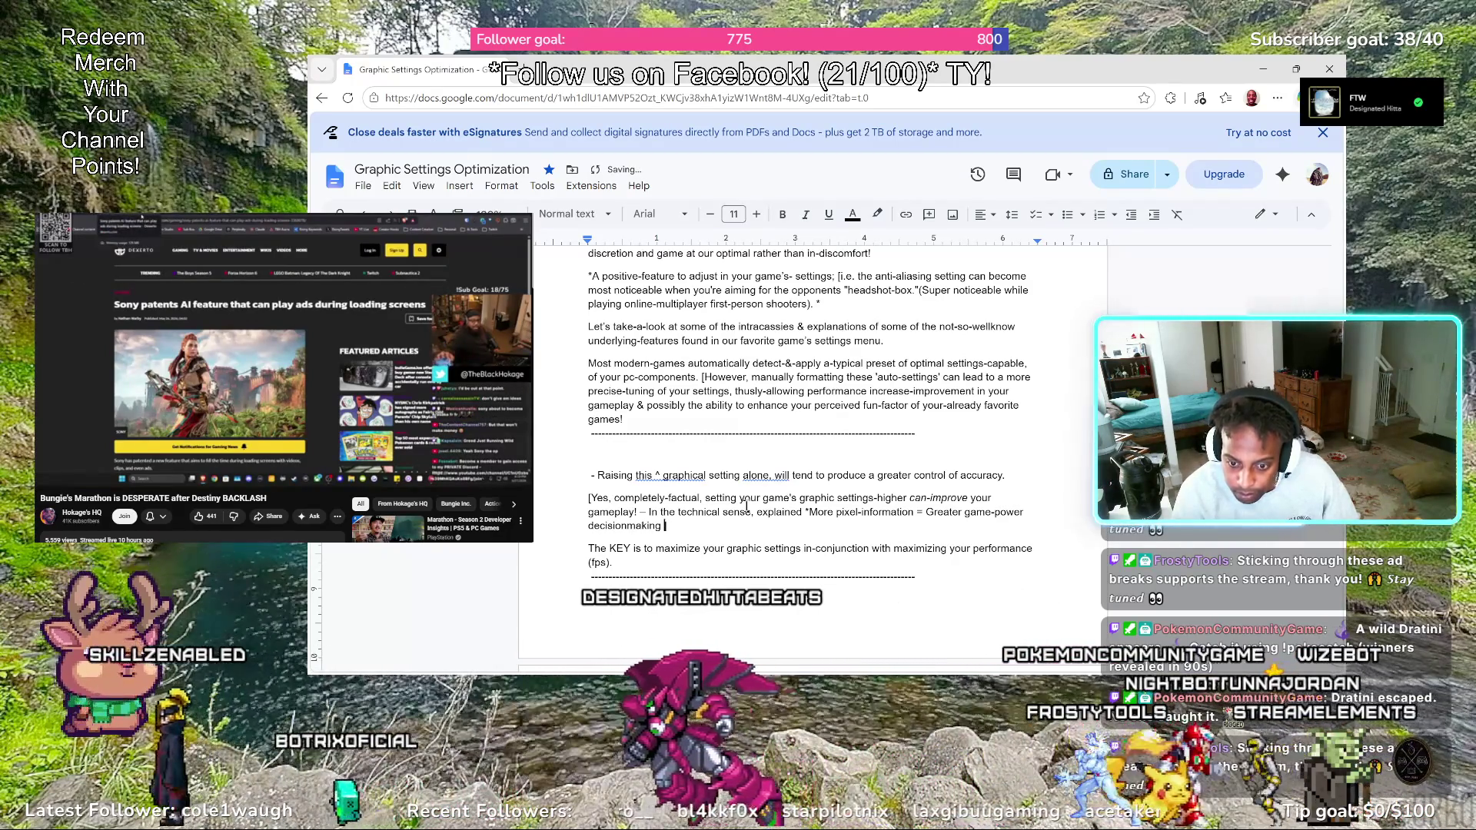
type(".]")
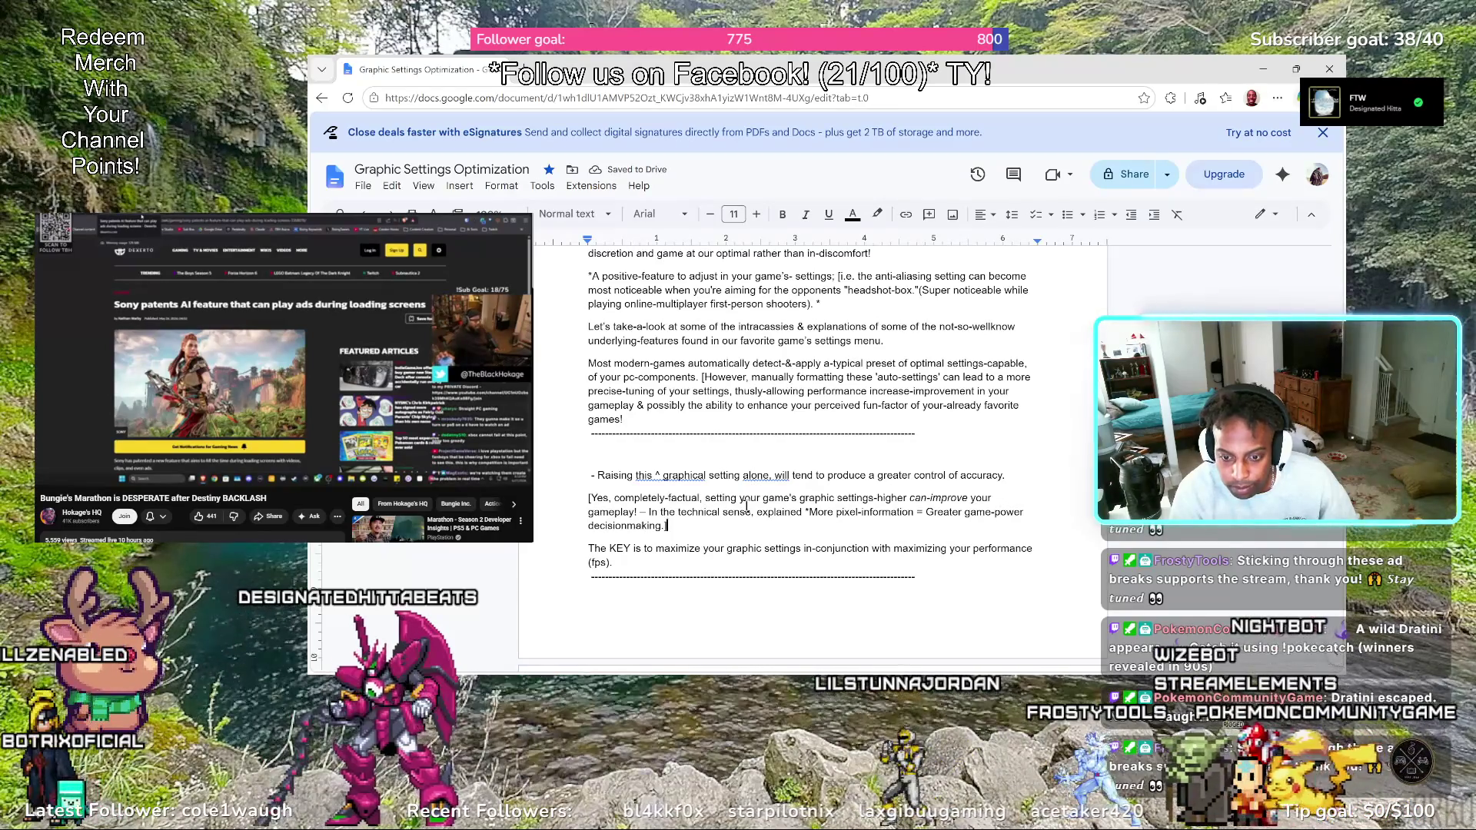
key("ctrl+z")
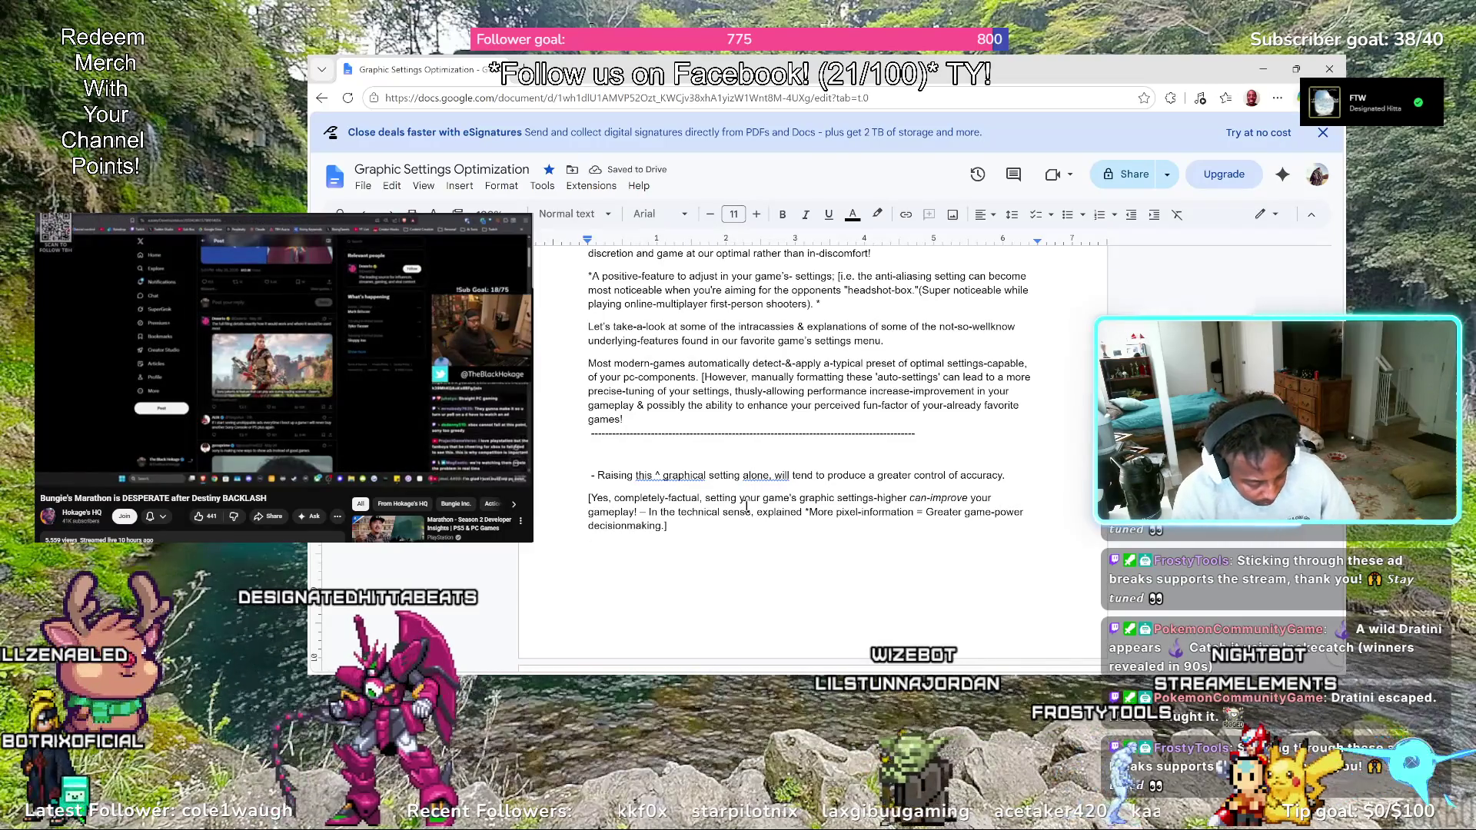
type("Of")
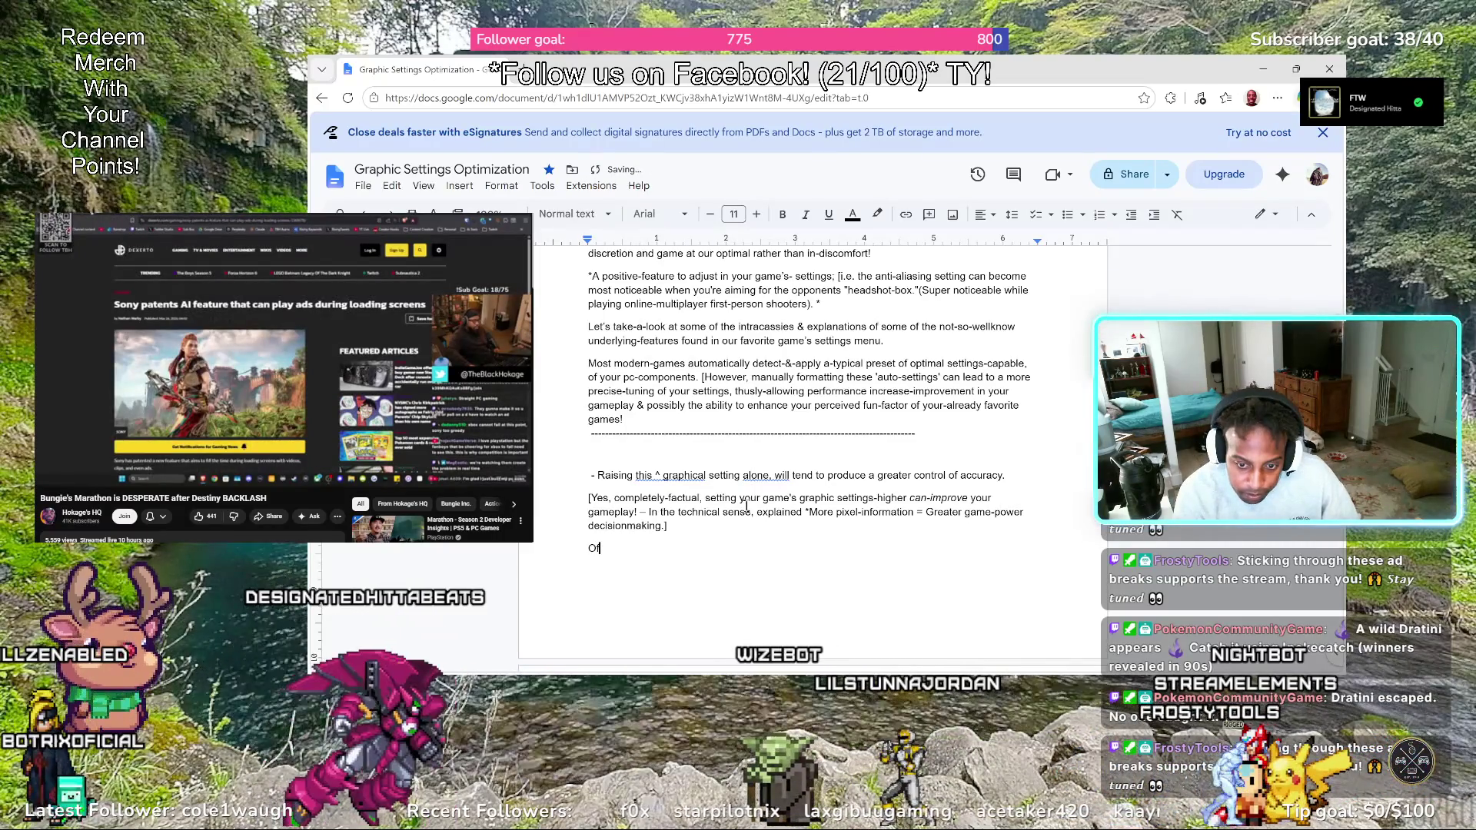
type(" course, this is only val")
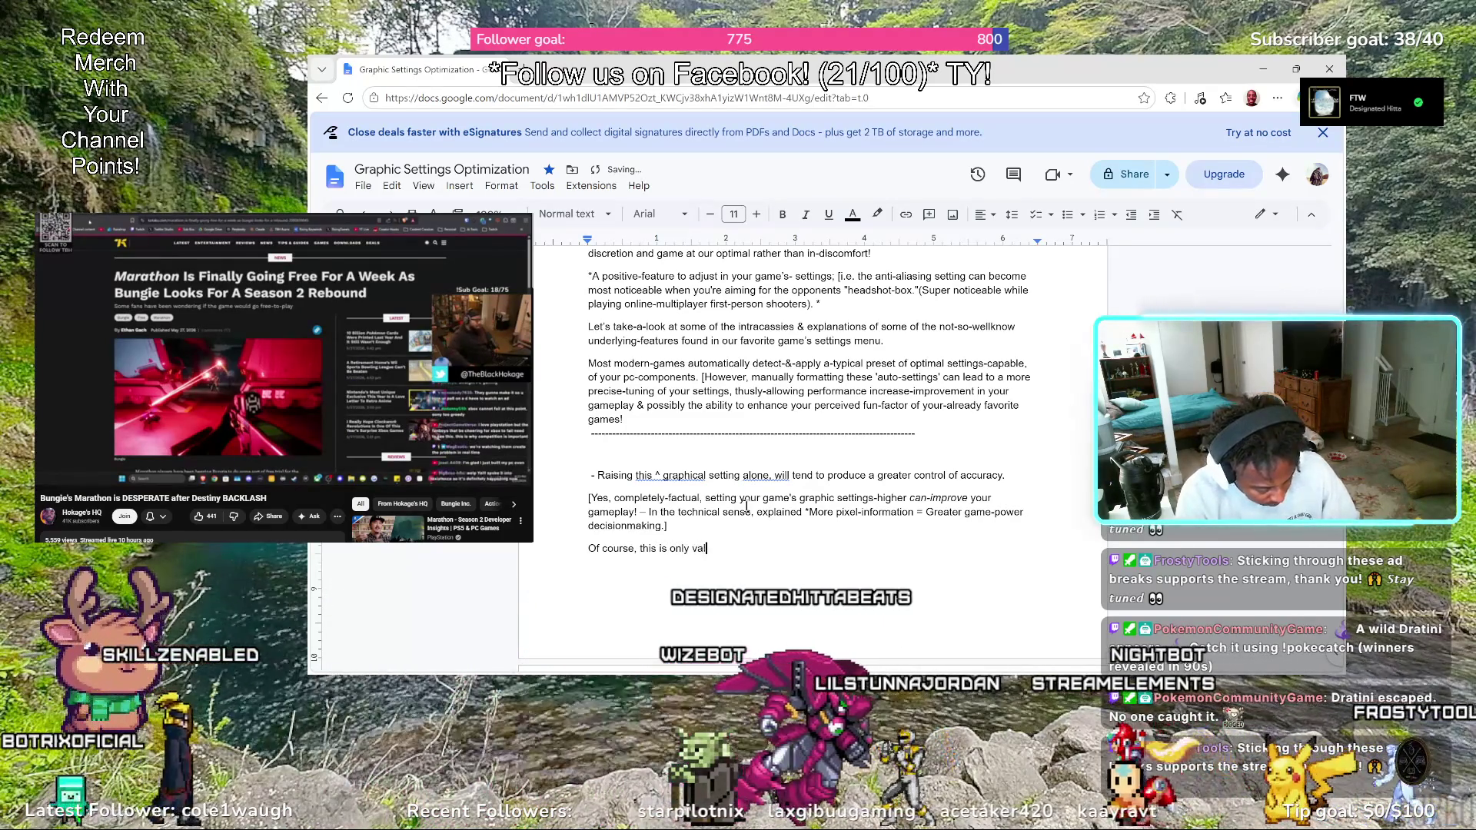
type("uable")
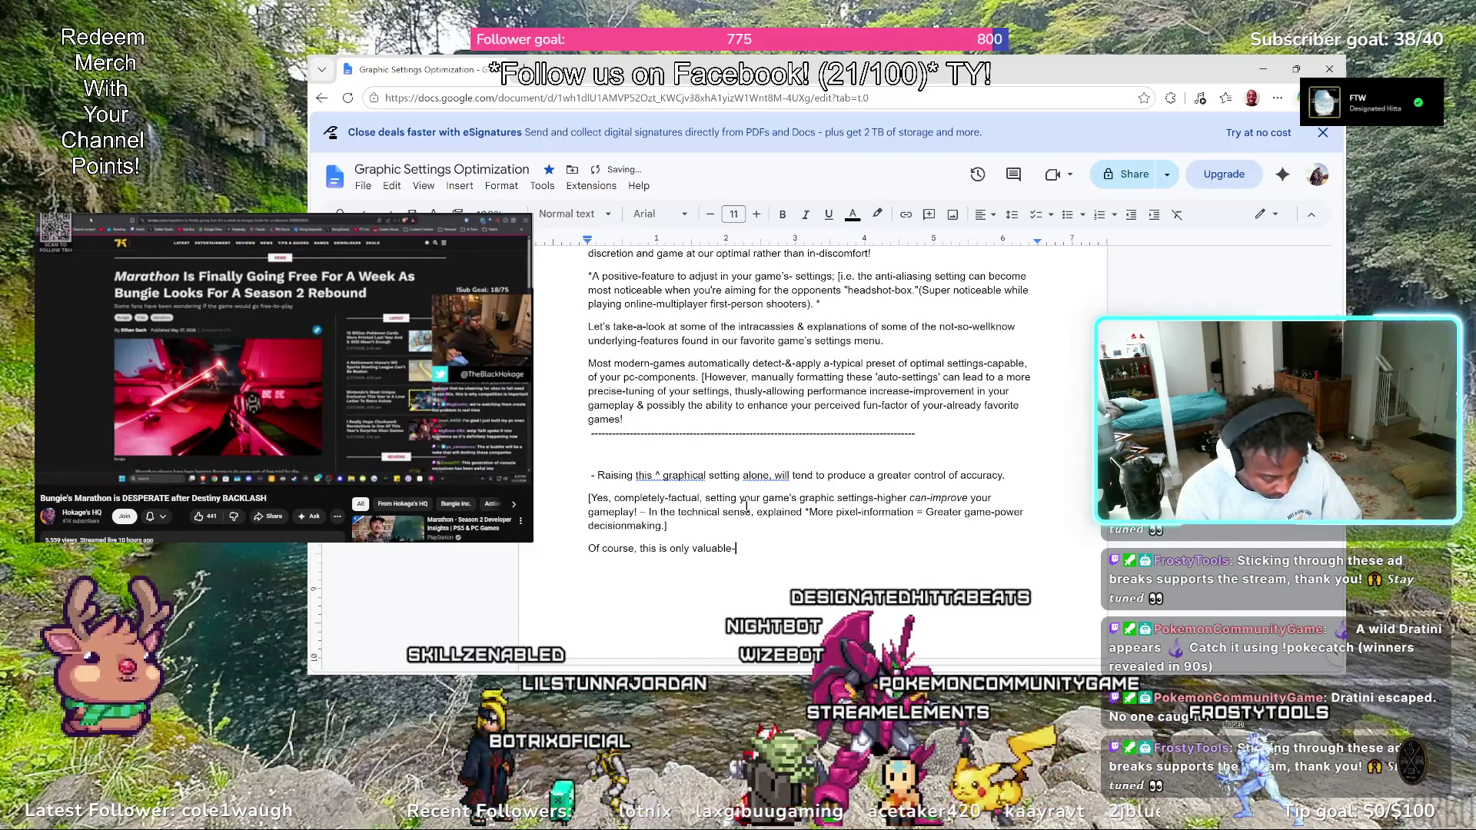
type("-should you have")
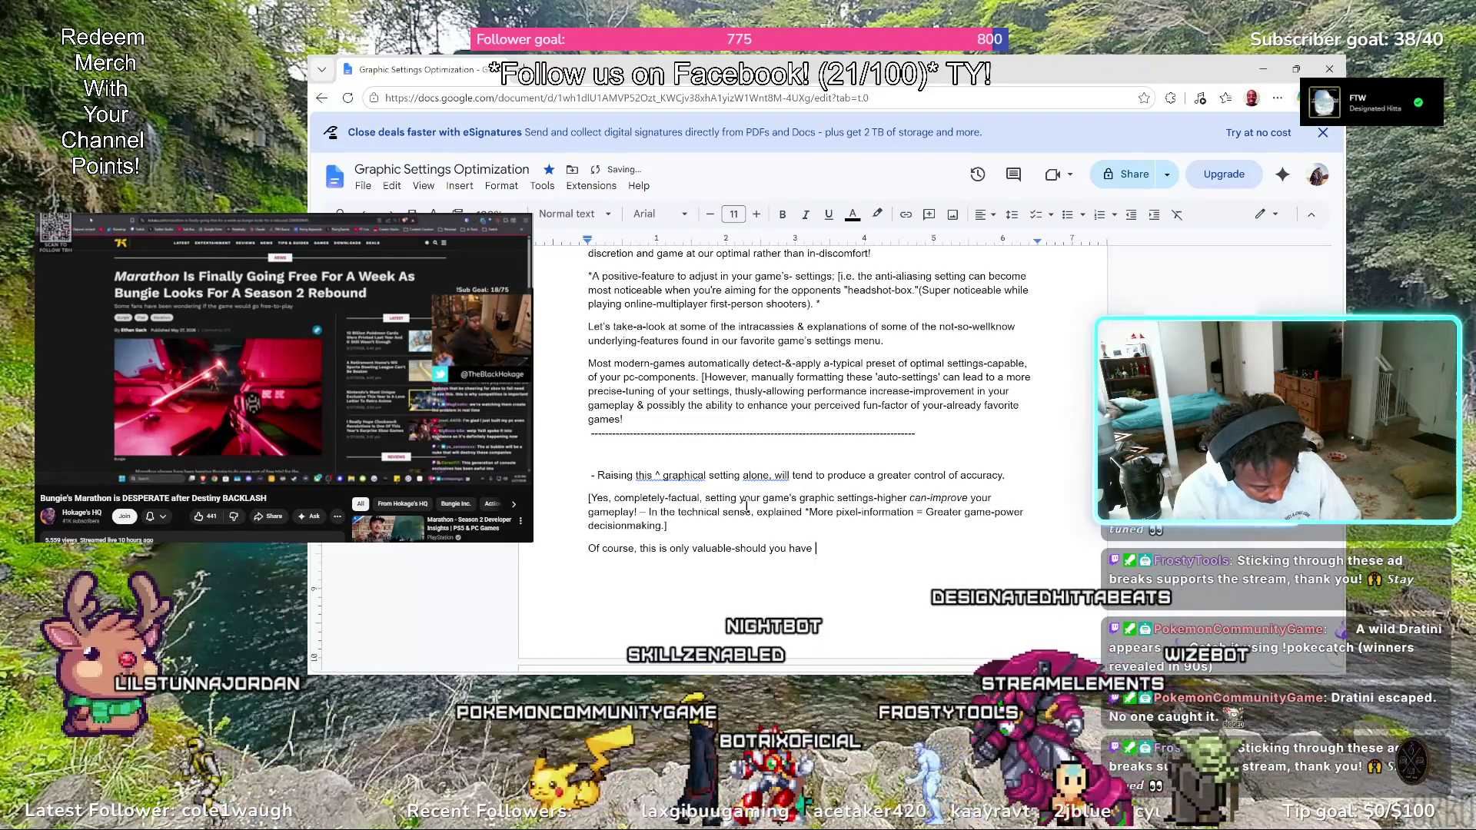
type("rdware-capable of achieving")
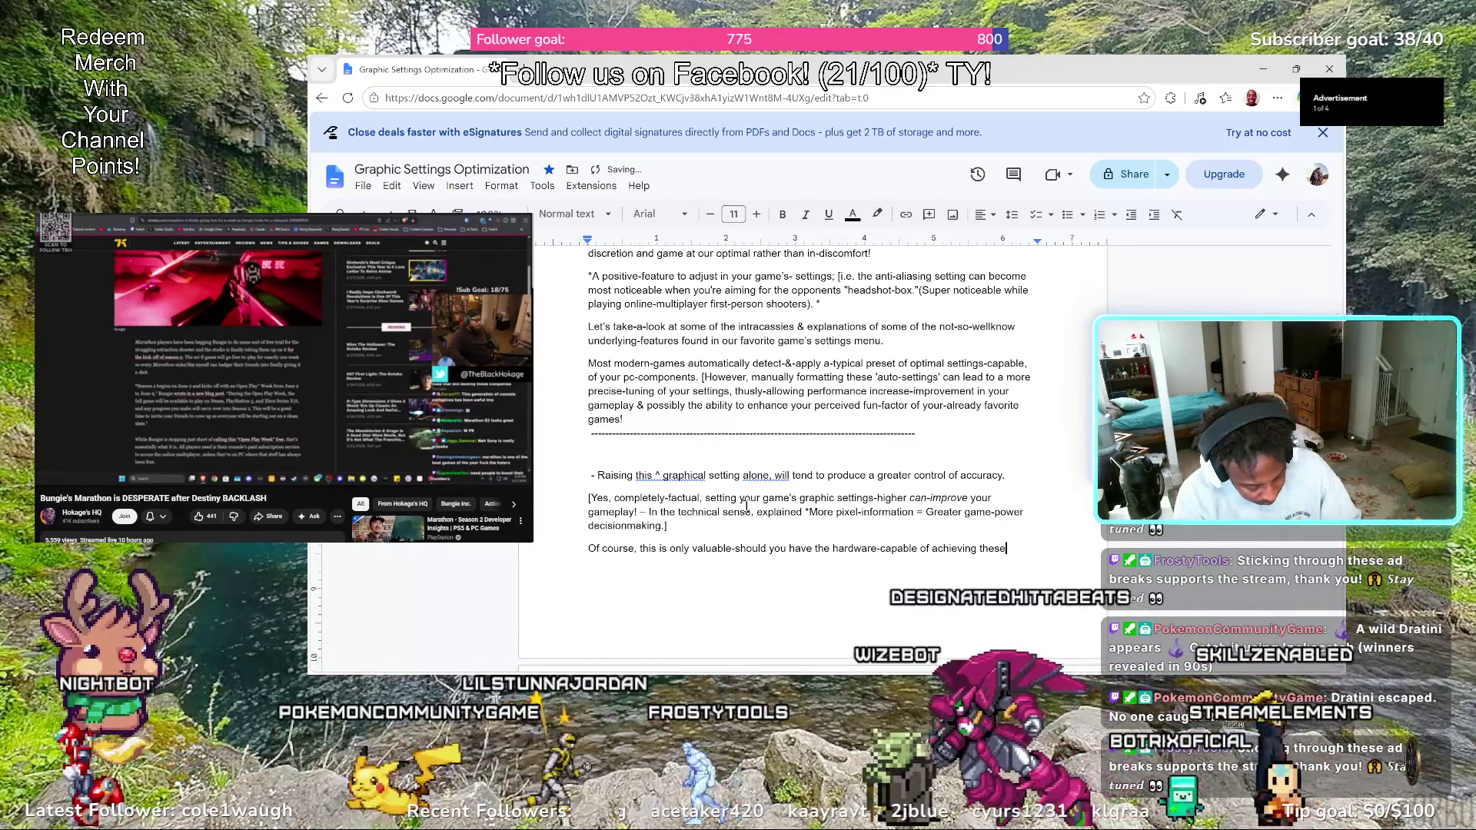
type("these")
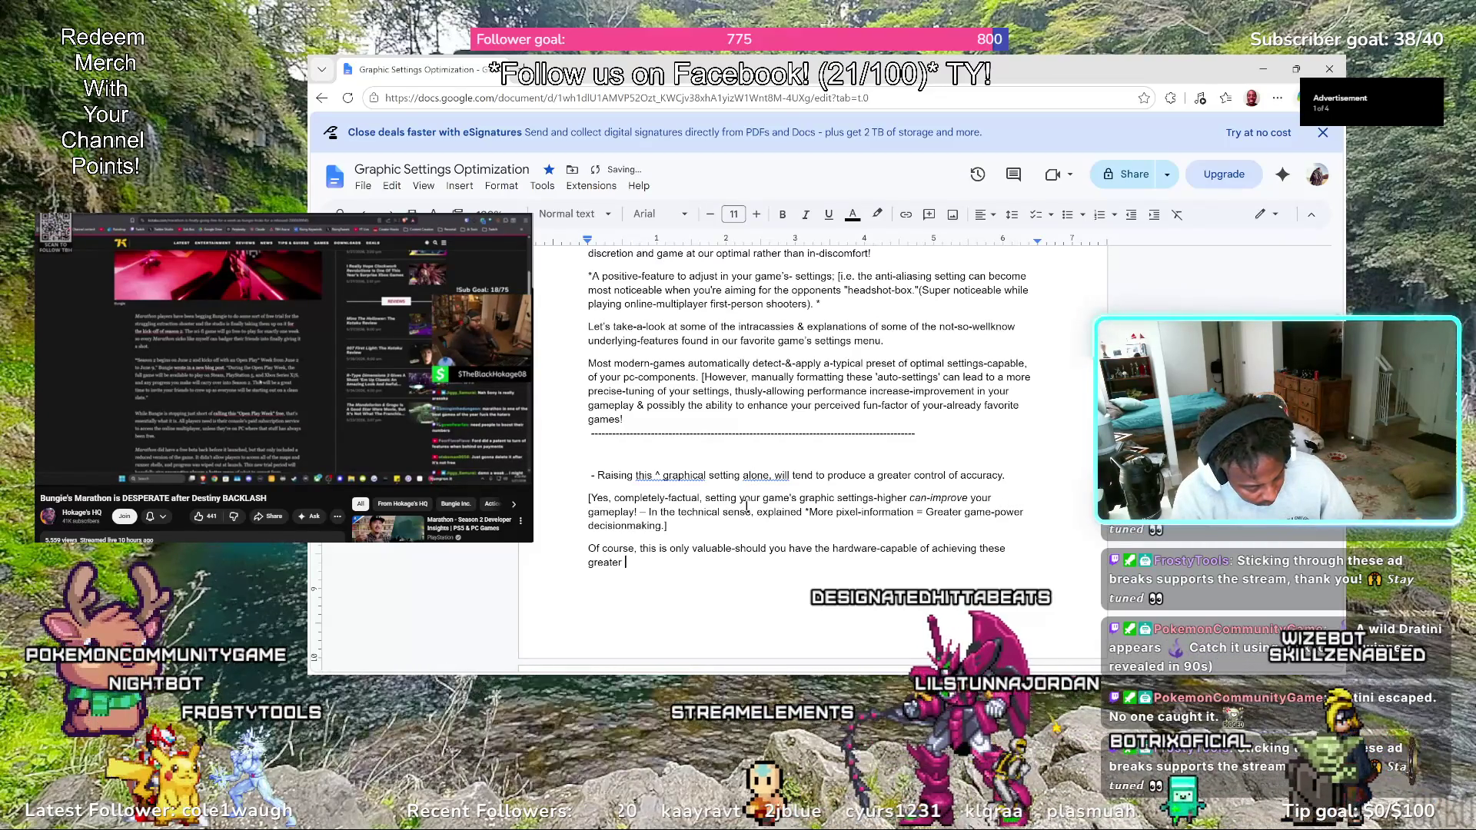
type("ls of fi")
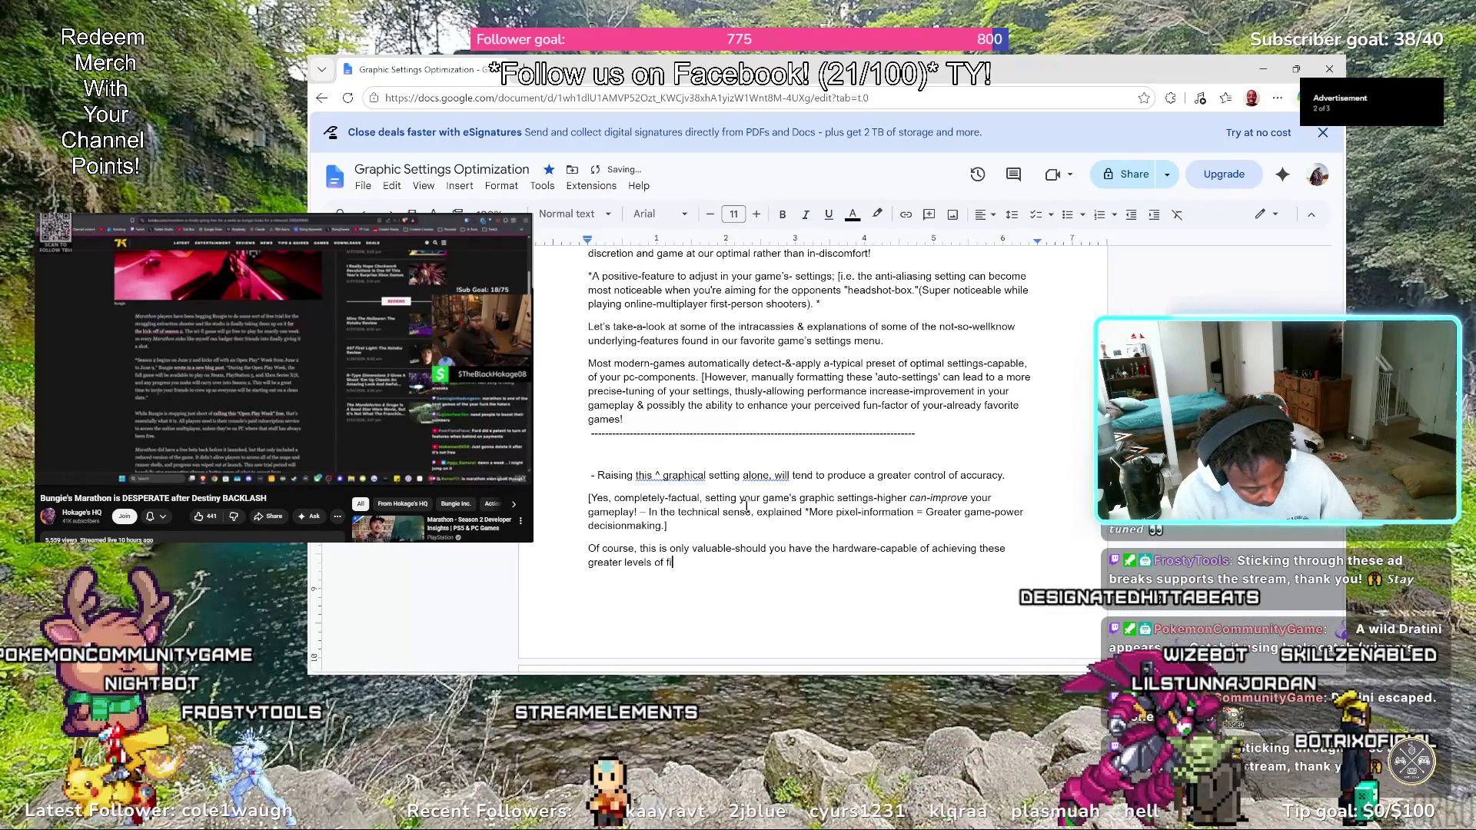
type("de")
Erase the mistyped half-word so the sentence can end "greater levels of game fidelity."
key("BackSpace")
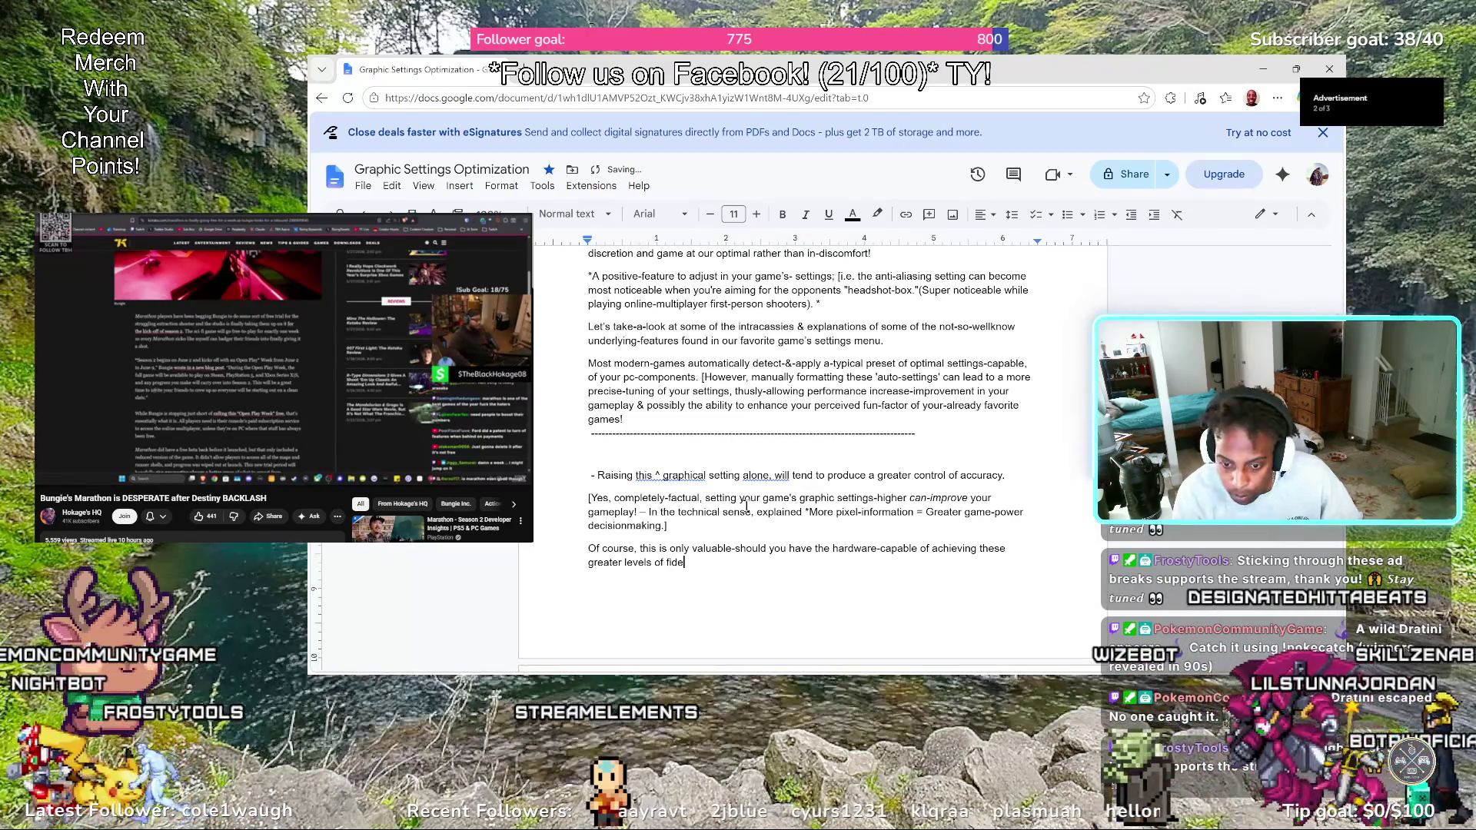
key("BackSpace")
key("BackSpace")
key("BackSpace")
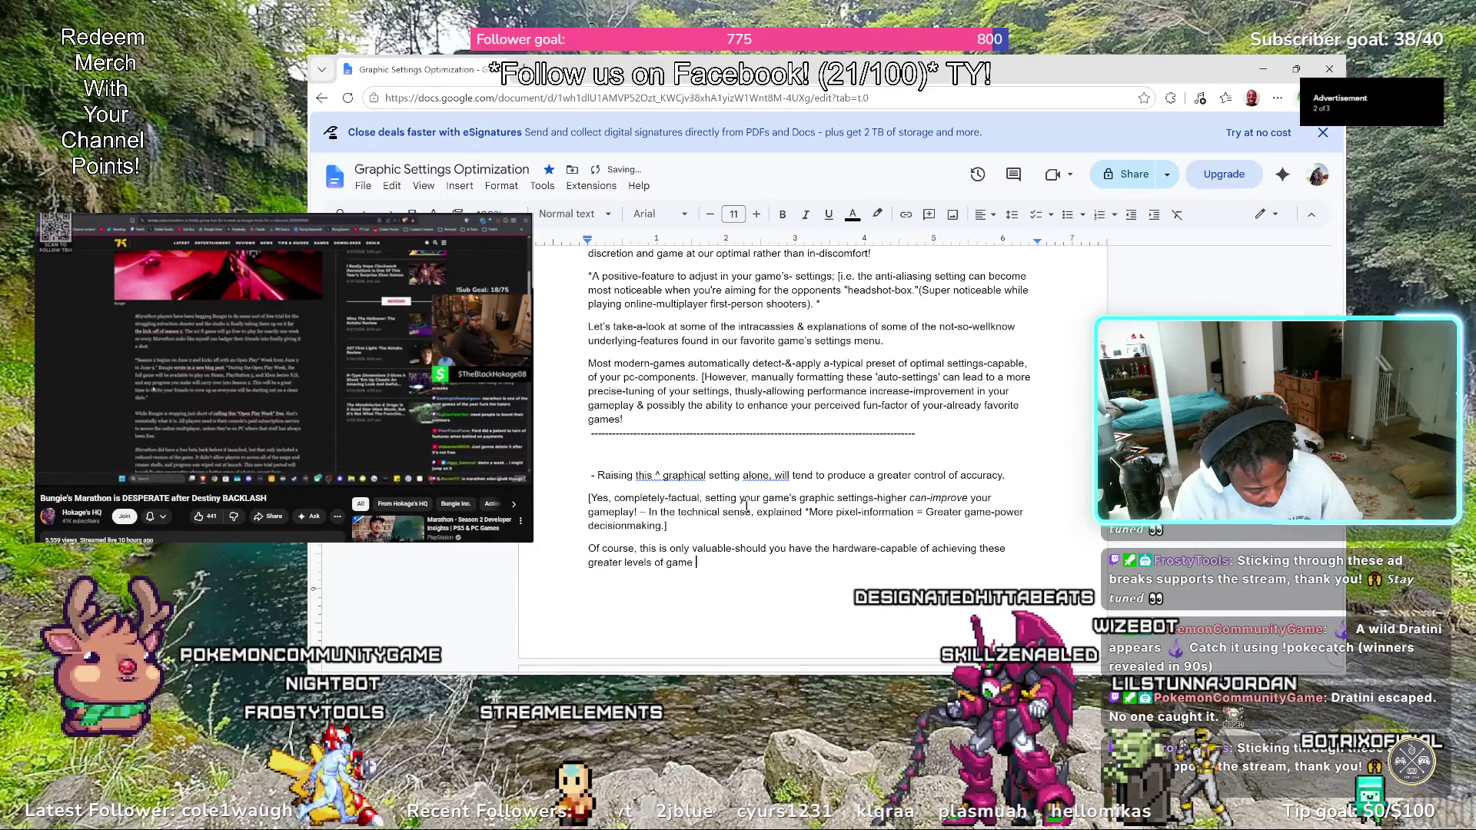
type("fiedelity")
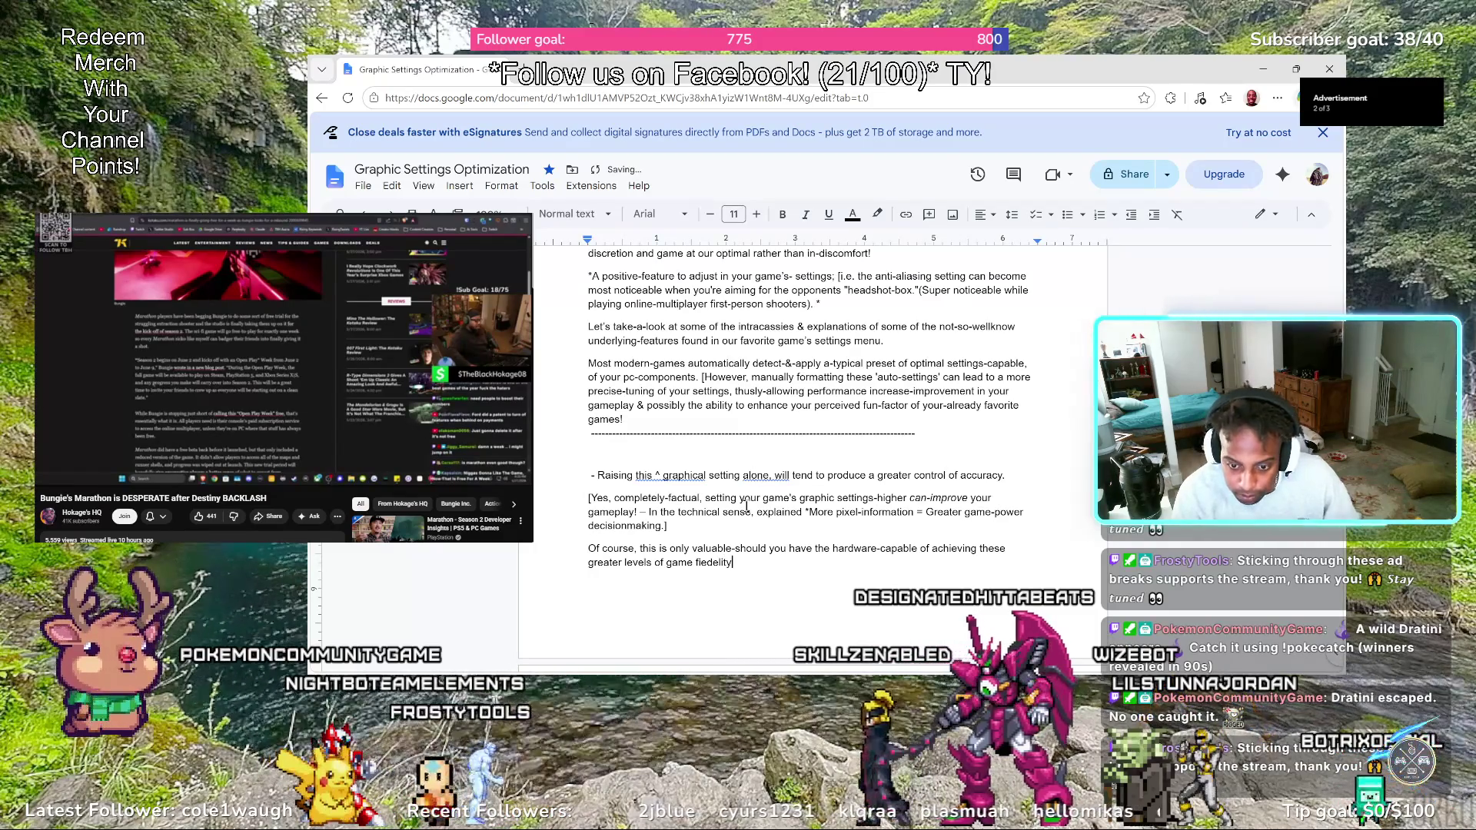
key("BackSpace")
key("BackSpace")
key("BackSpace")
key("BackSpace")
key("BackSpace")
key("BackSpace")
key("BackSpace")
type("delity.")
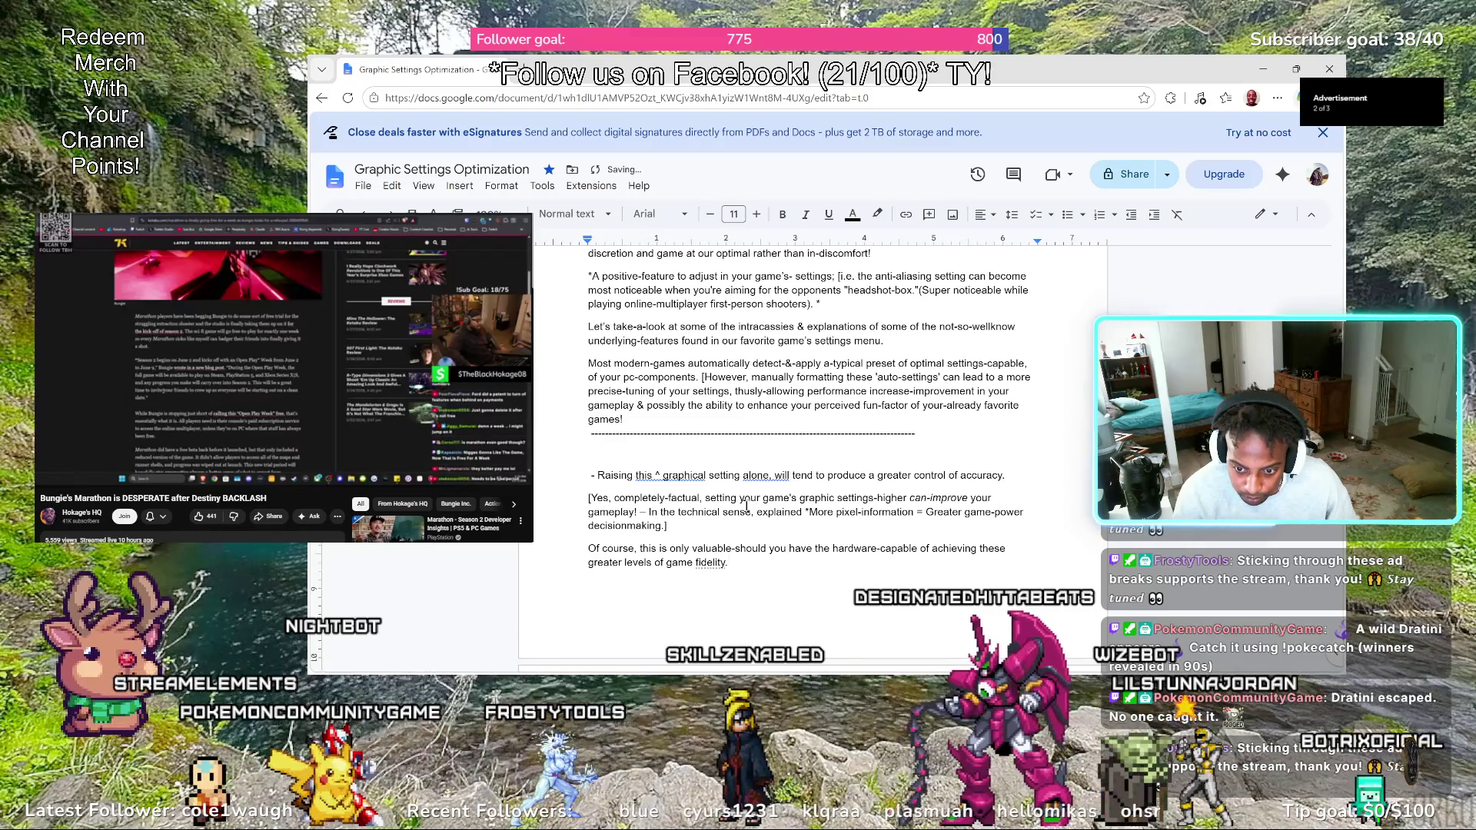
scroll(746, 485, "up", 3)
scroll(742, 465, "down", 3)
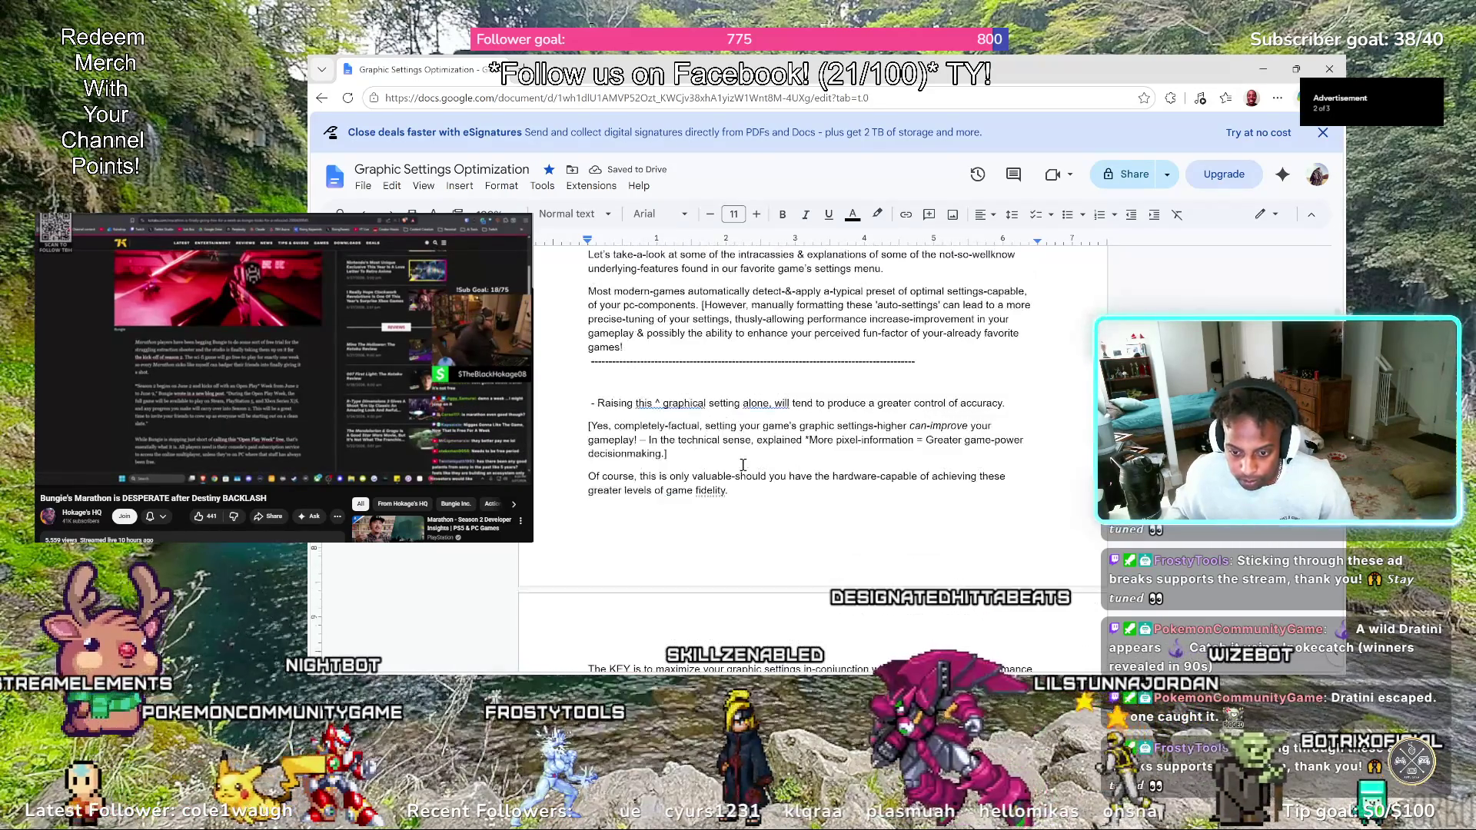
scroll(748, 465, "down", 3)
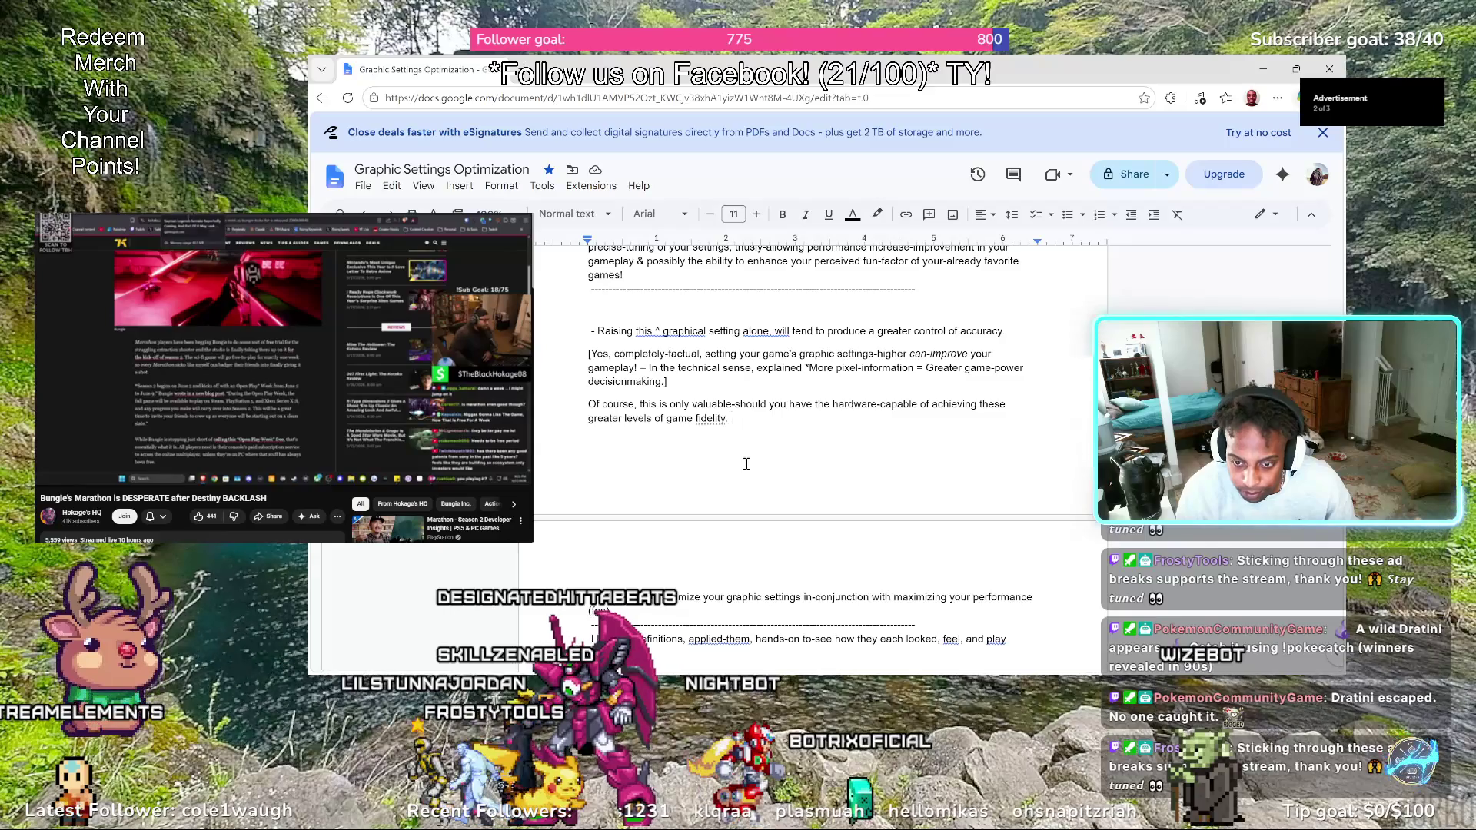
type(" E")
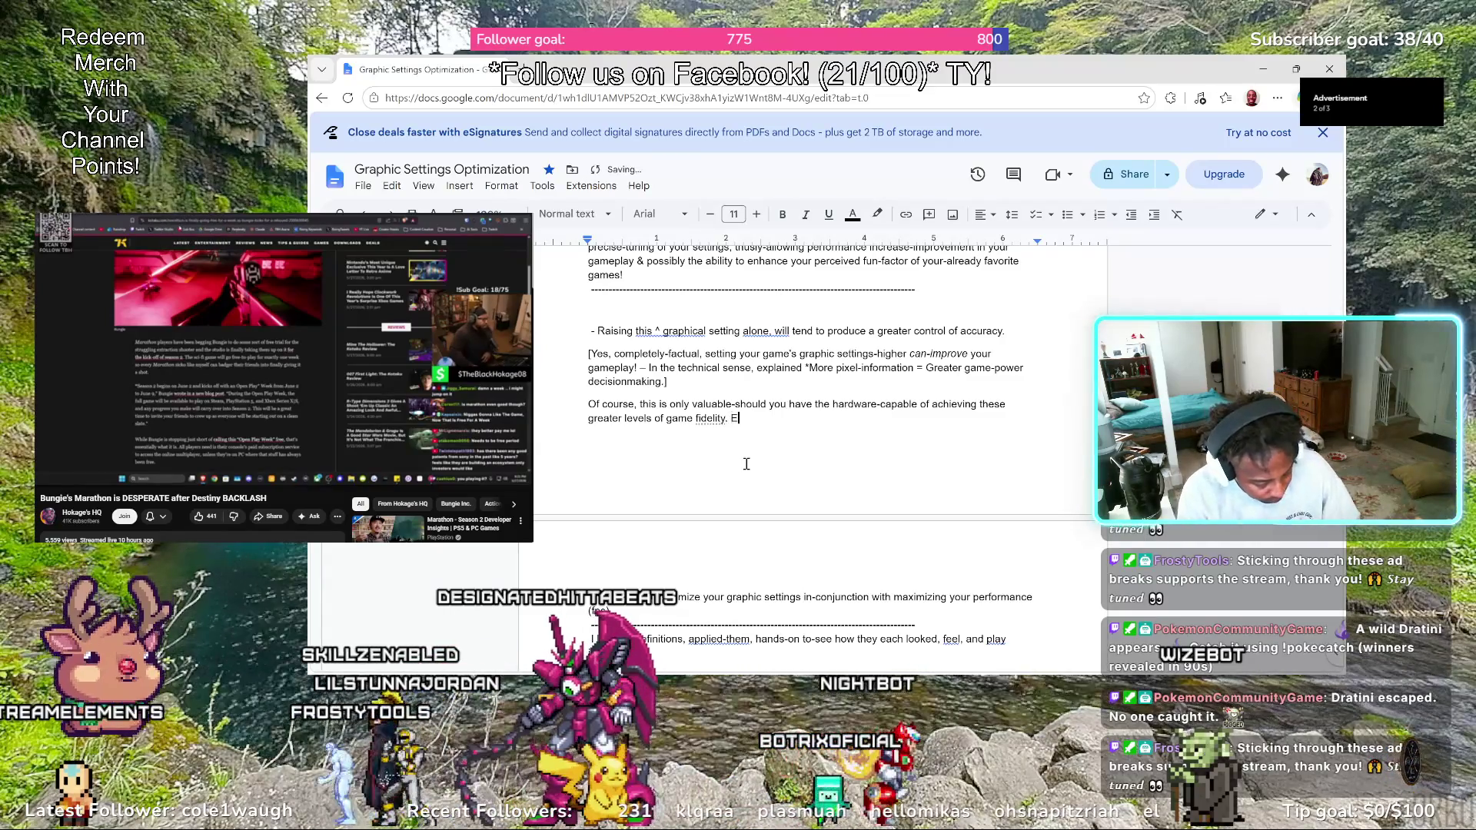
type("ase")
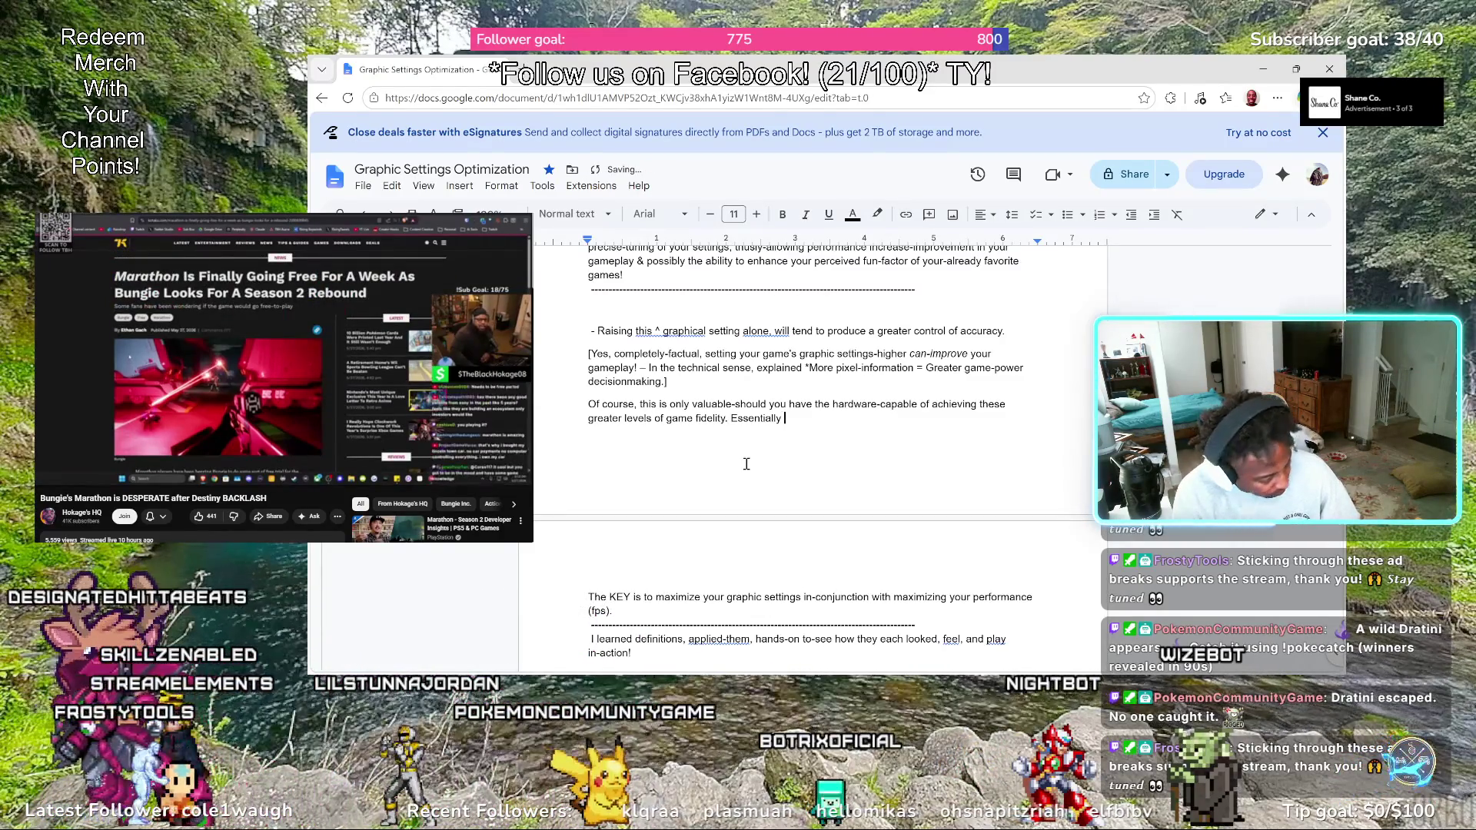
type(" the")
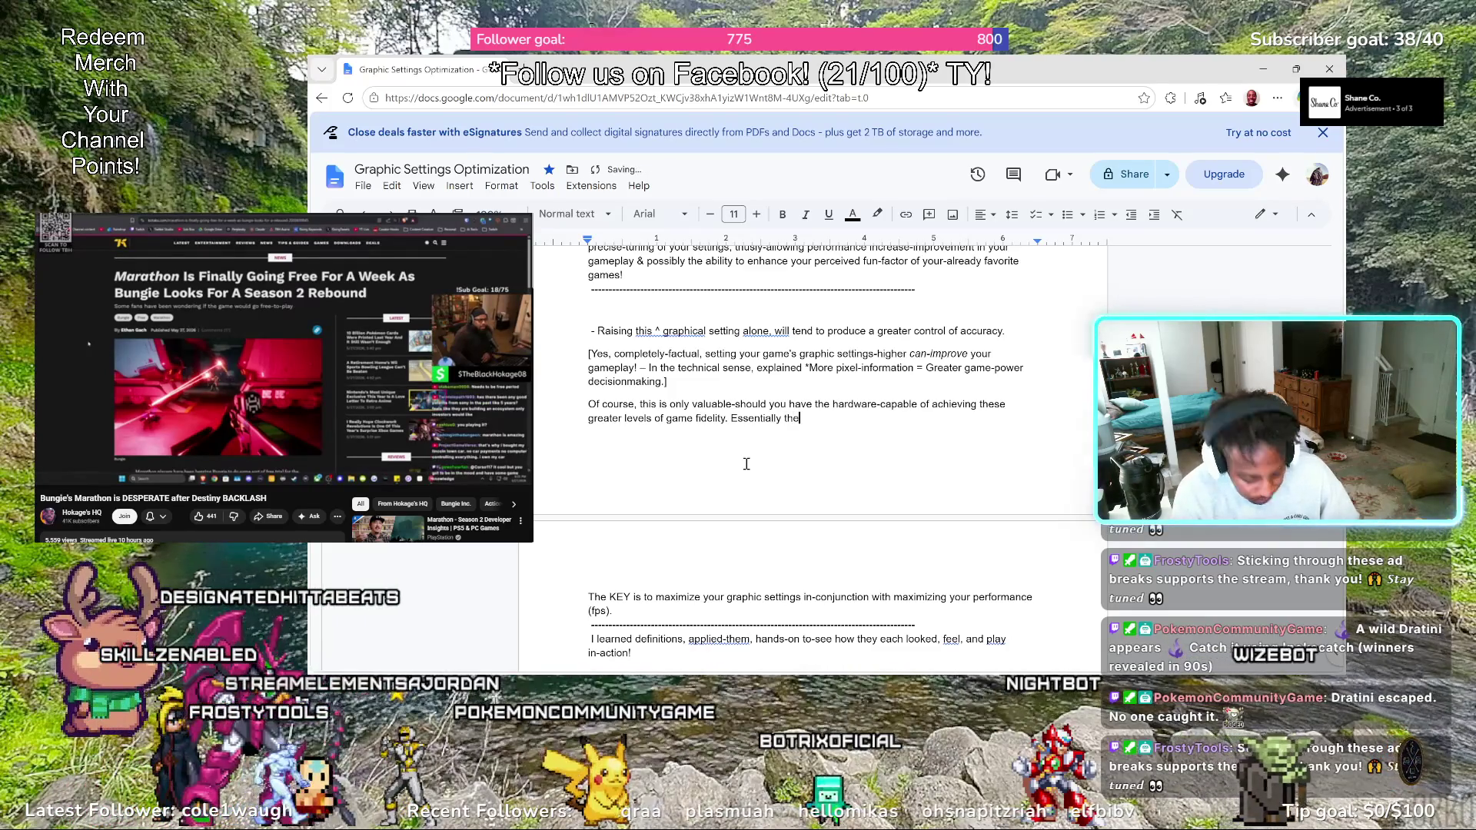
Remove the stray letter after "Essentially" before continuing "requiring more processing power"
key("BackSpace")
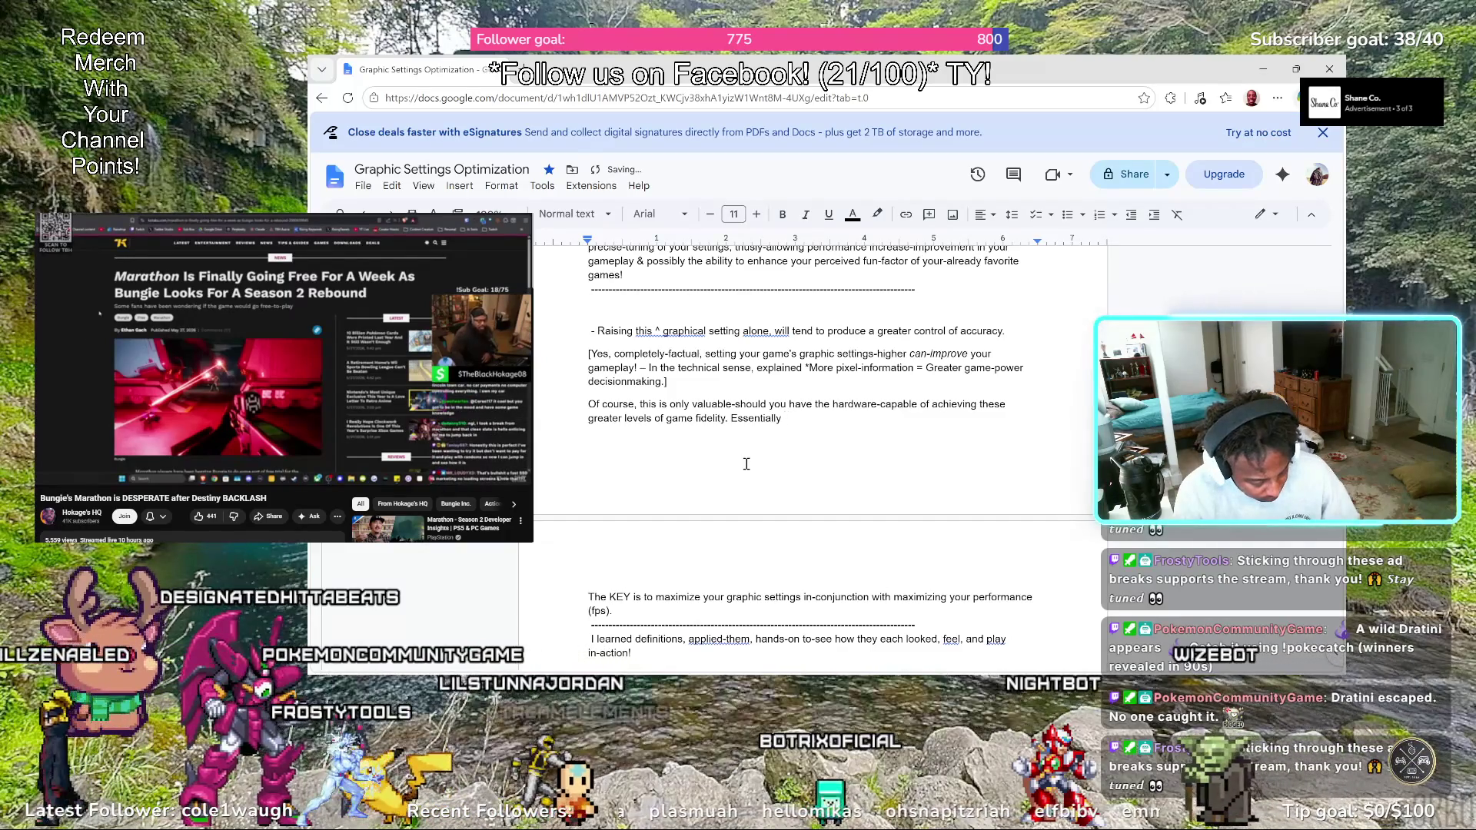
type("requ ")
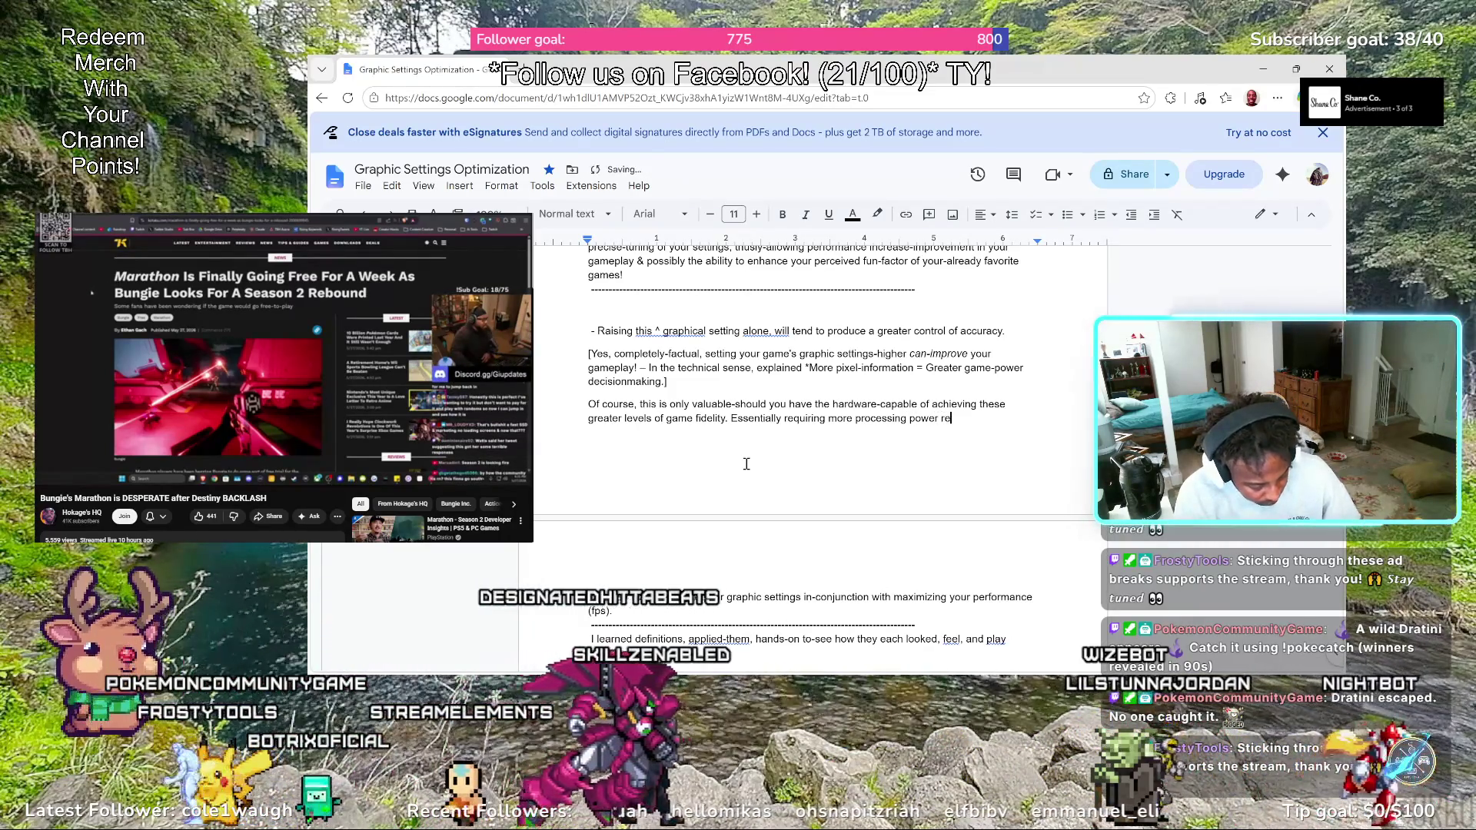
type(" requires om")
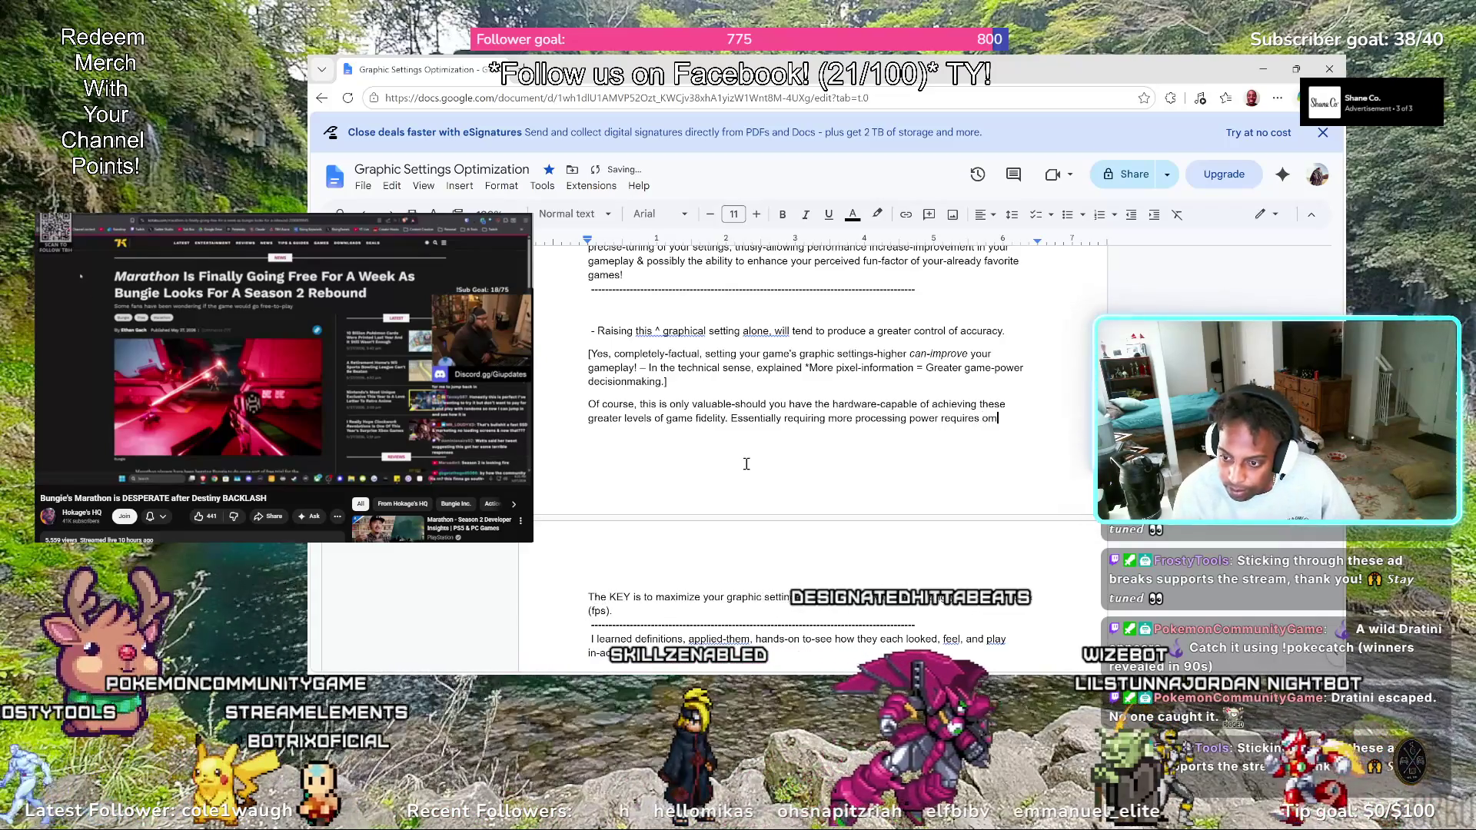
type("re ex")
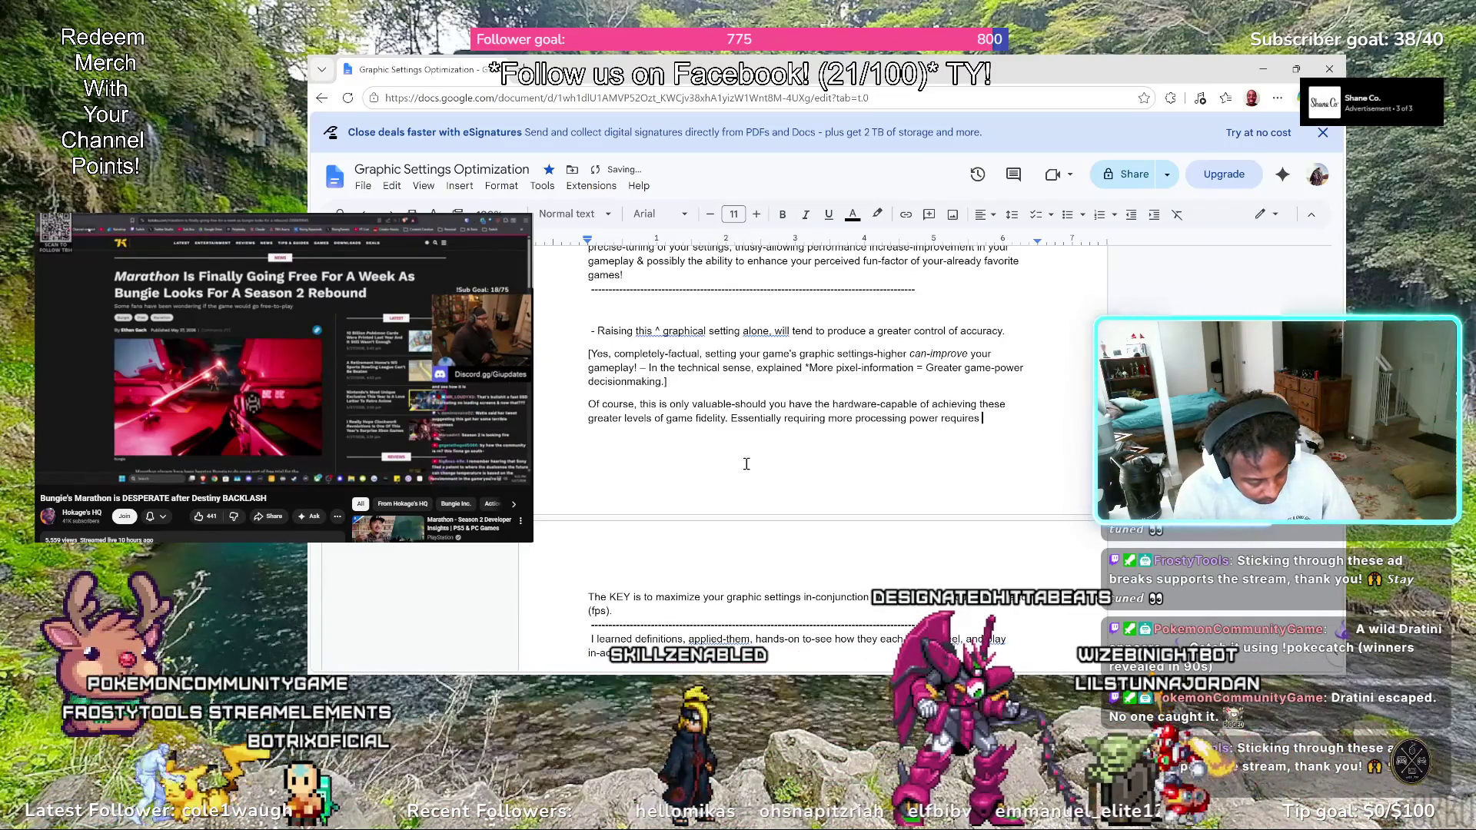
type("pensive")
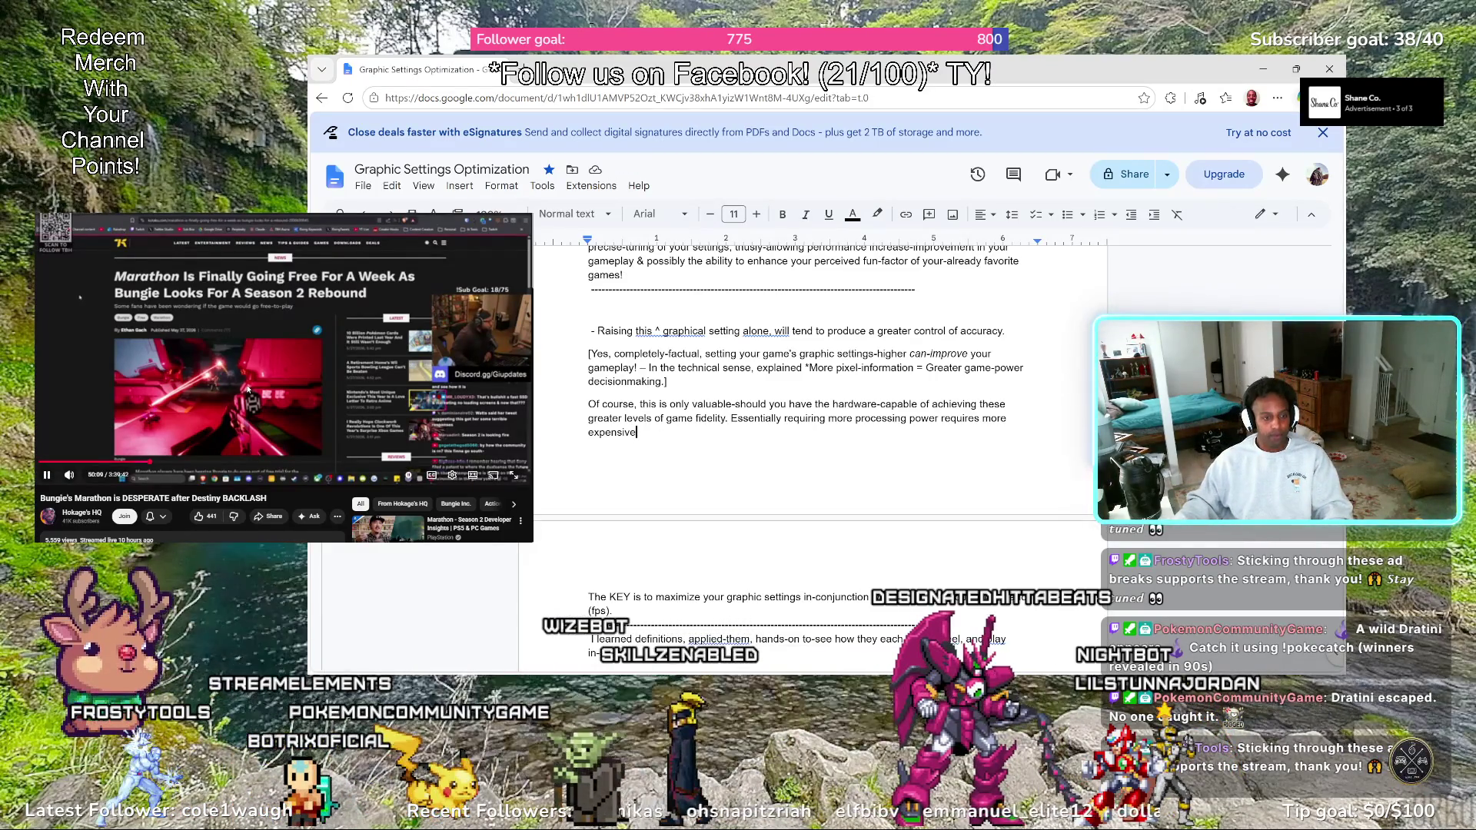
Pause the side video and reword the sentence start as "requiring-more processing power"
left_click(468, 347)
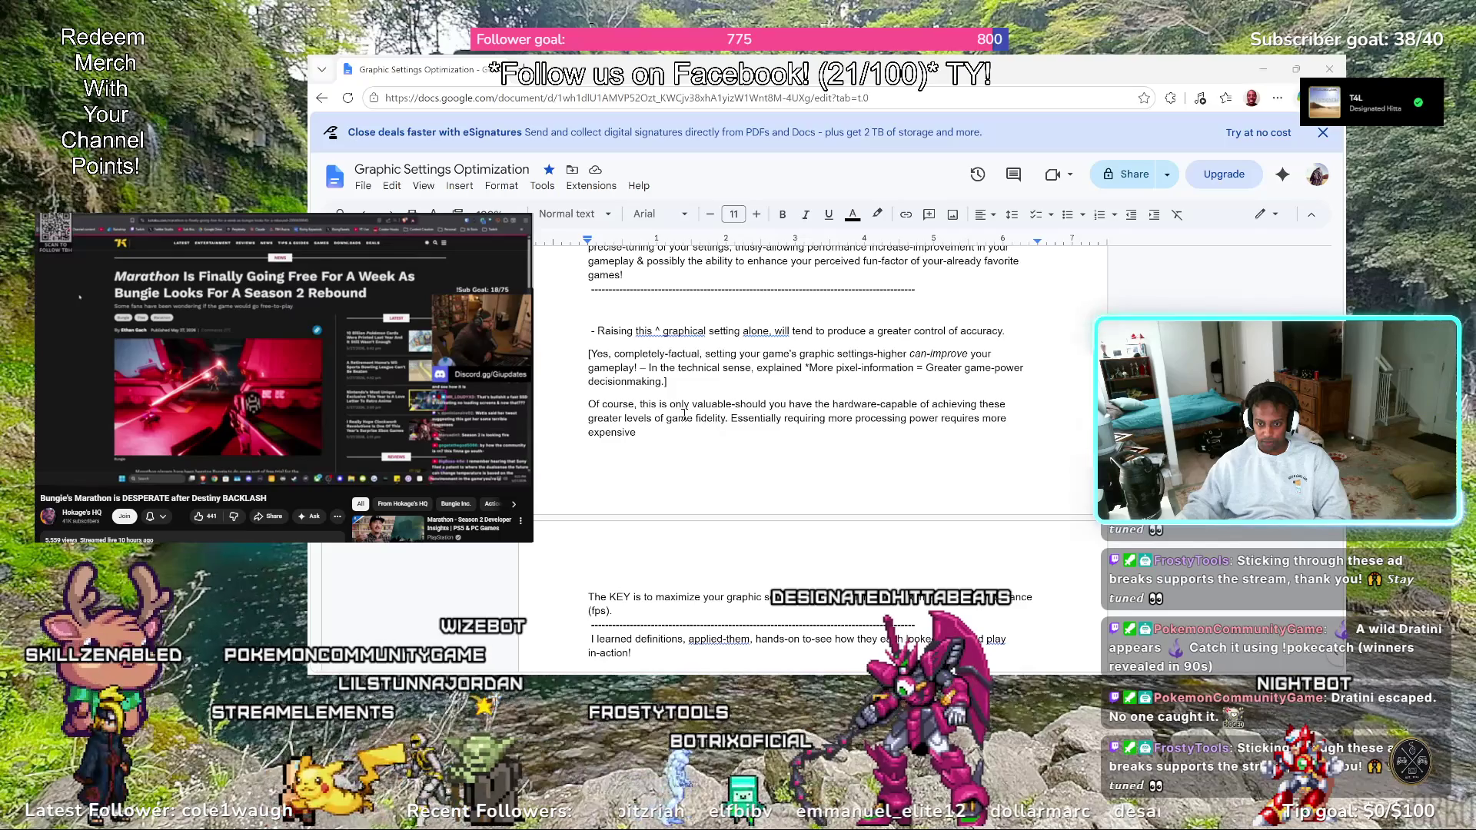
left_click(782, 419)
type(",")
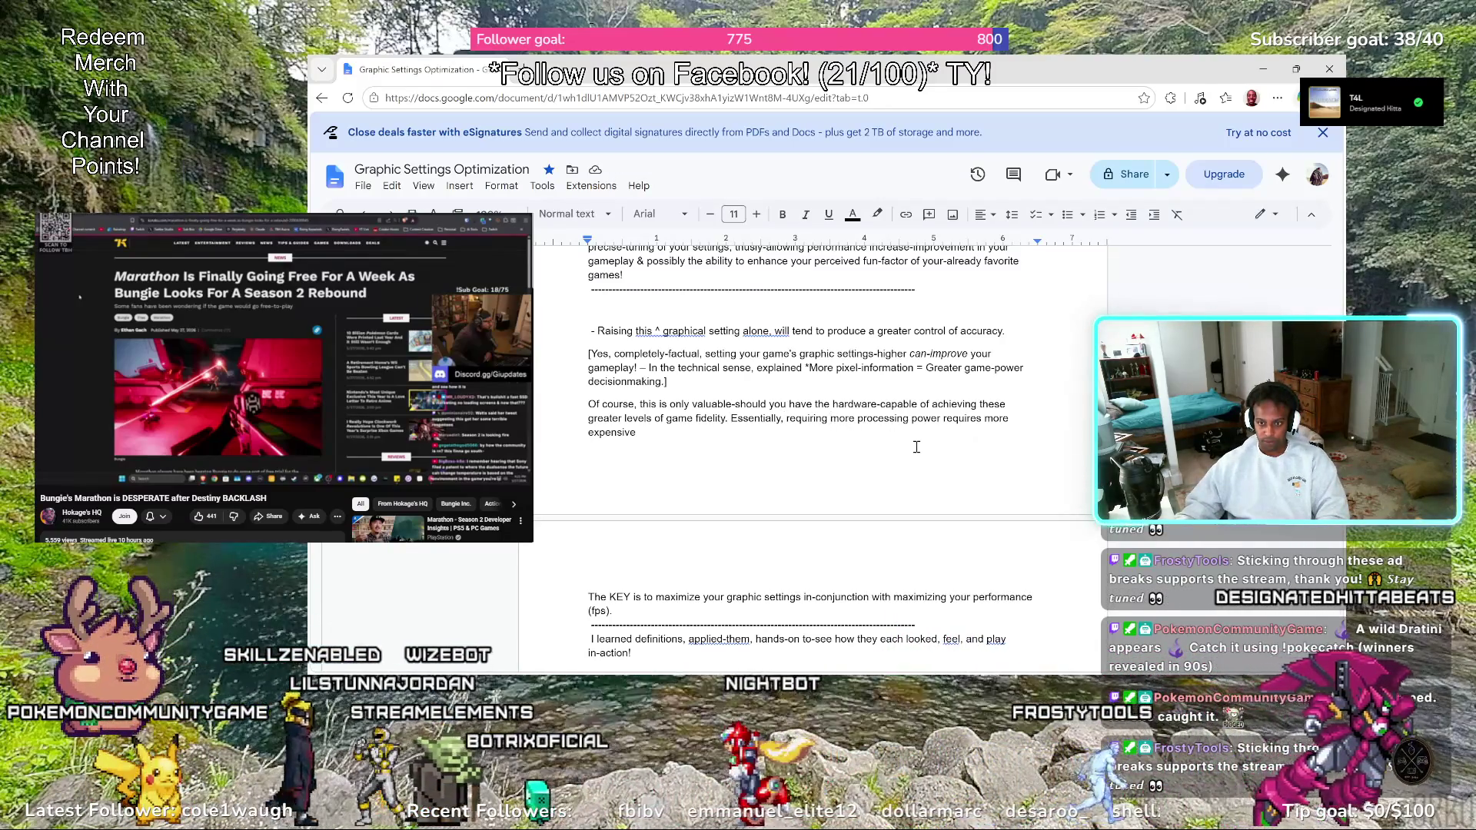
key("BackSpace")
type("-")
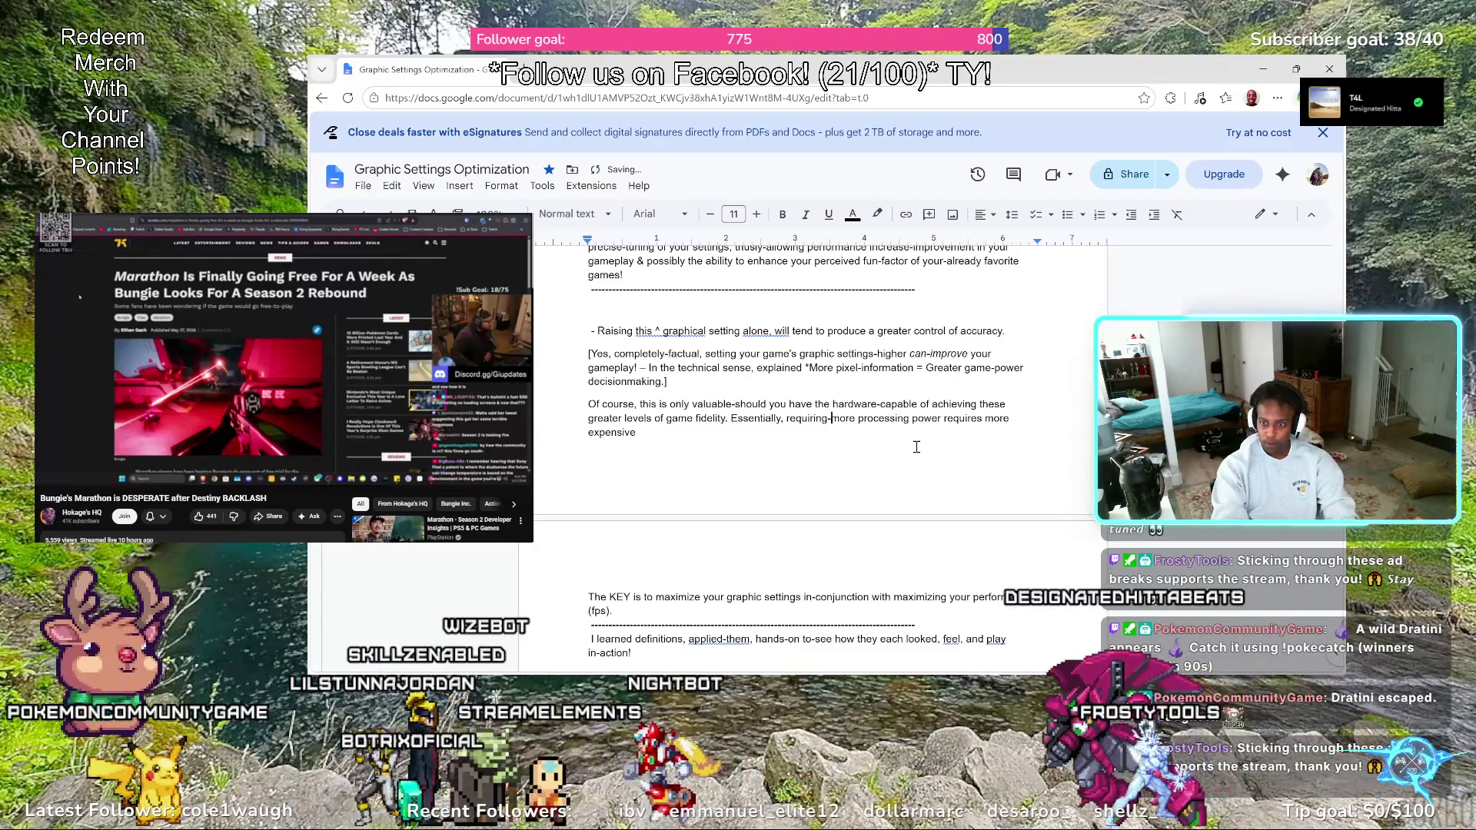
key("ctrl+Right")
key("ctrl+Right")
key("ctrl+Right")
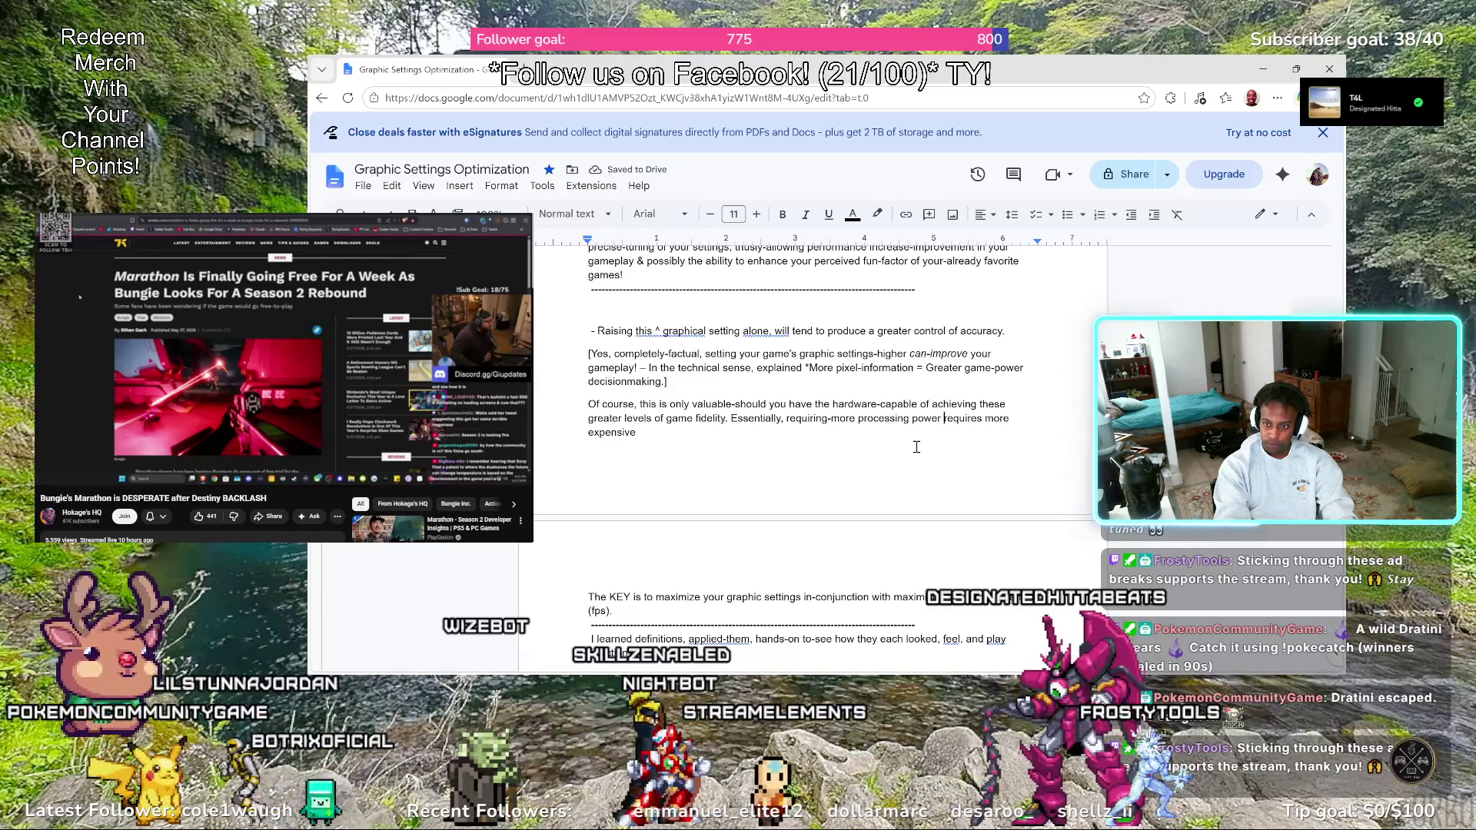
key("BackSpace")
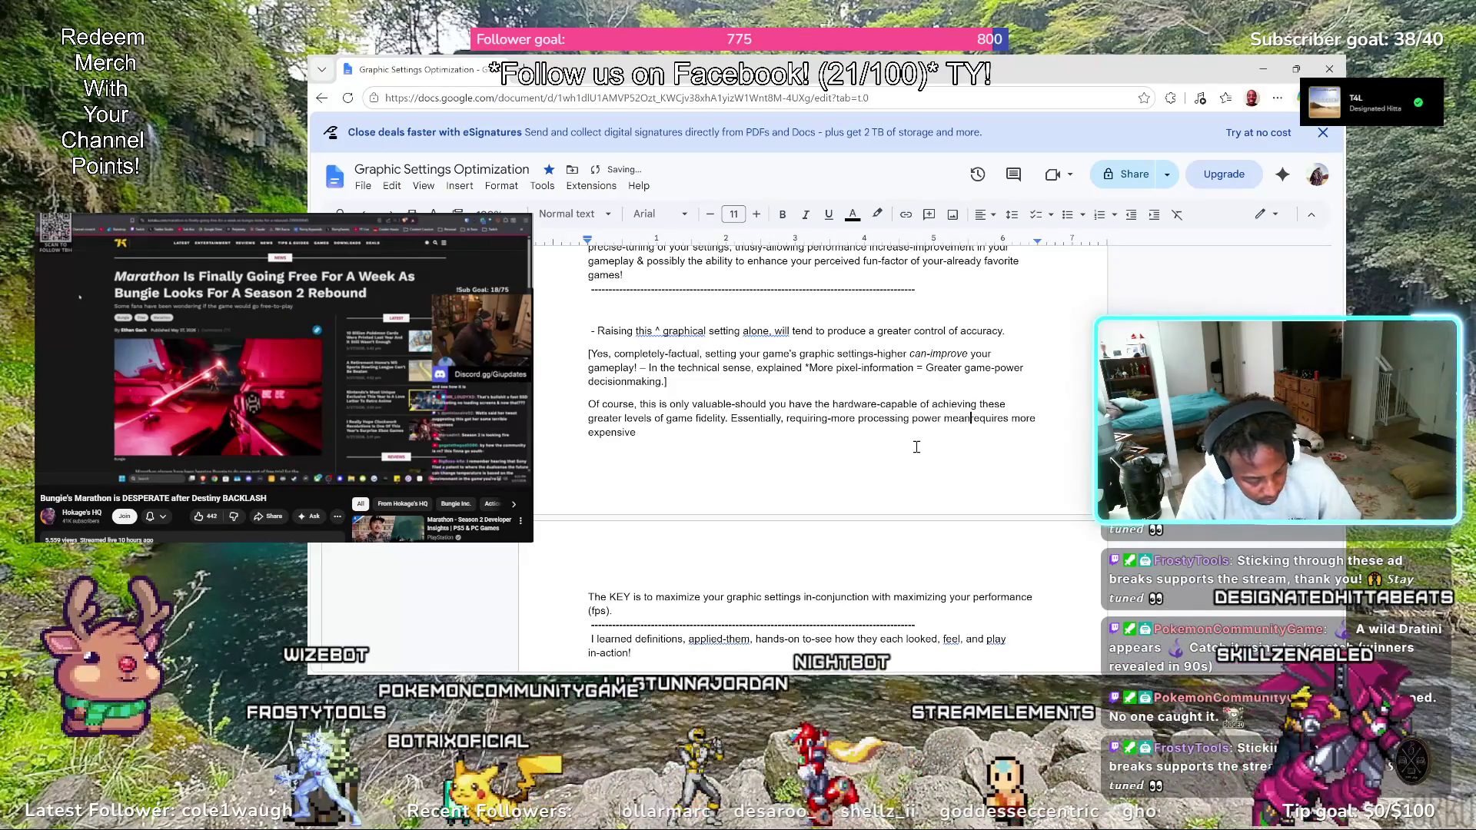
type("s ")
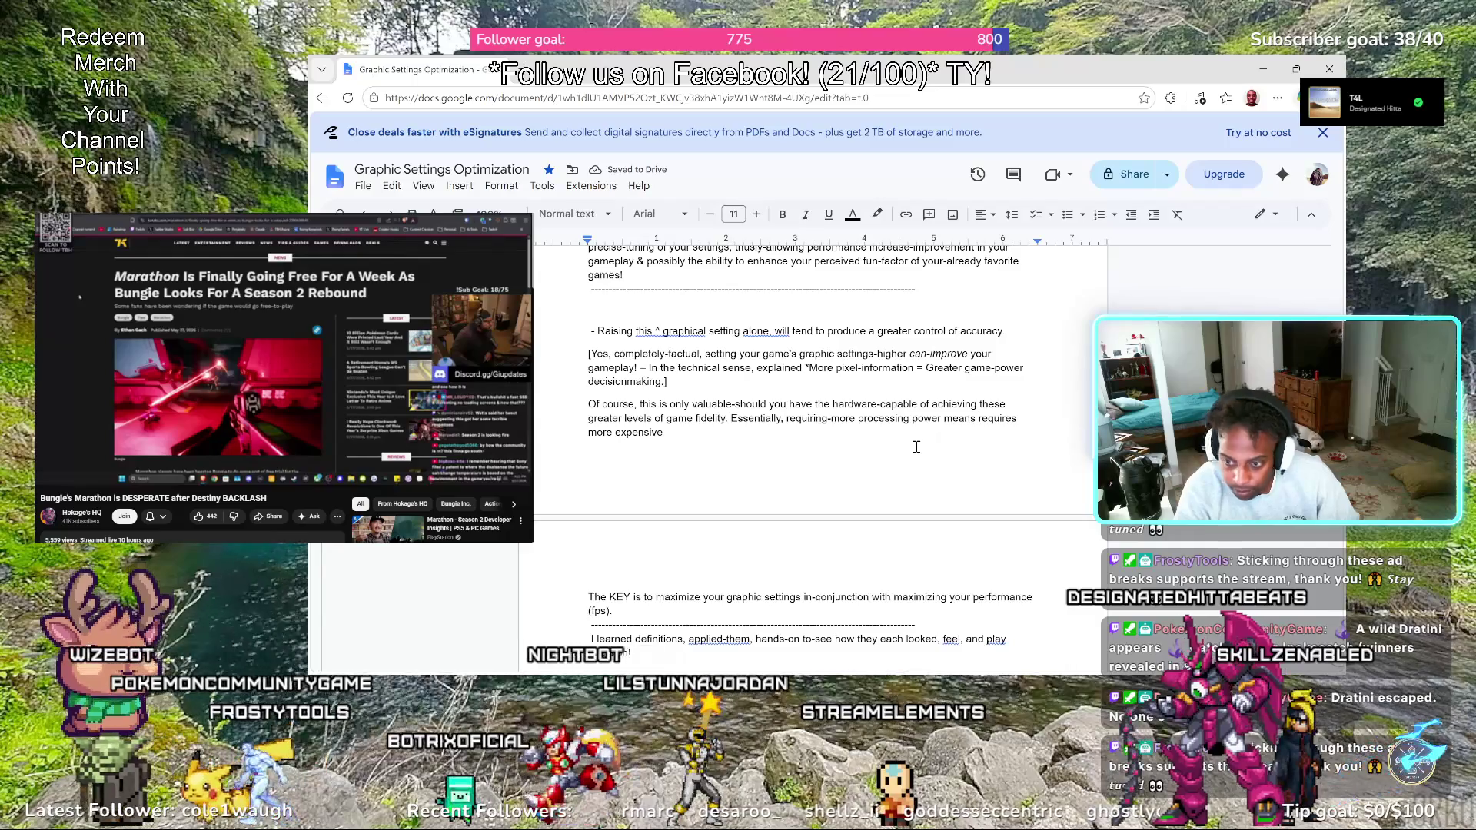
type(":")
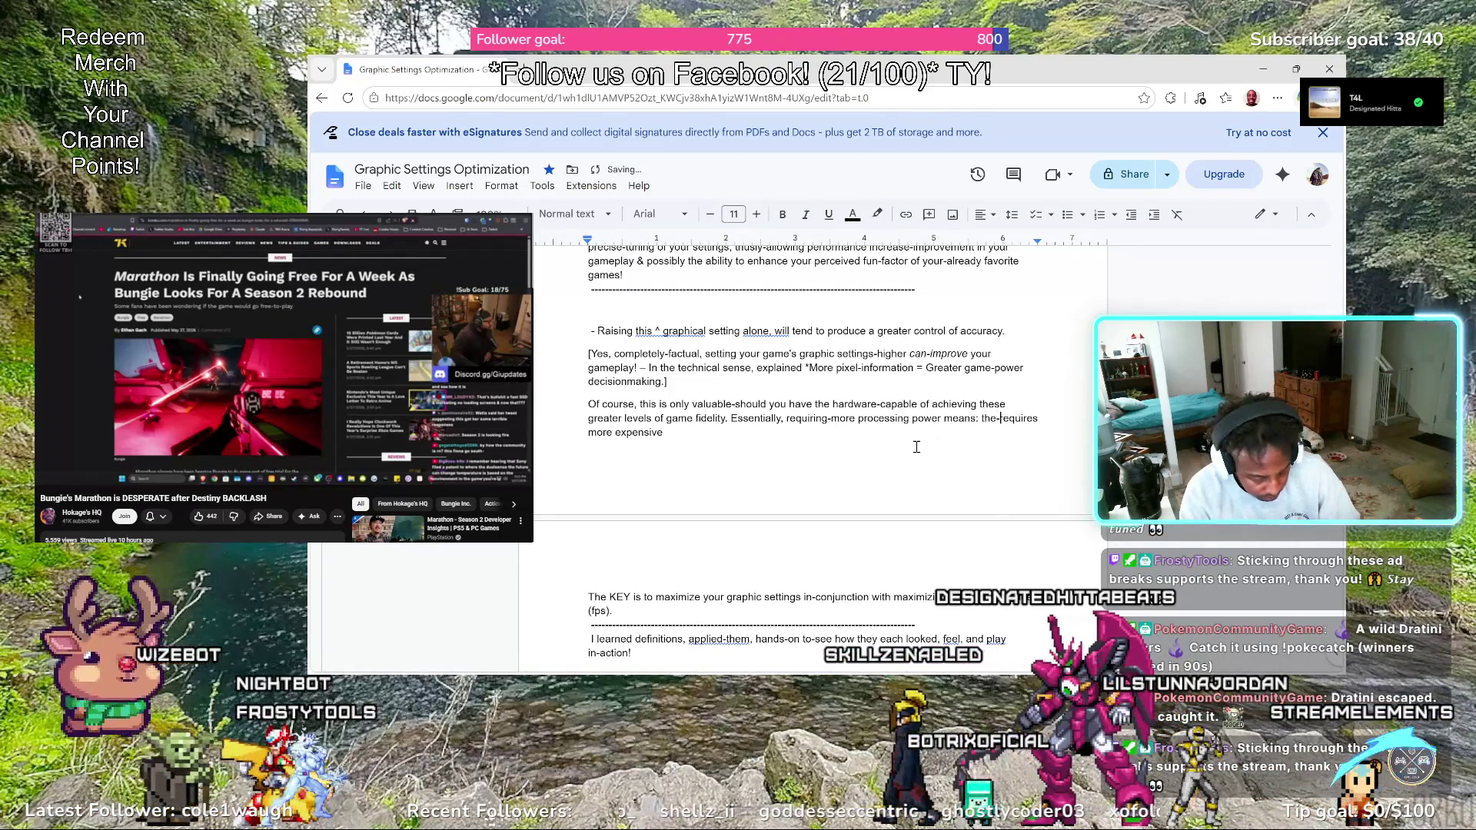
type("gamerrequires more expensive")
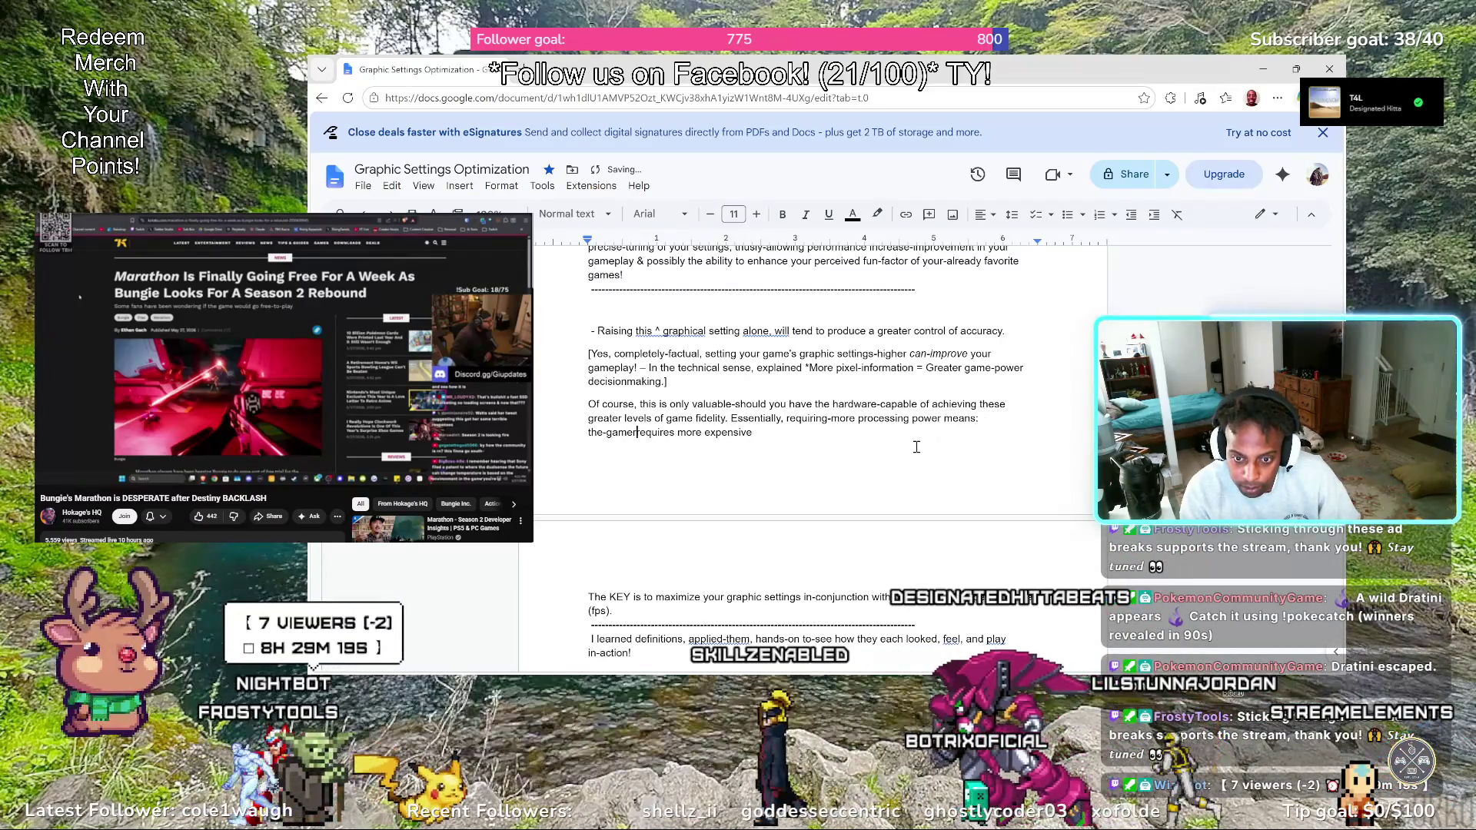
type(" is")
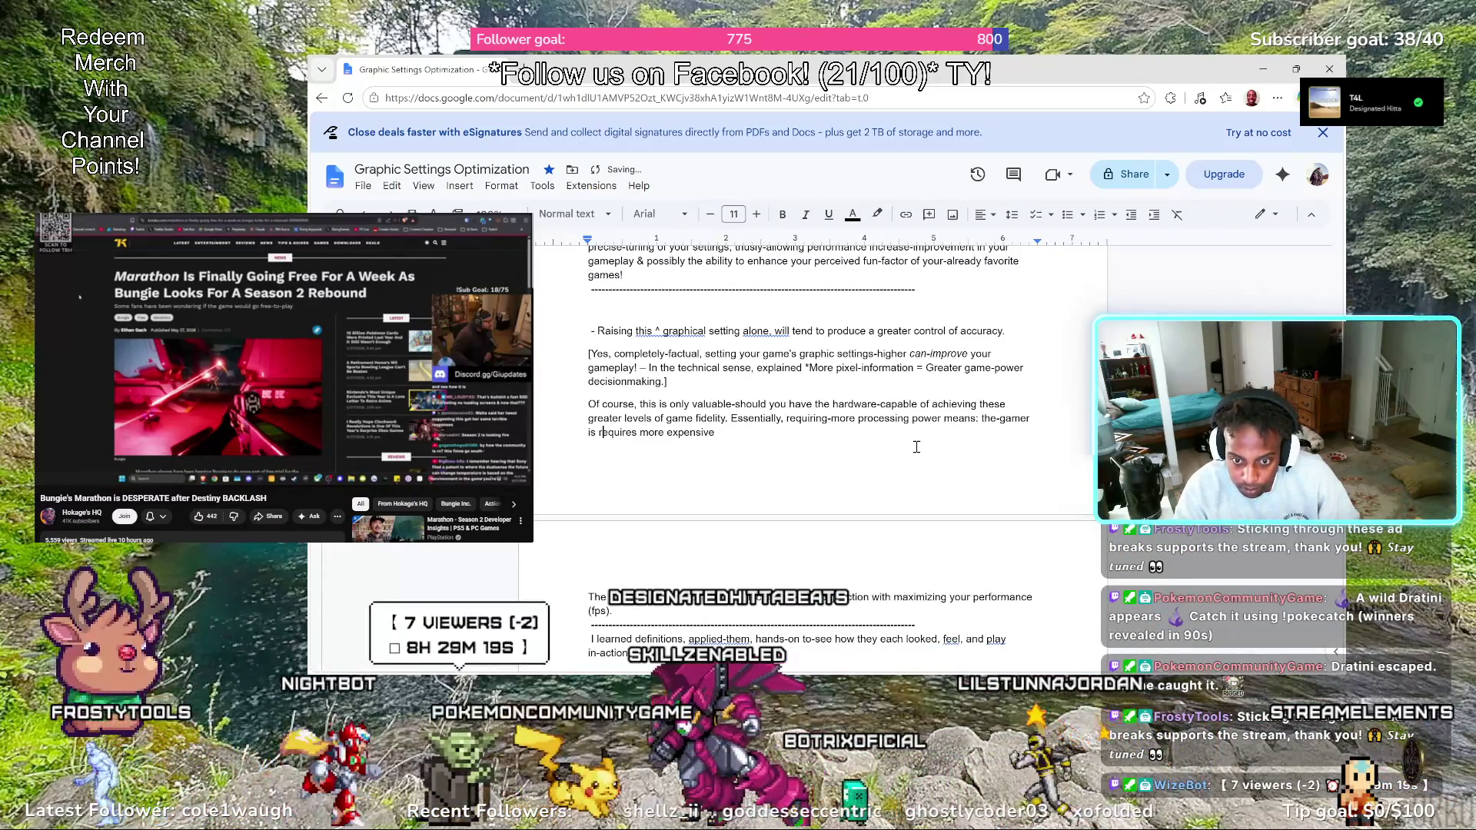
Change "requires" and finish with "more-expensive hardware in solution-to the-lack of processing power."
key("ctrl+Right")
key("BackSpace")
type("d")
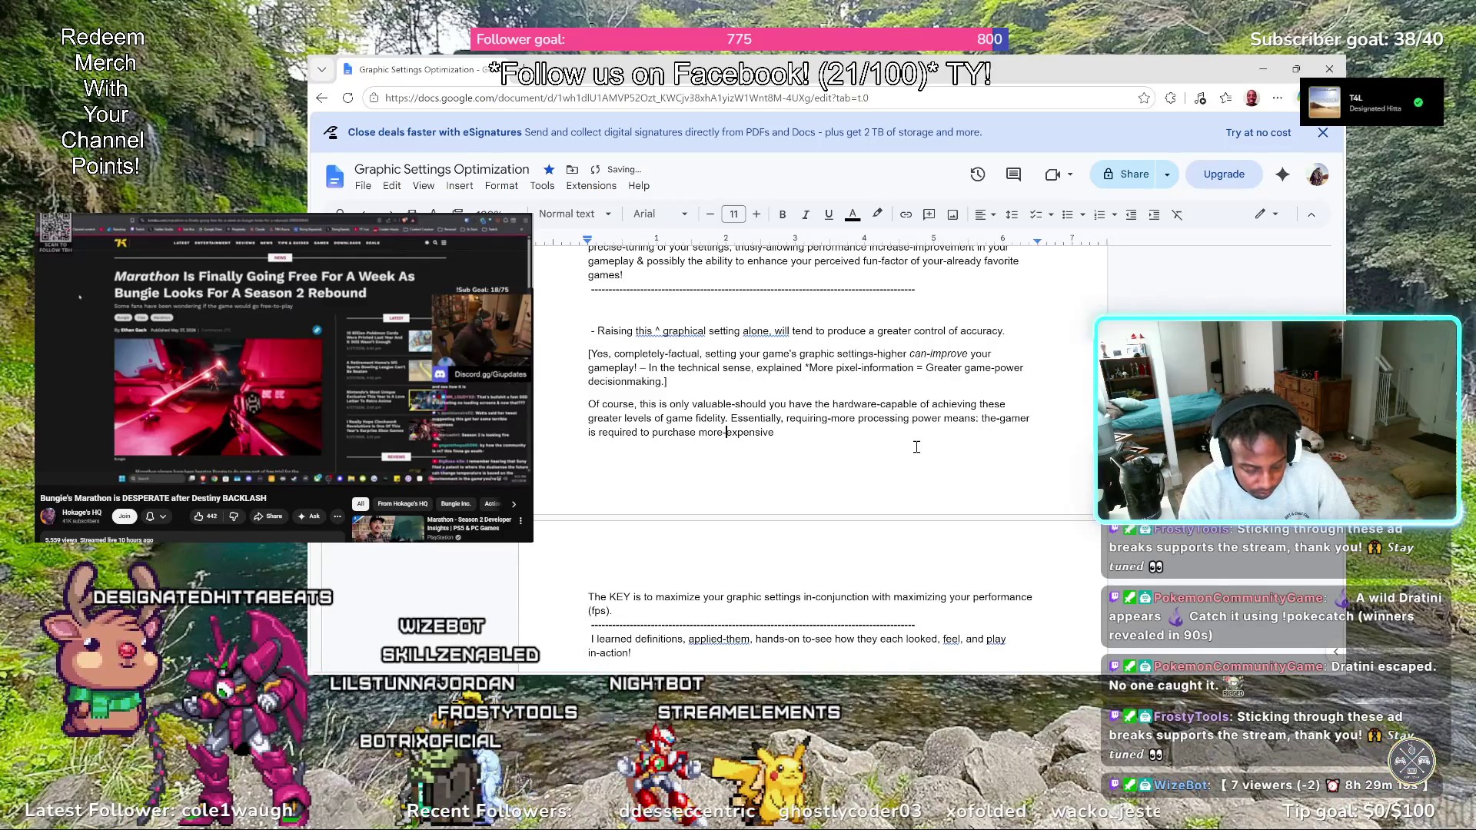
key("Right")
key("Right")
key("Right")
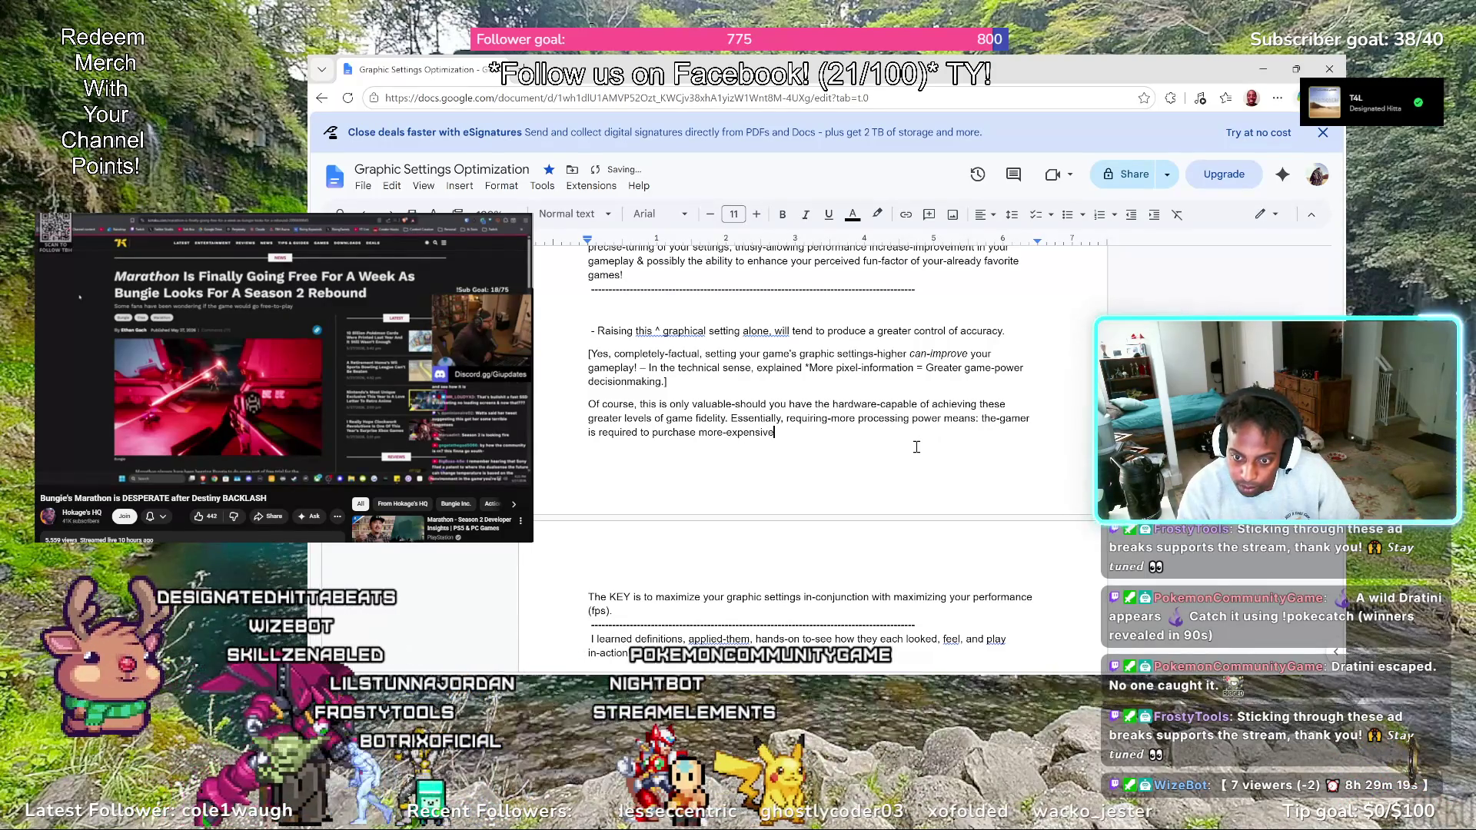
type(" hard")
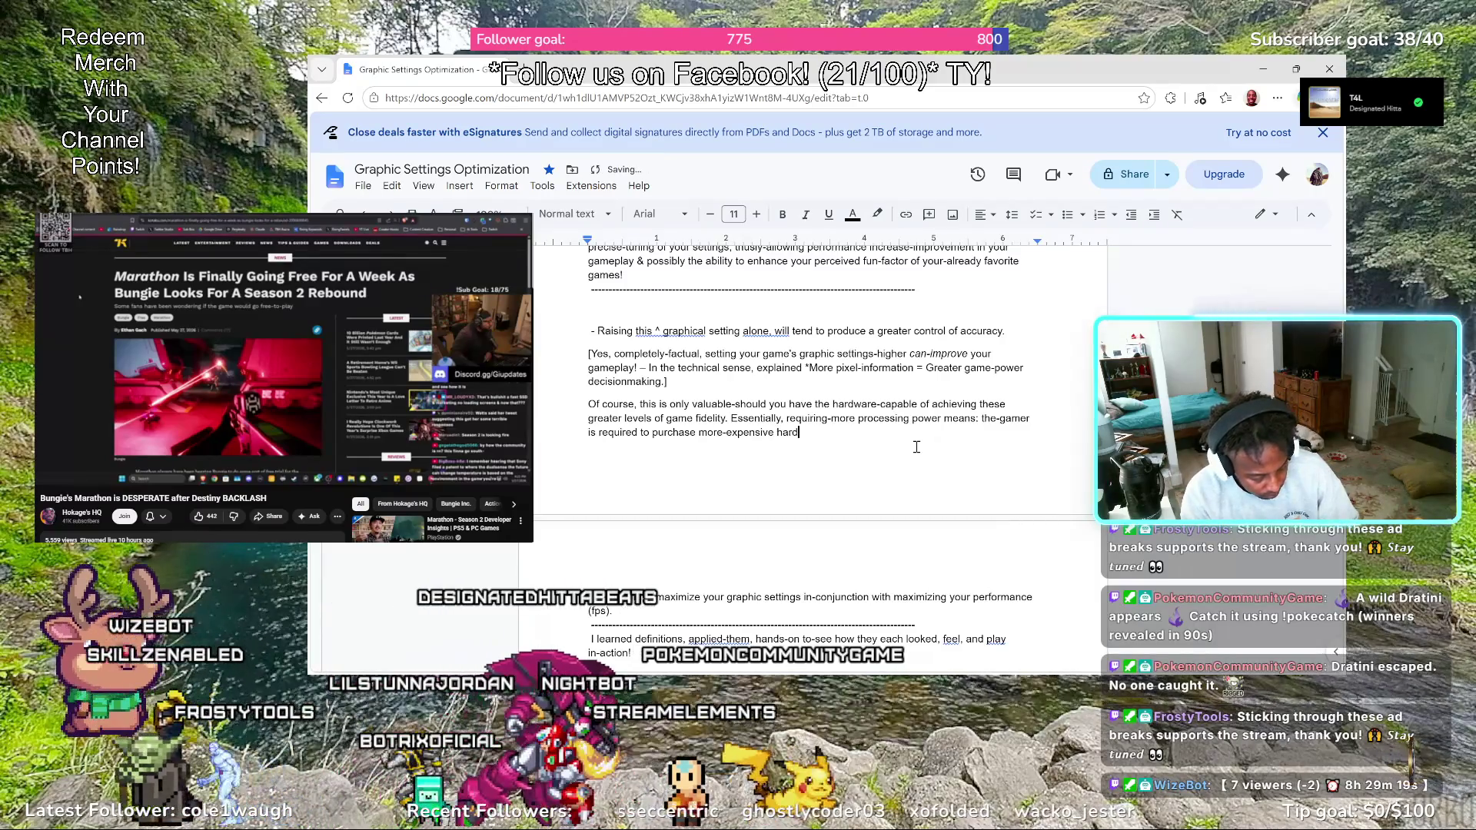
type("ware in sou")
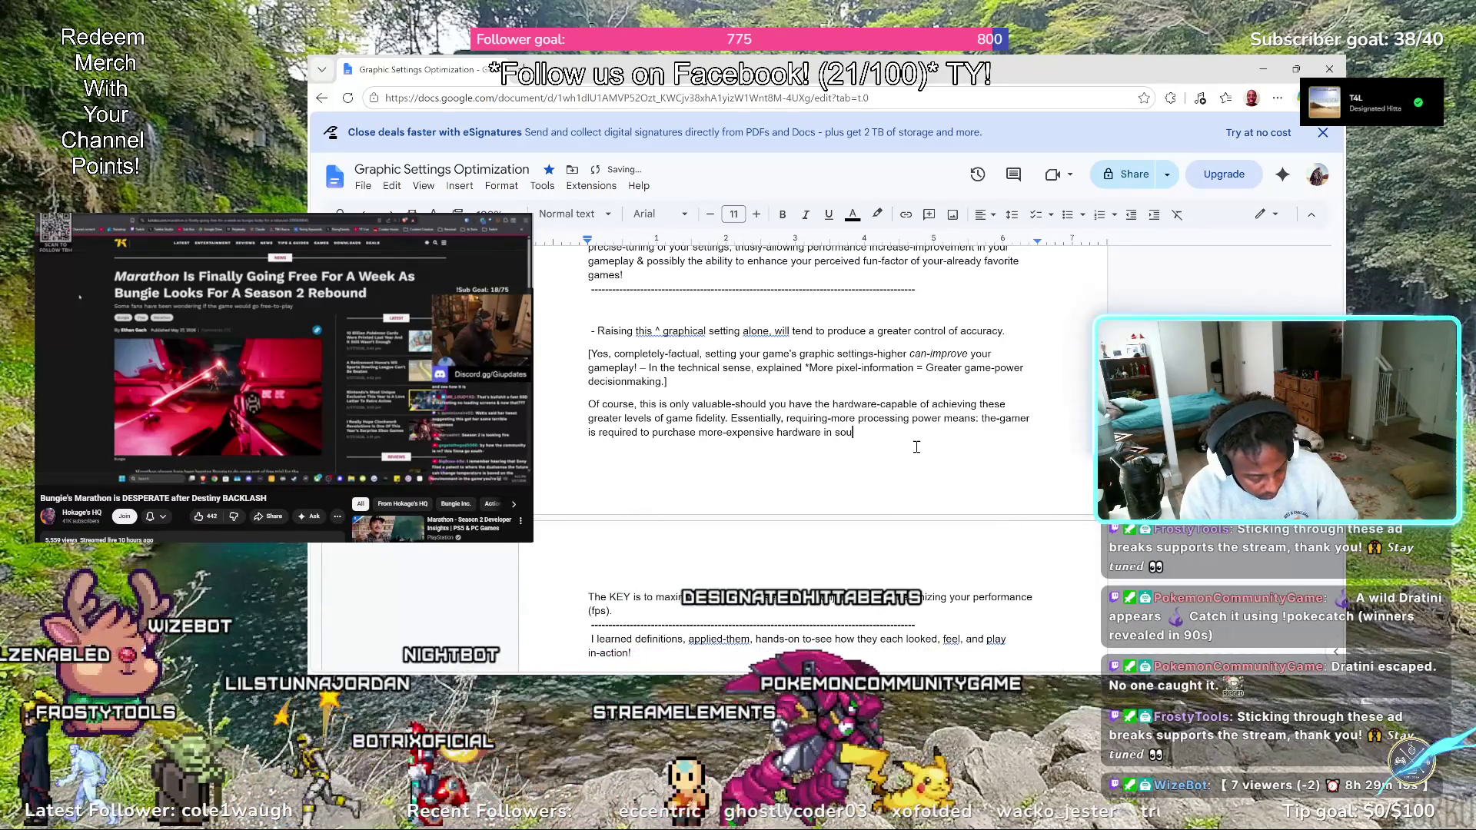
key("BackSpace")
type("lution")
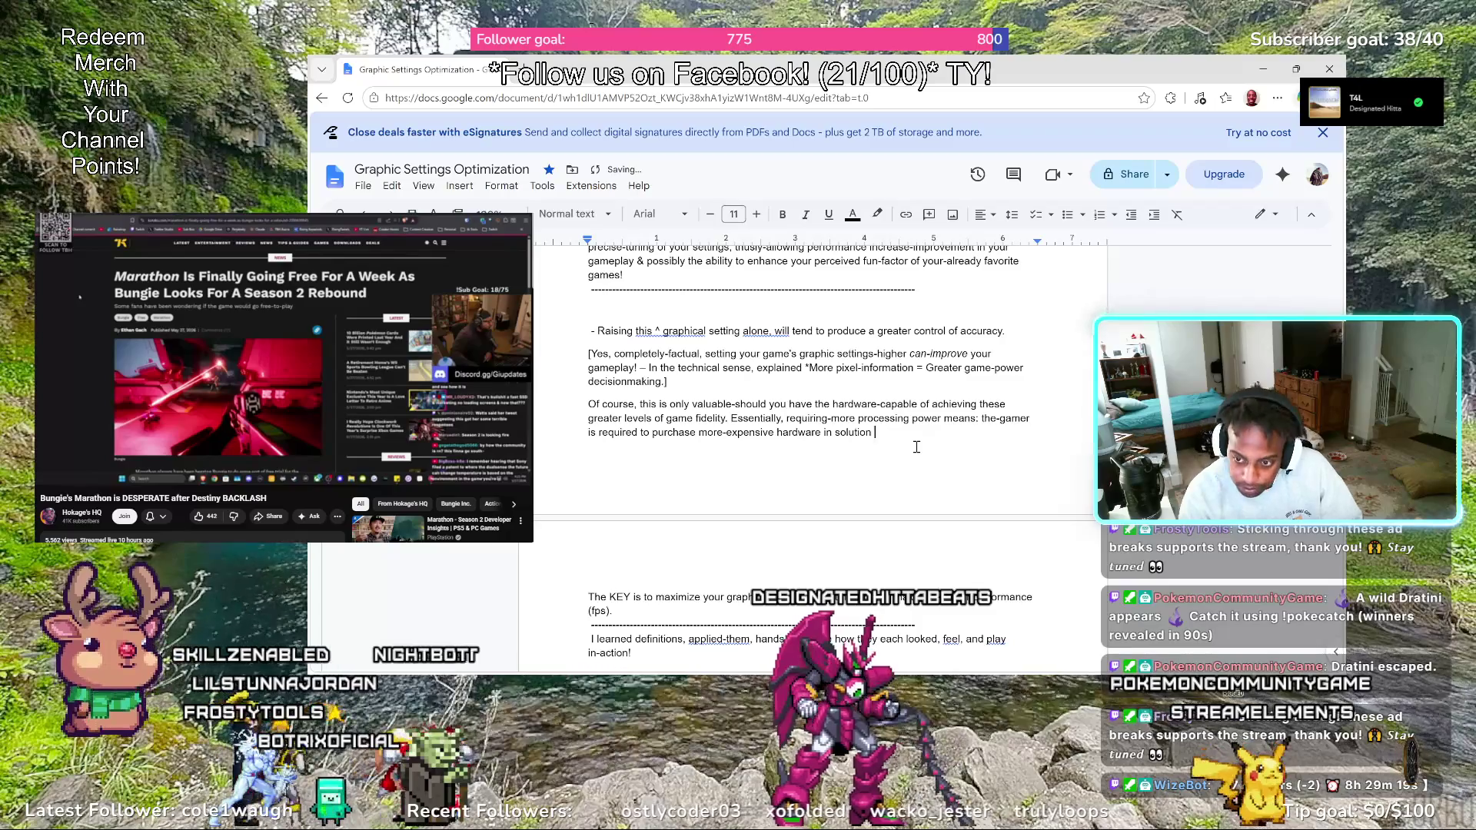
key("BackSpace")
key("BackSpace")
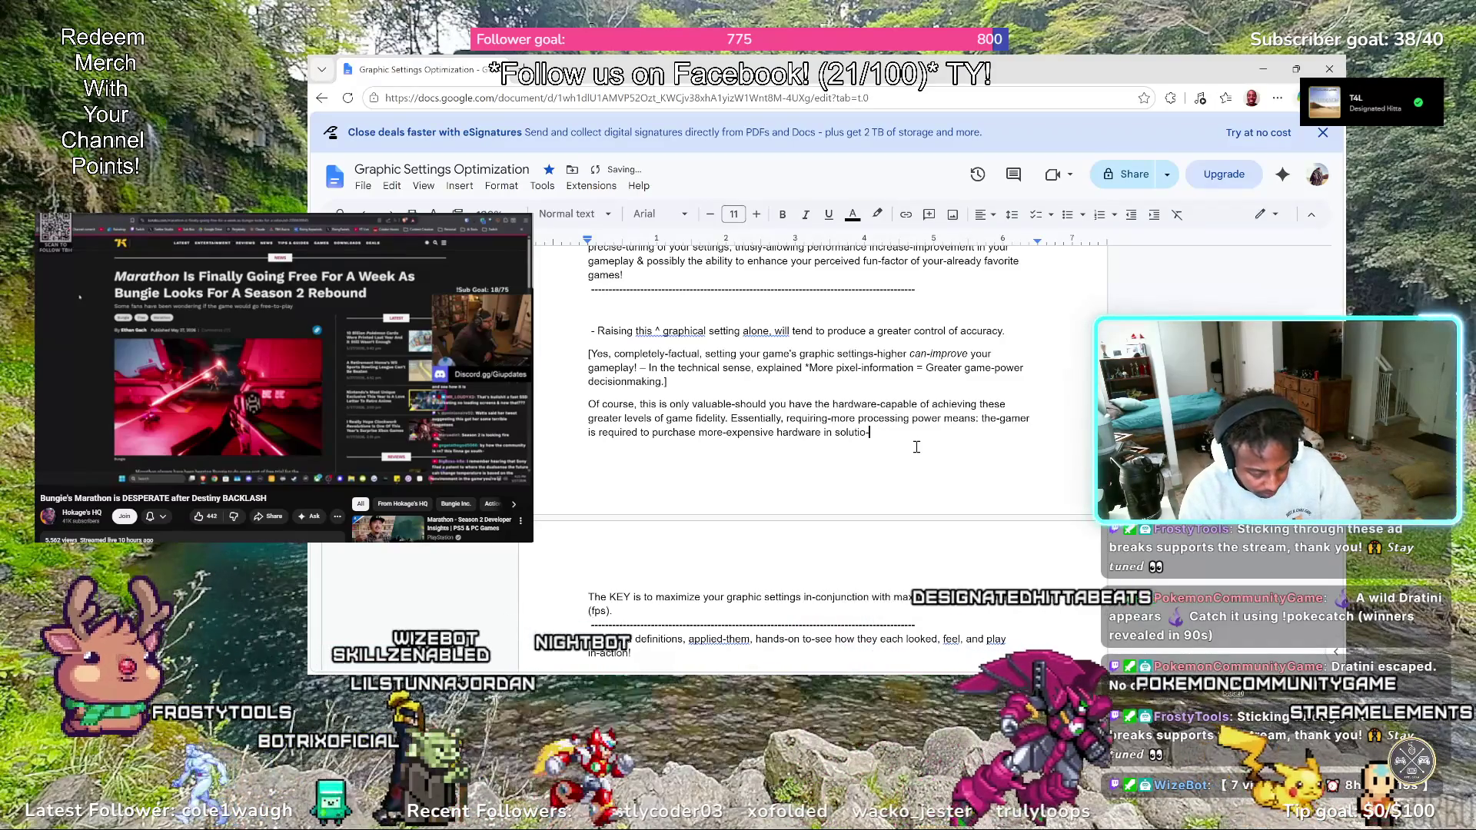
type("-to")
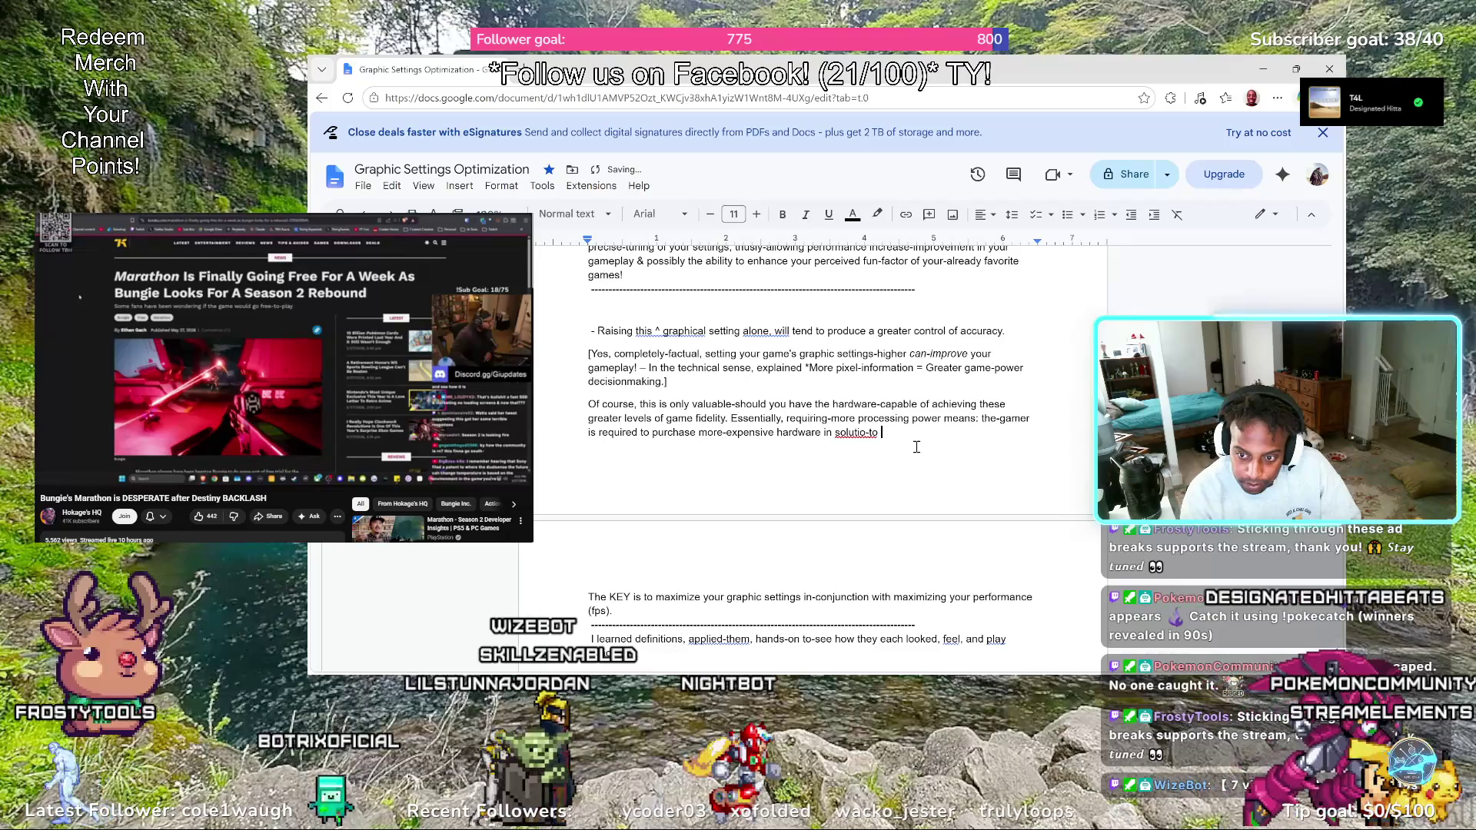
key("BackSpace")
key("BackSpace")
key("BackSpace")
type("n-t")
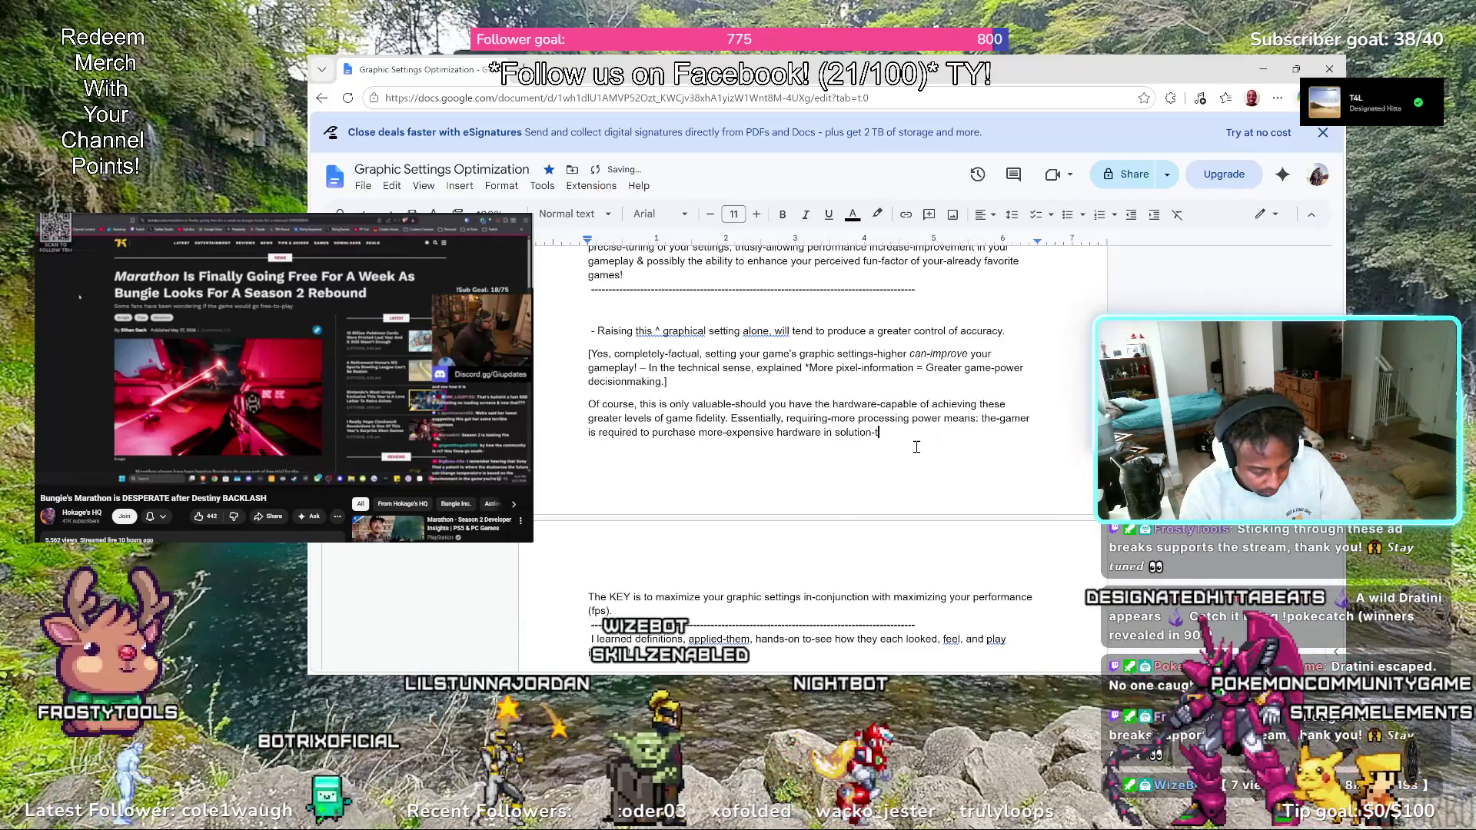
type("o the")
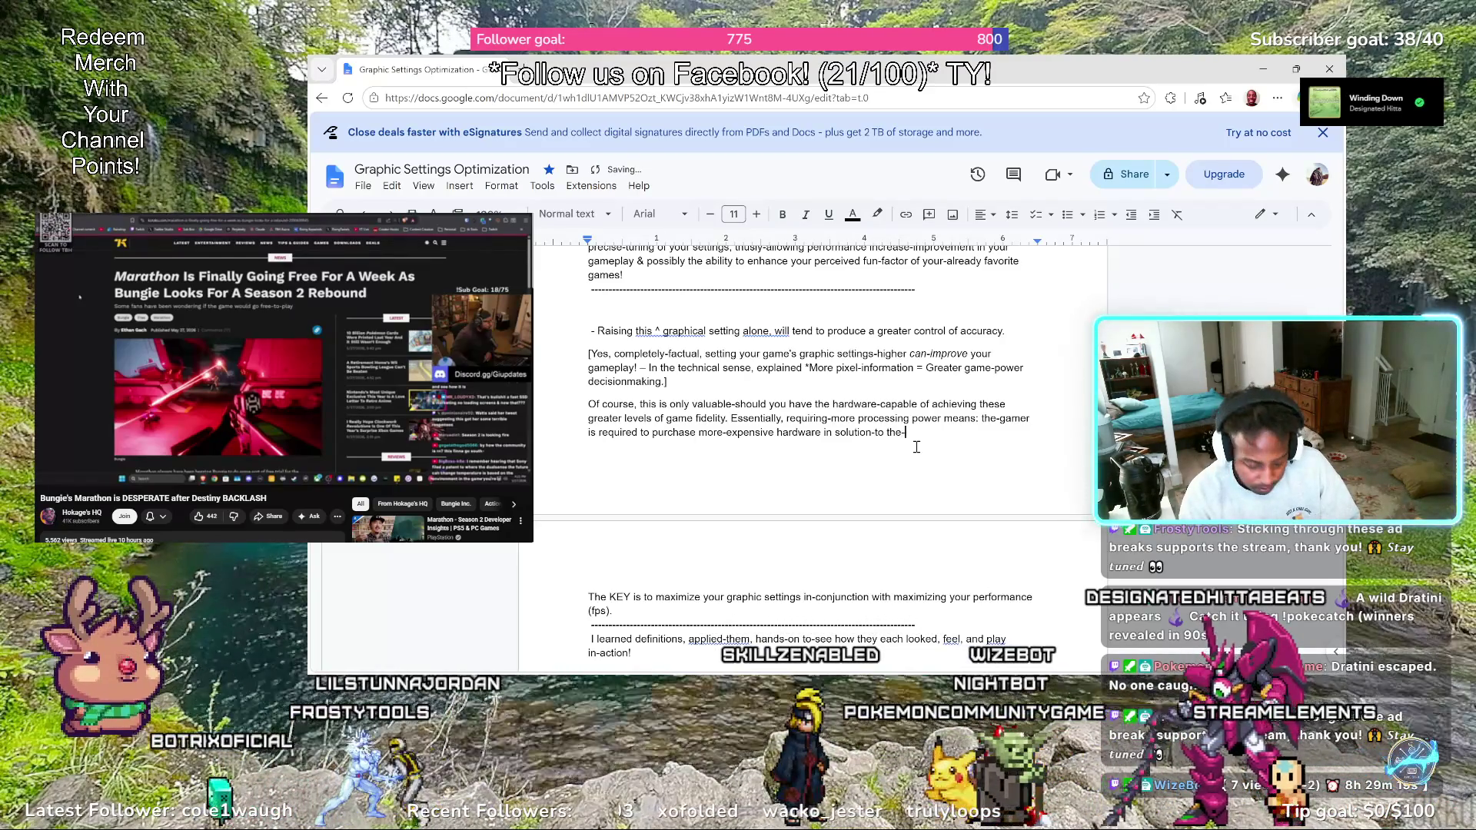
type("-lack of")
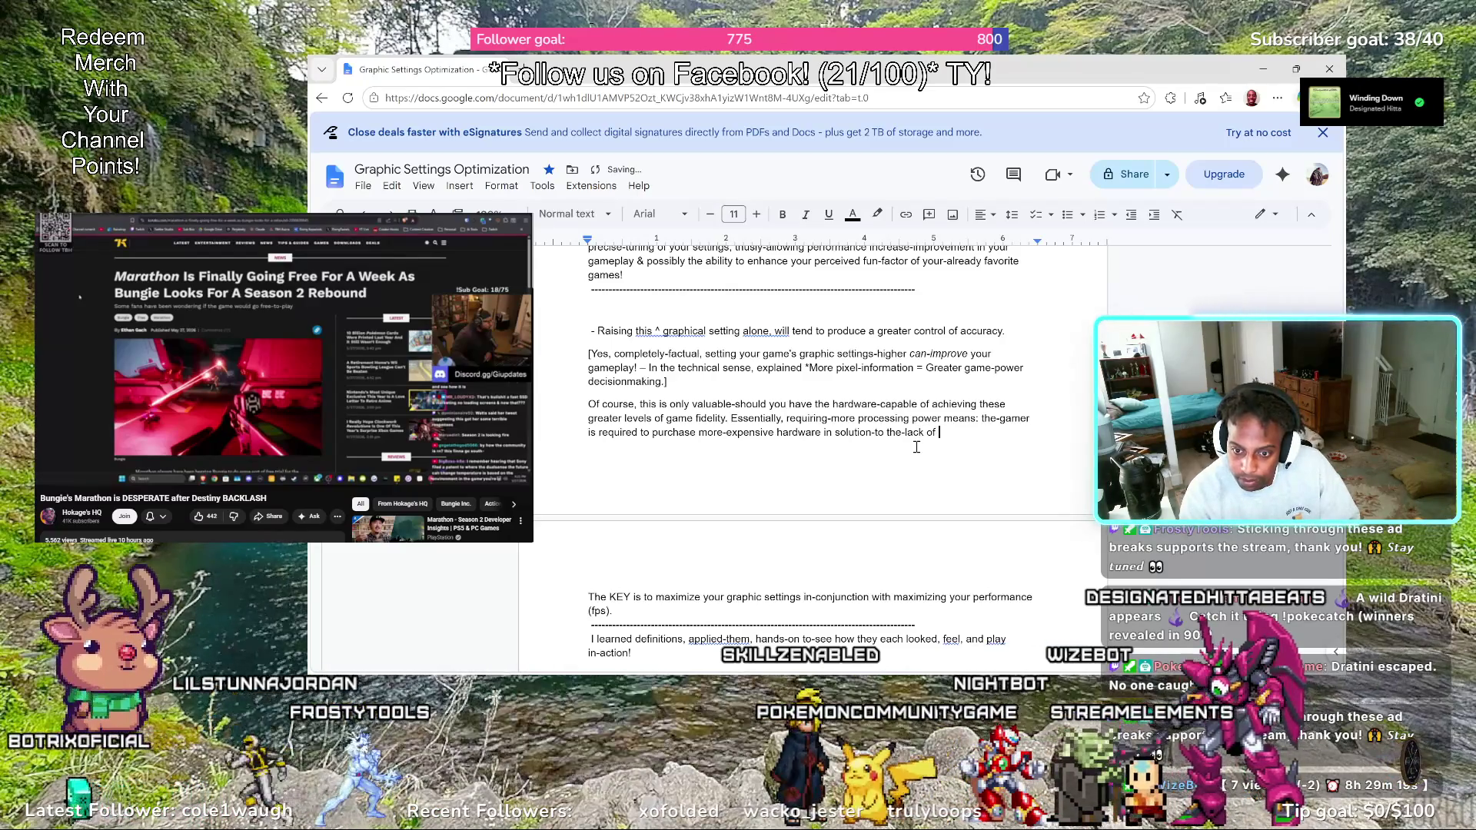
type(" processi")
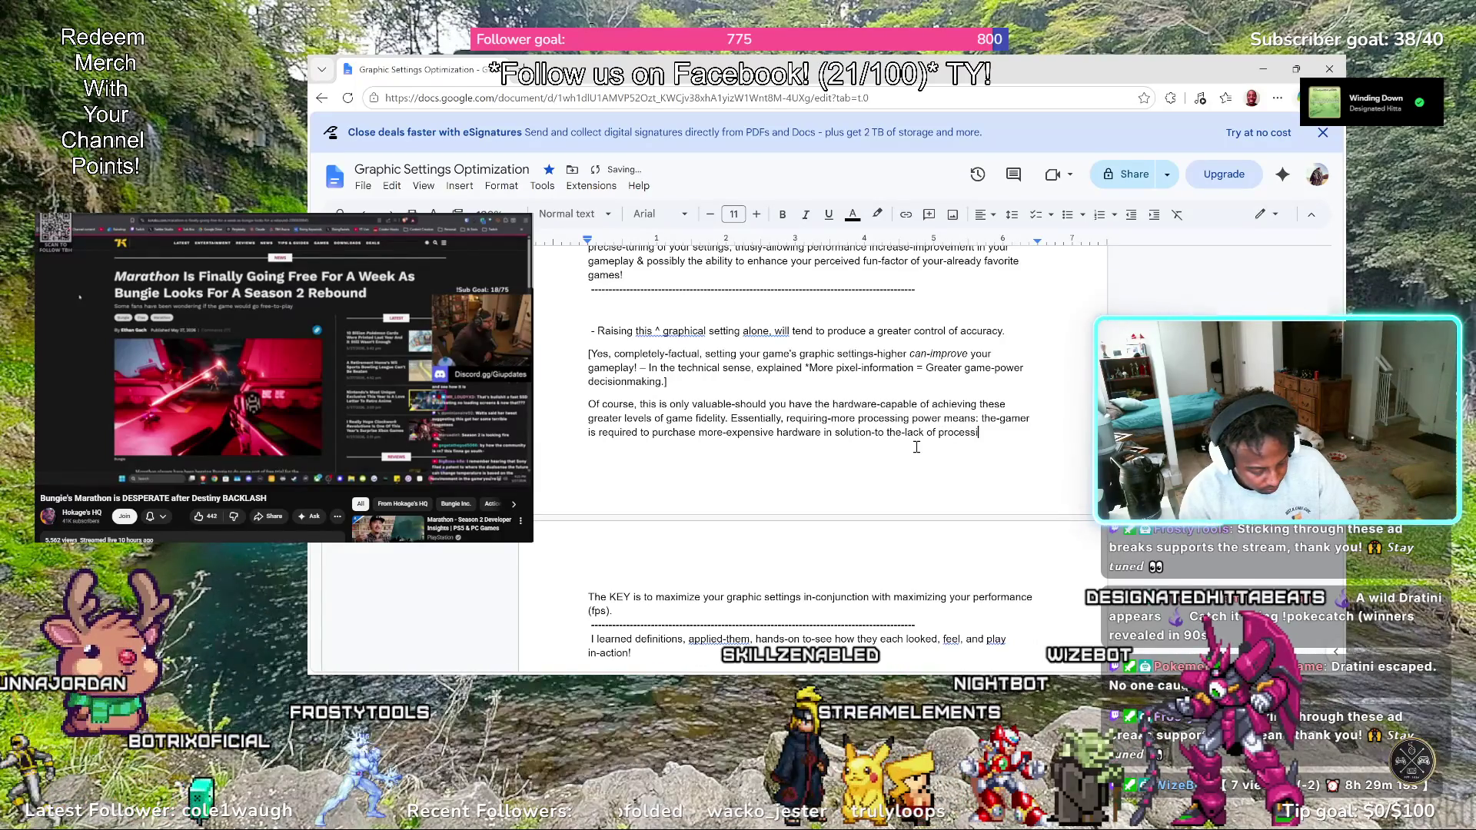
type("ng power")
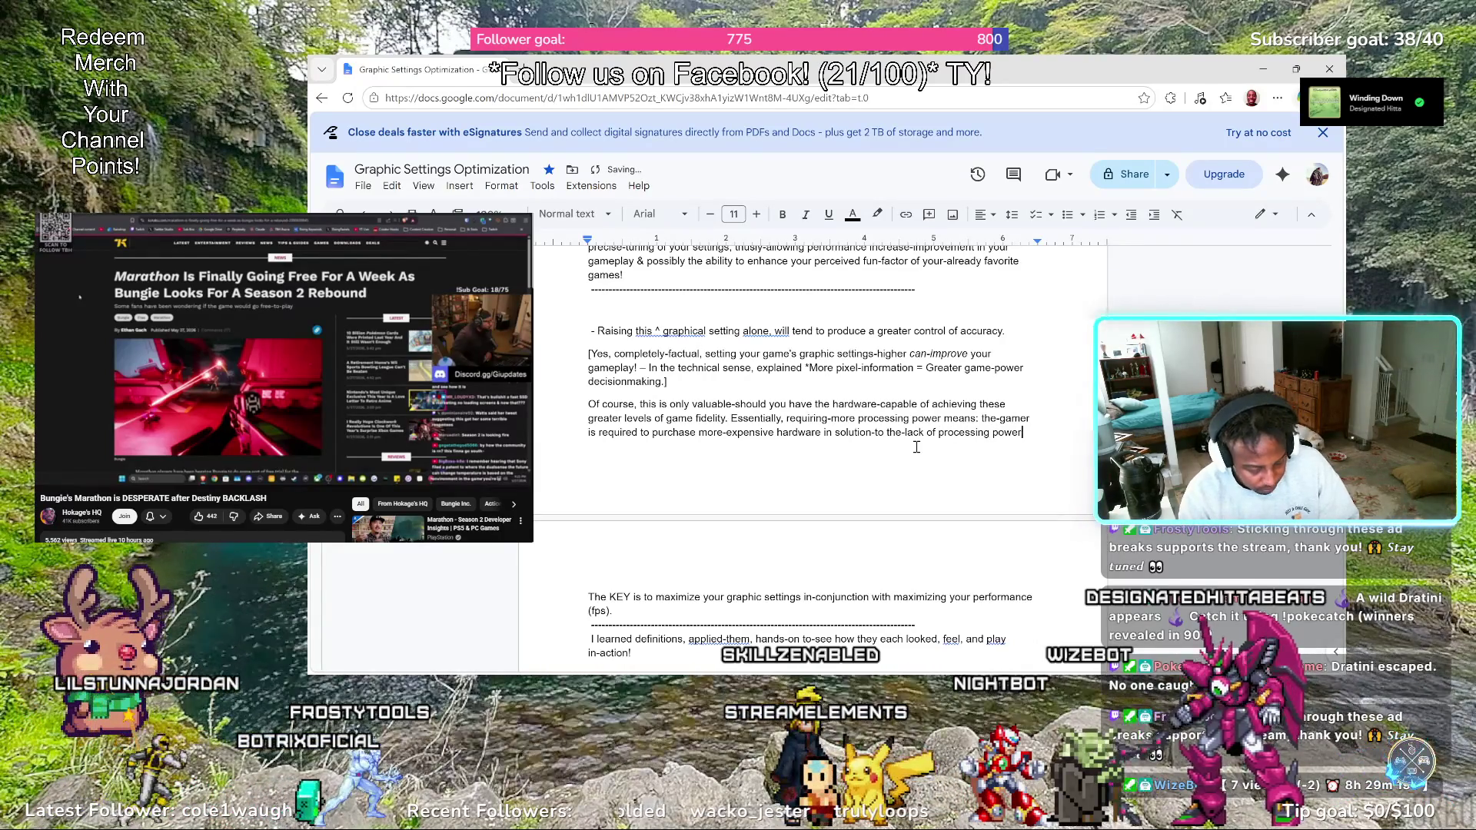
type(".")
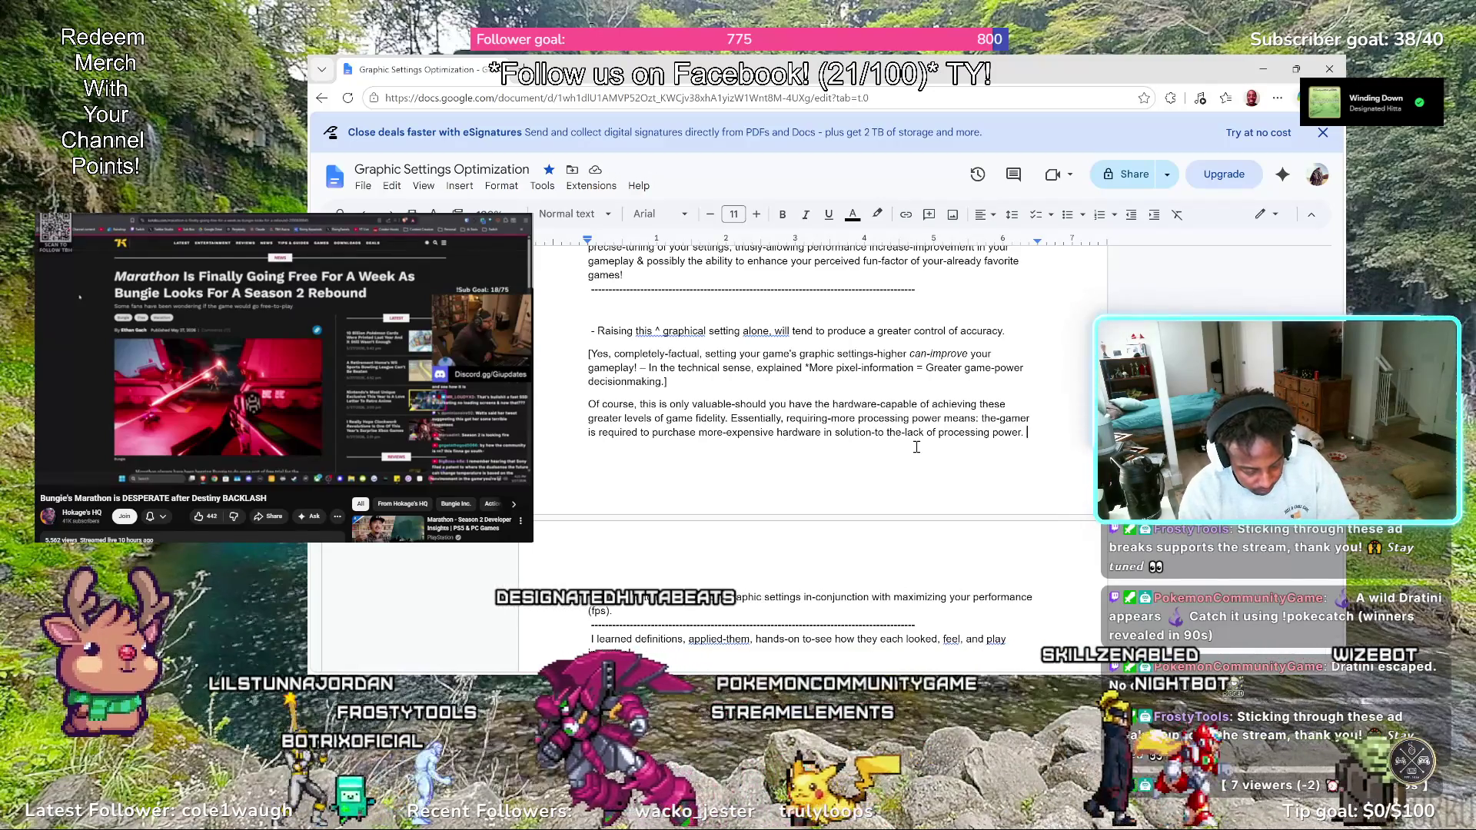
type("*[")
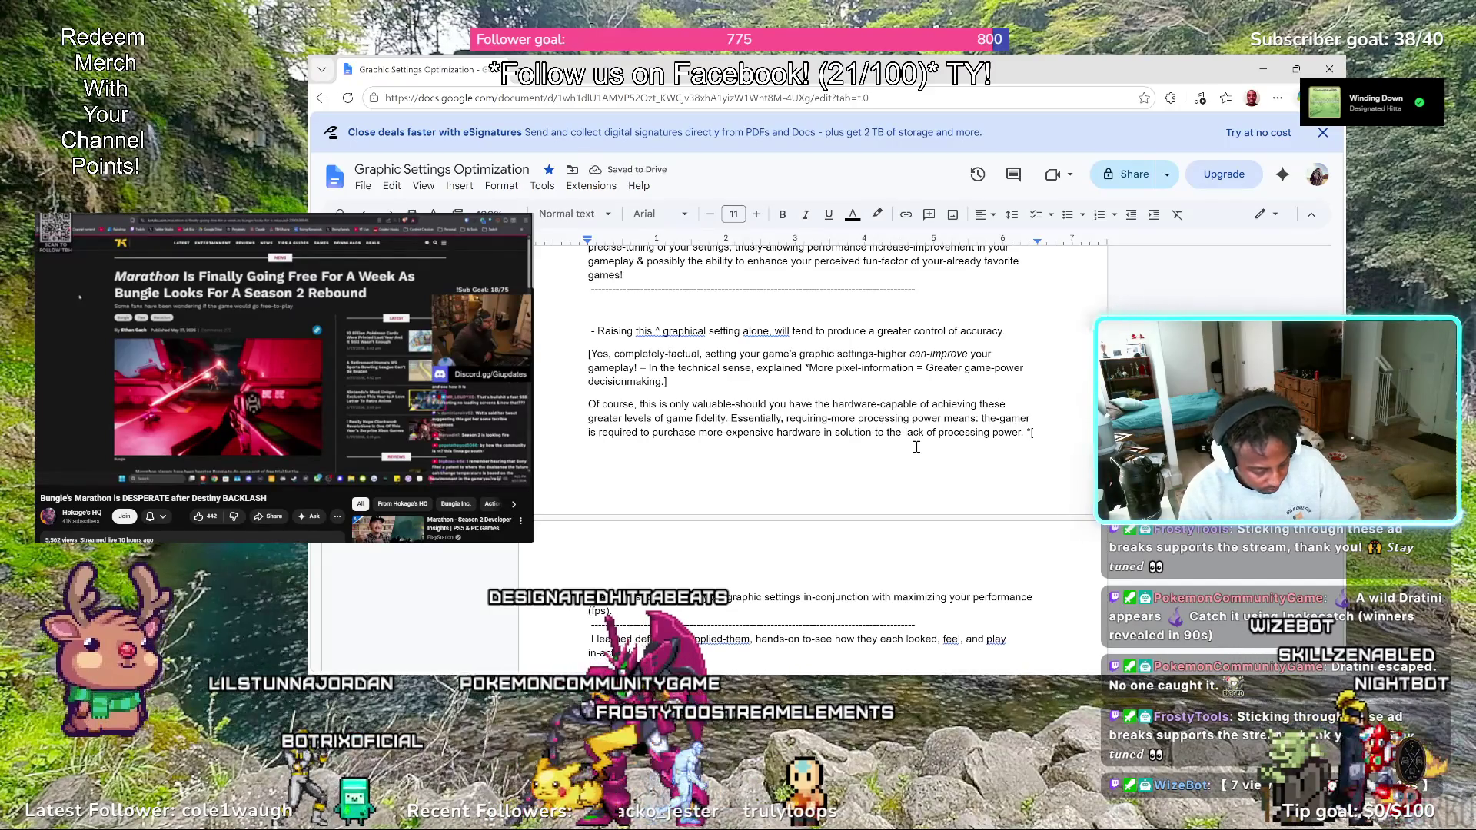
type("A]")
type(", with ")
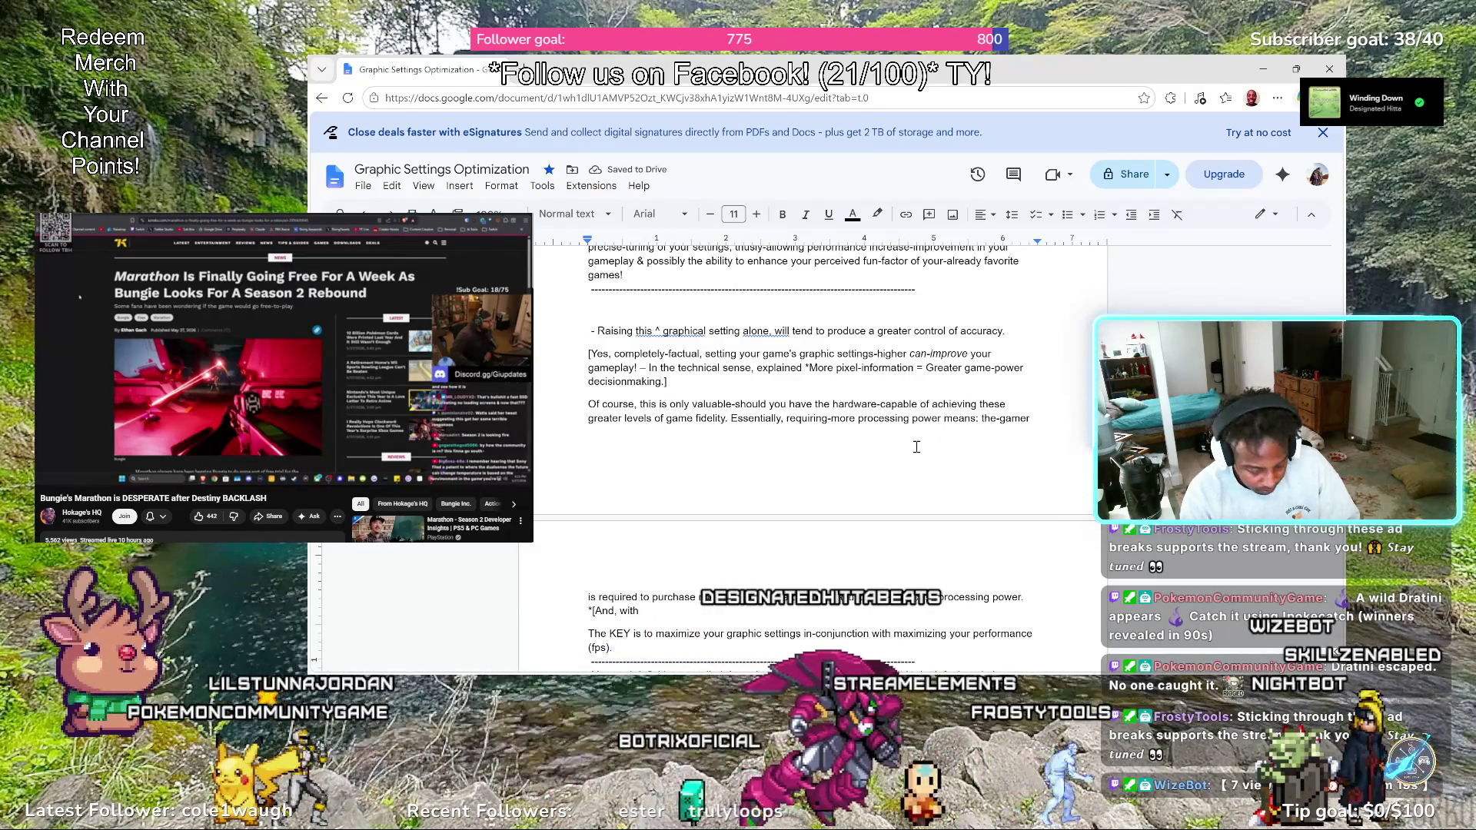
type("the ri")
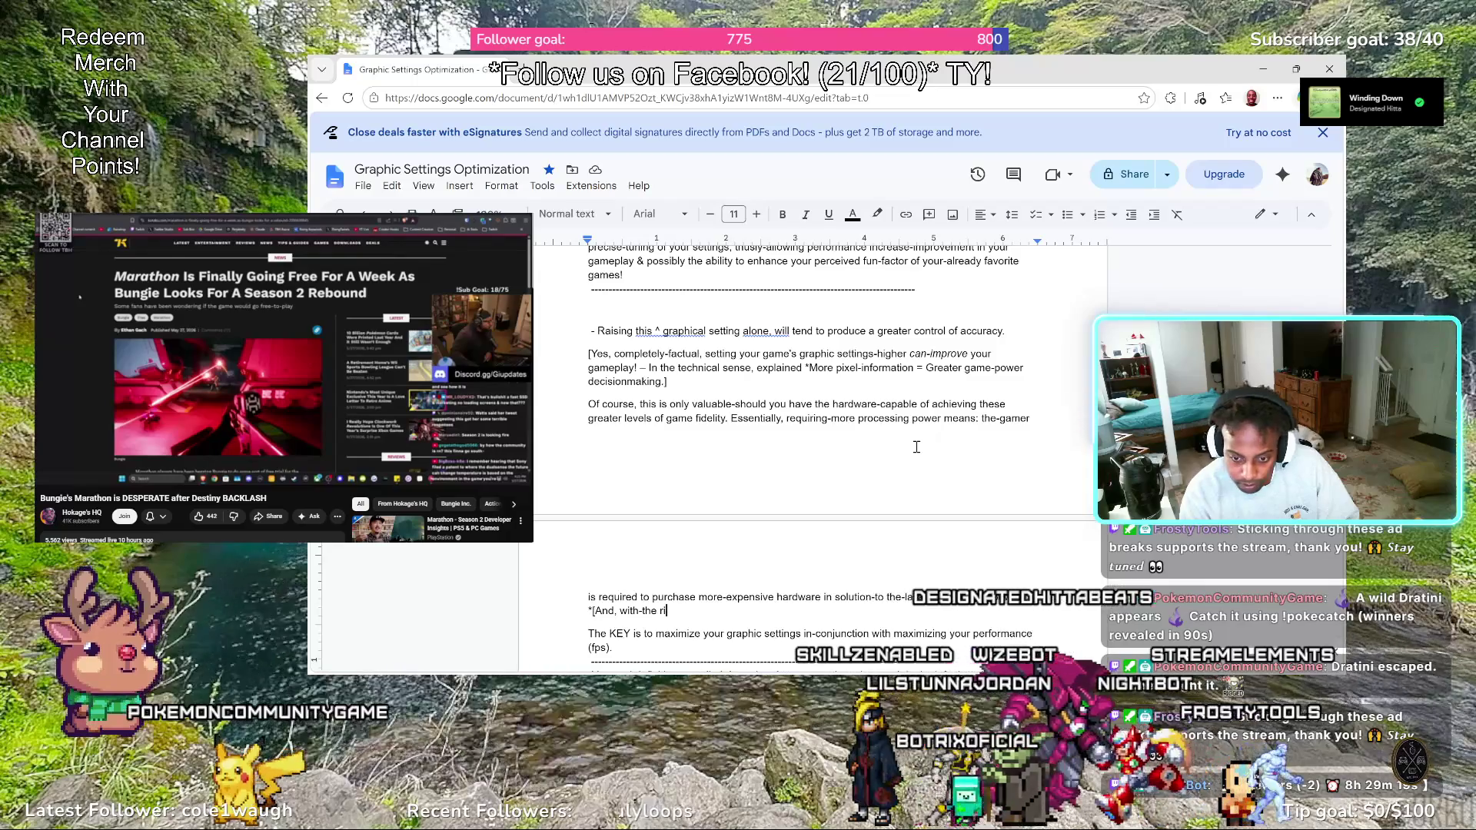
Correct typos while writing "*[And, with-the current-inflated price of RAM, and other pc-components"
key("BackSpace")
key("BackSpace")
type("cuir")
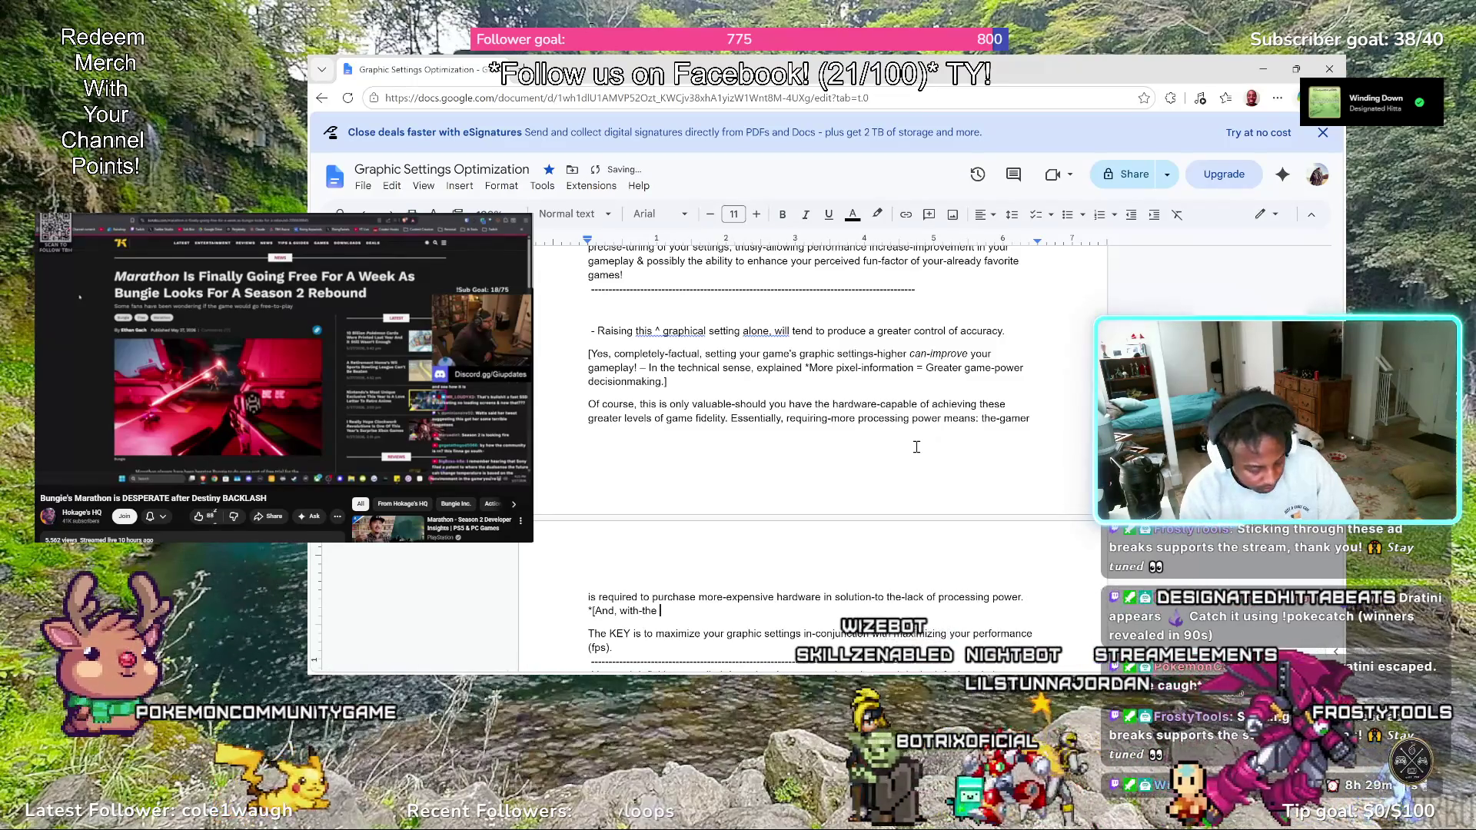
type("n")
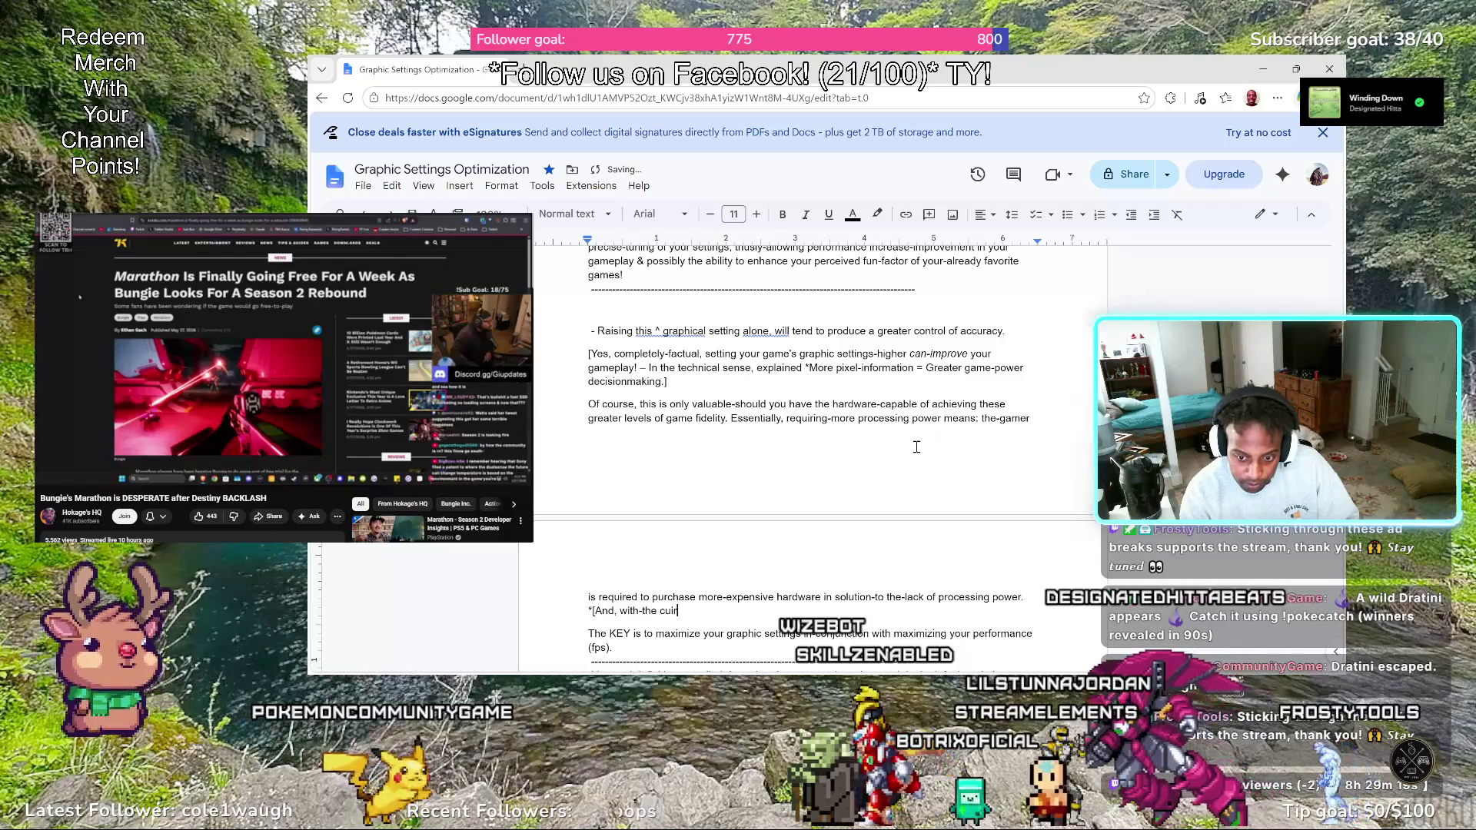
key("BackSpace")
key("BackSpace")
type("rrent-inflated price of RAM,")
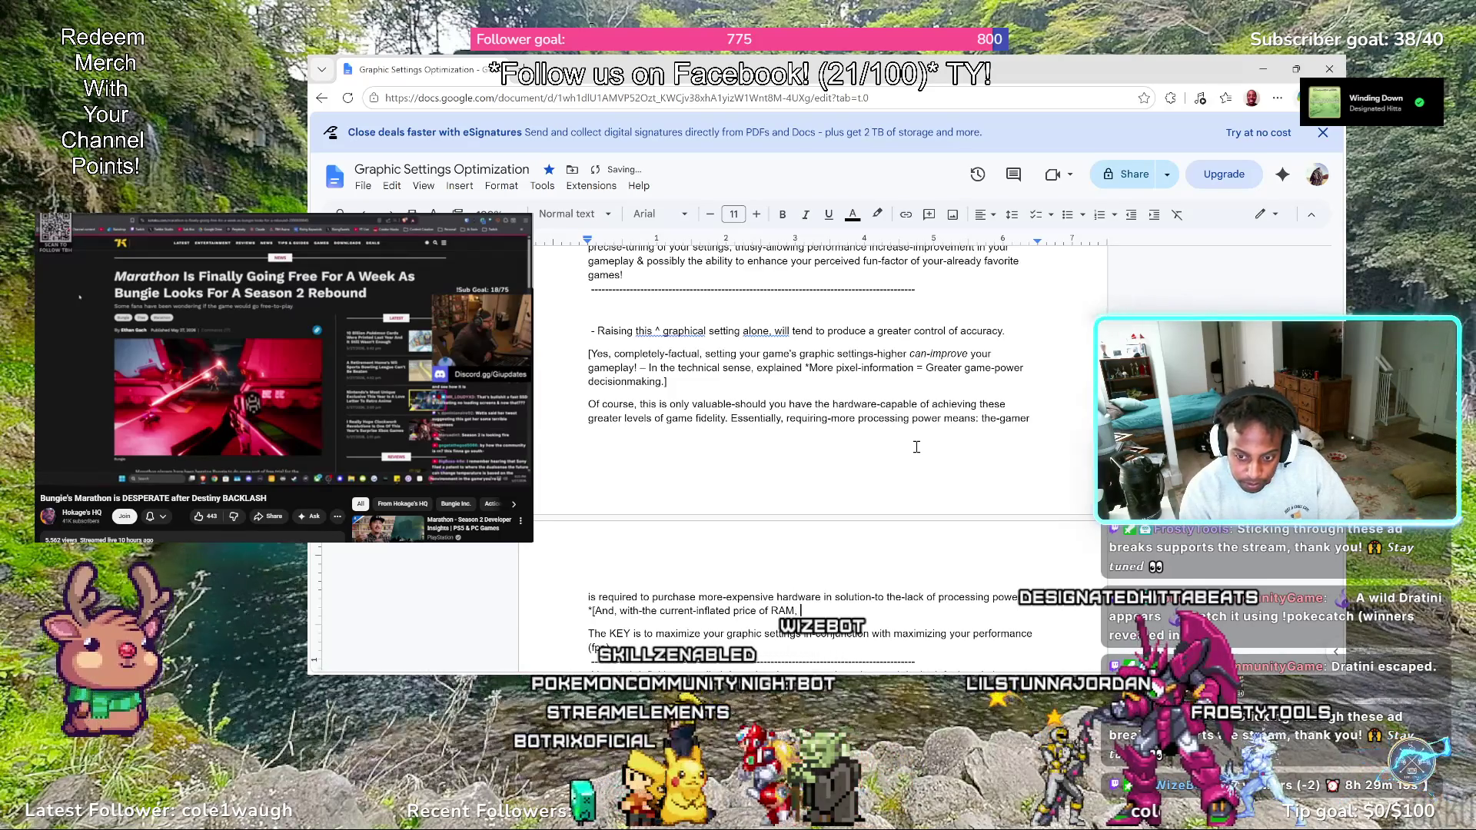
type("and other")
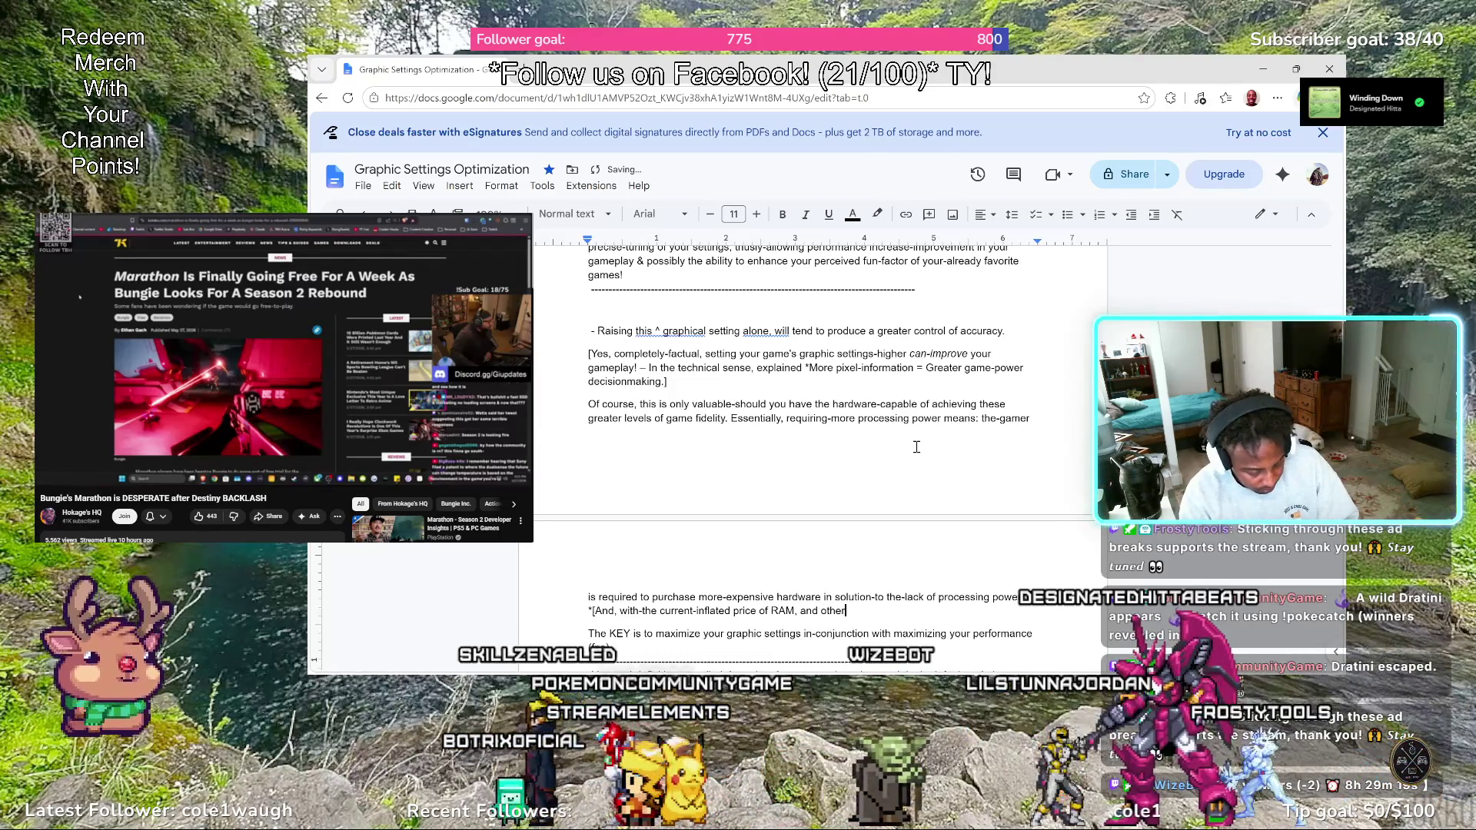
type(" pc-pro")
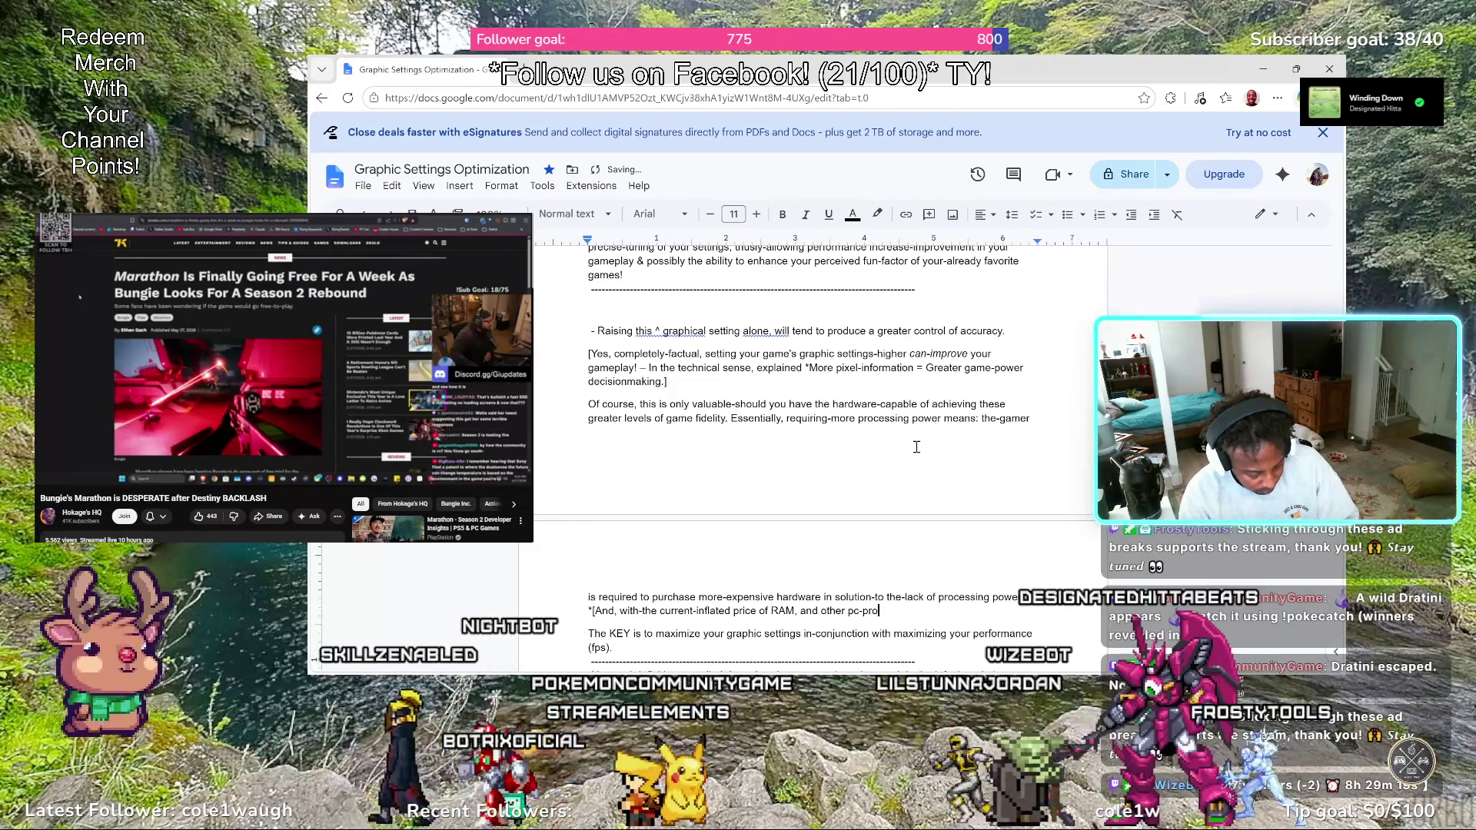
key("BackSpace")
key("BackSpace")
key("BackSpace")
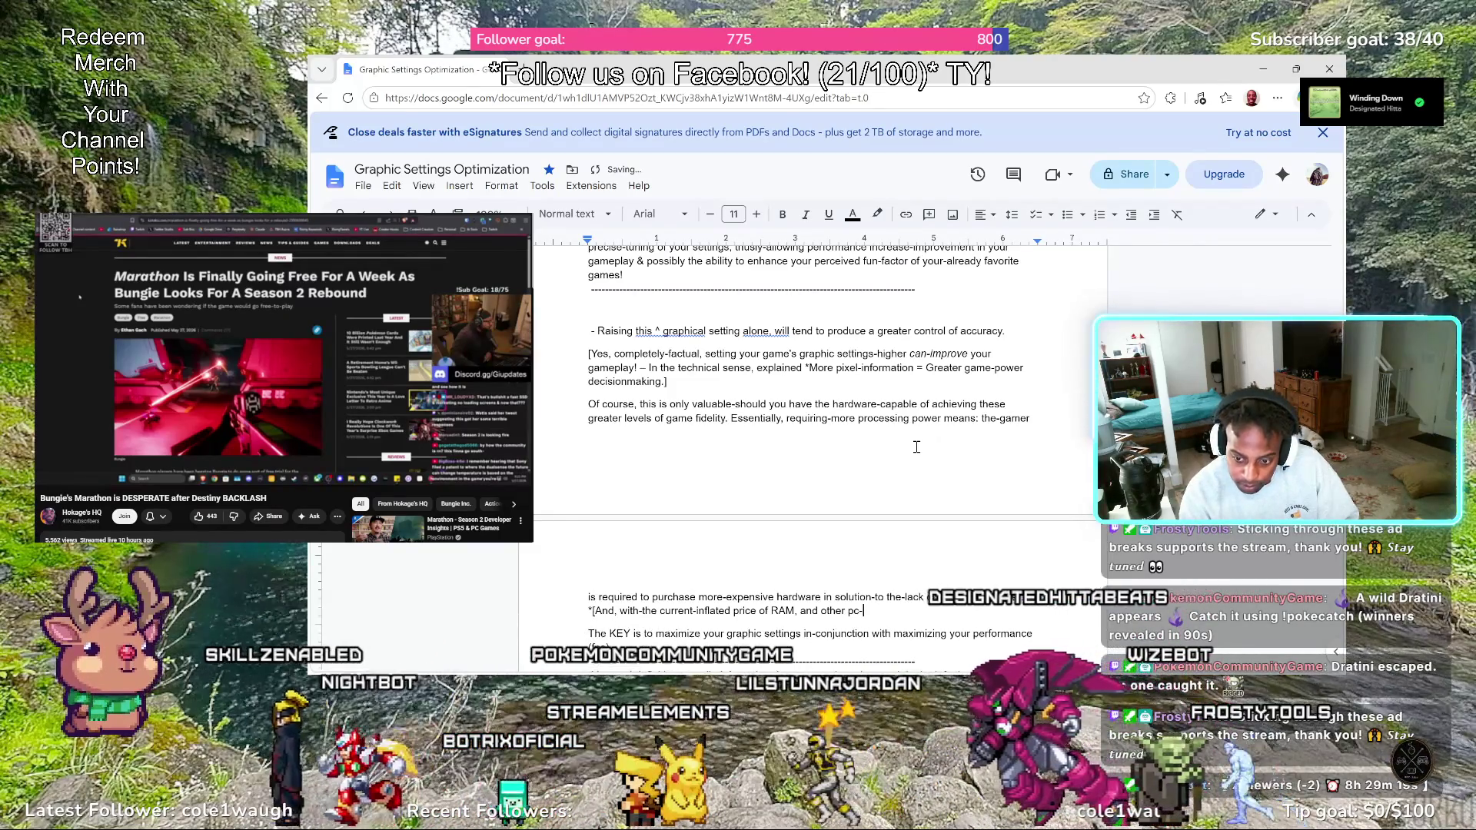
type("compon")
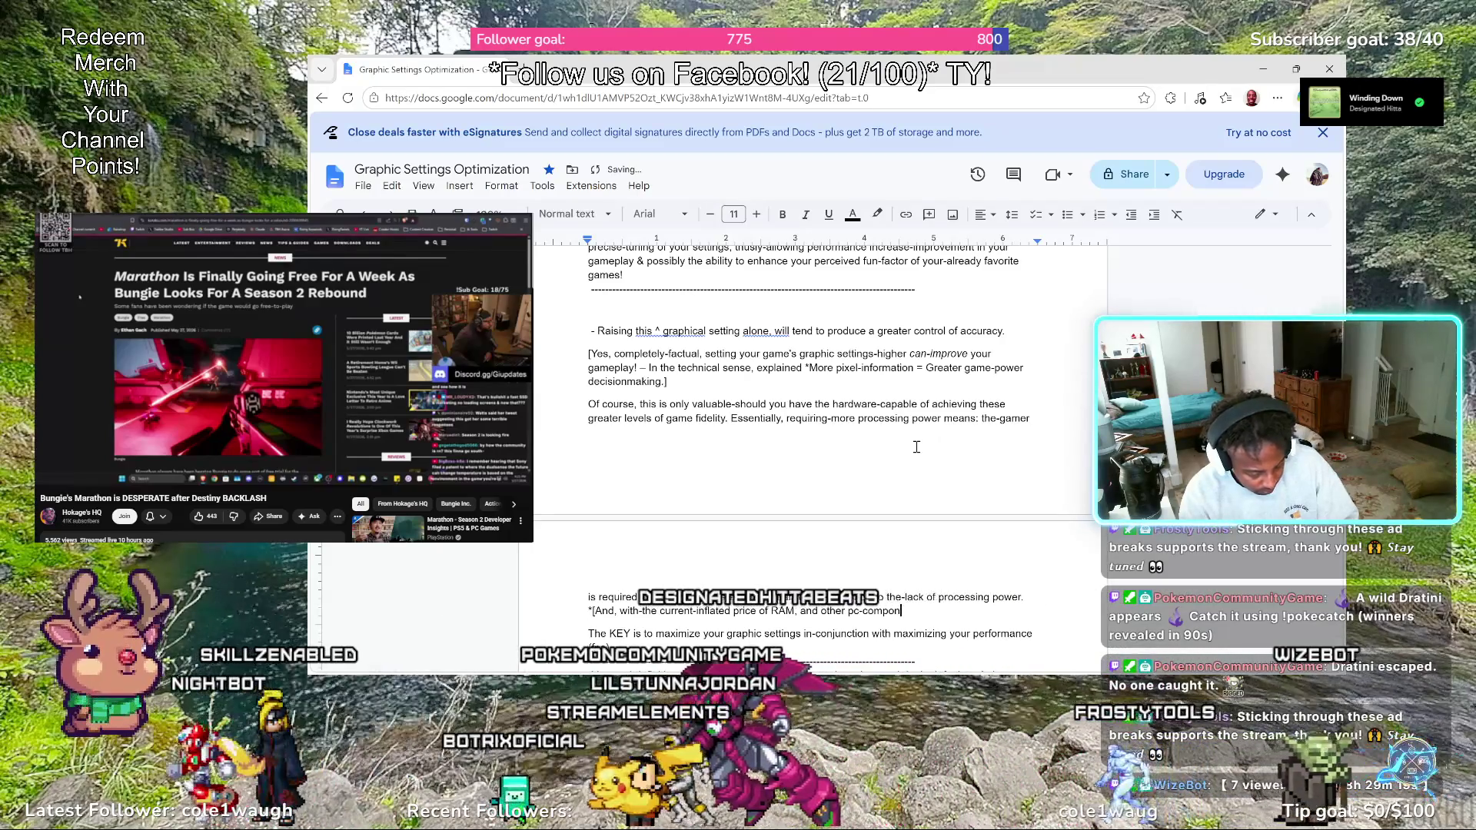
type("ents vital ")
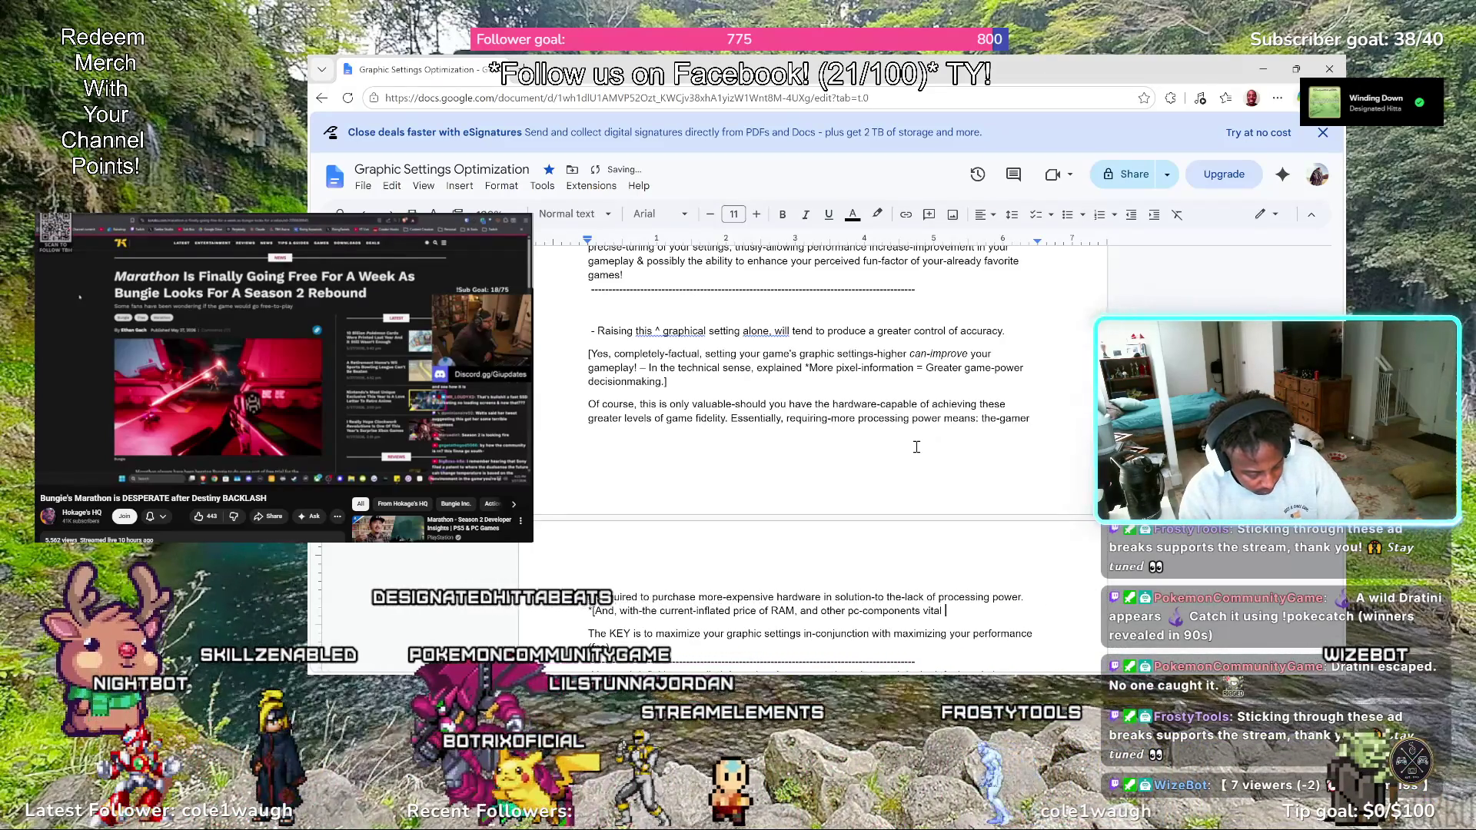
type("t")
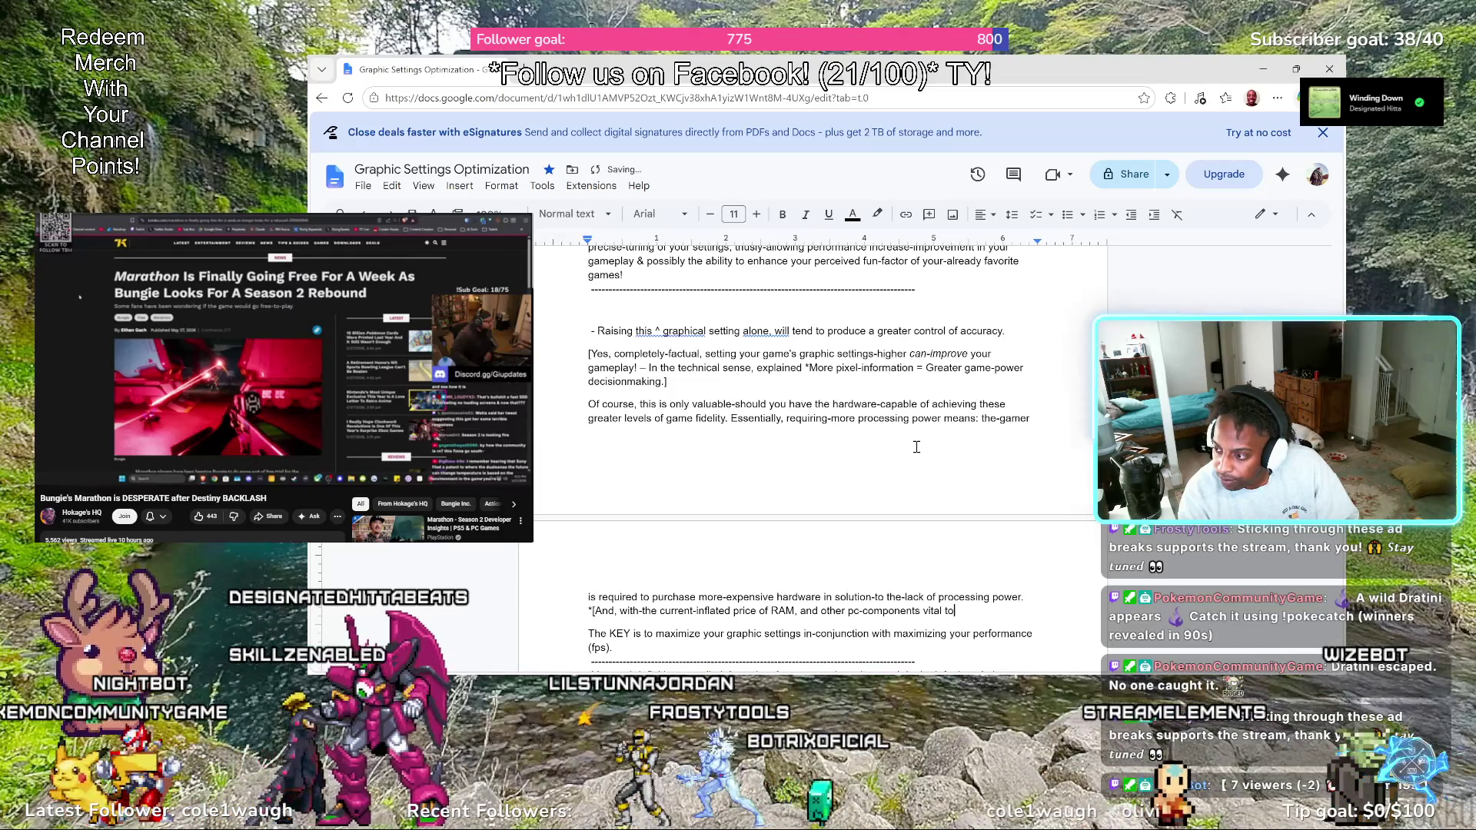
type("o pushing-your game at")
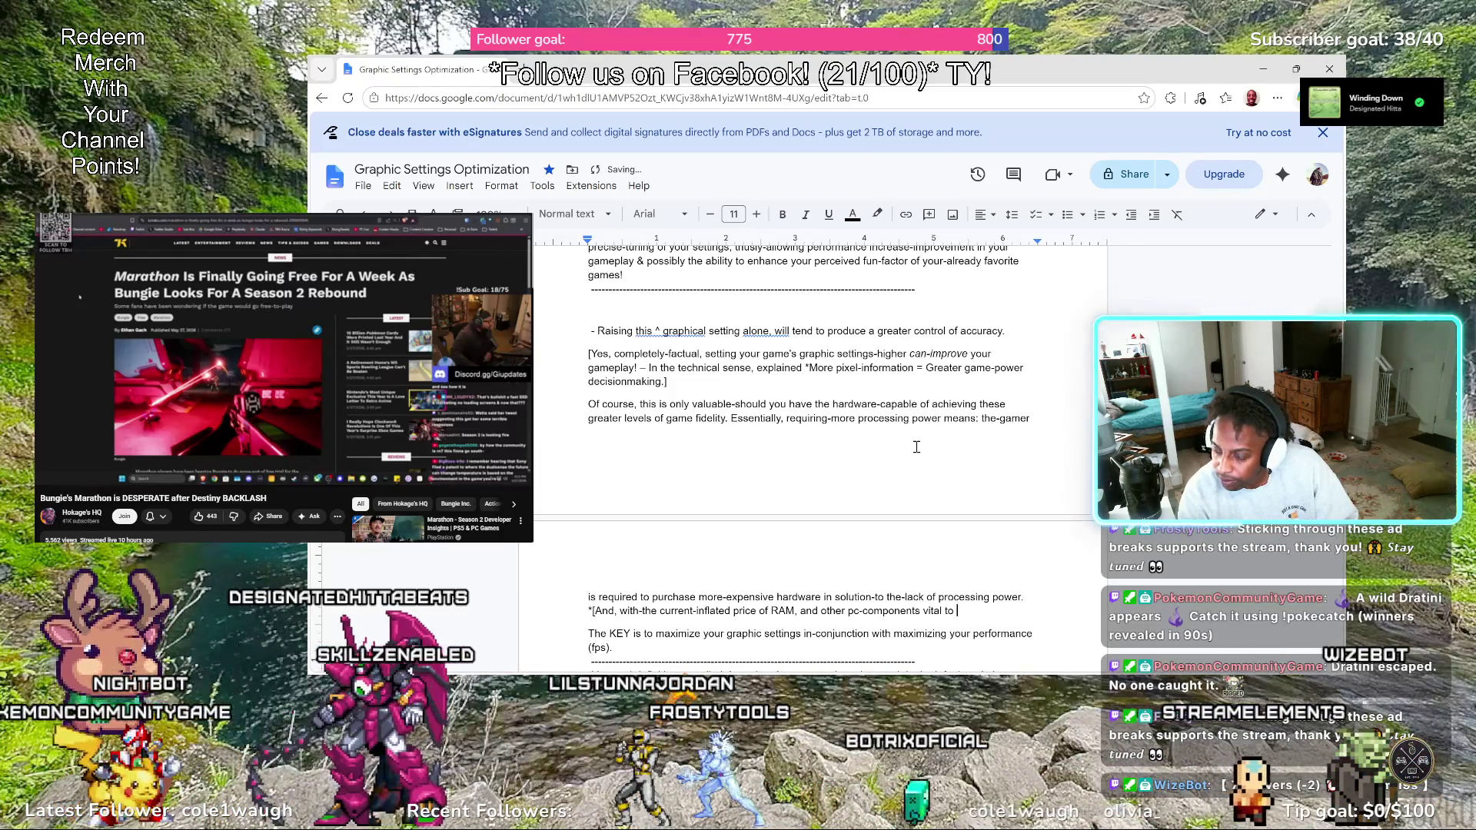
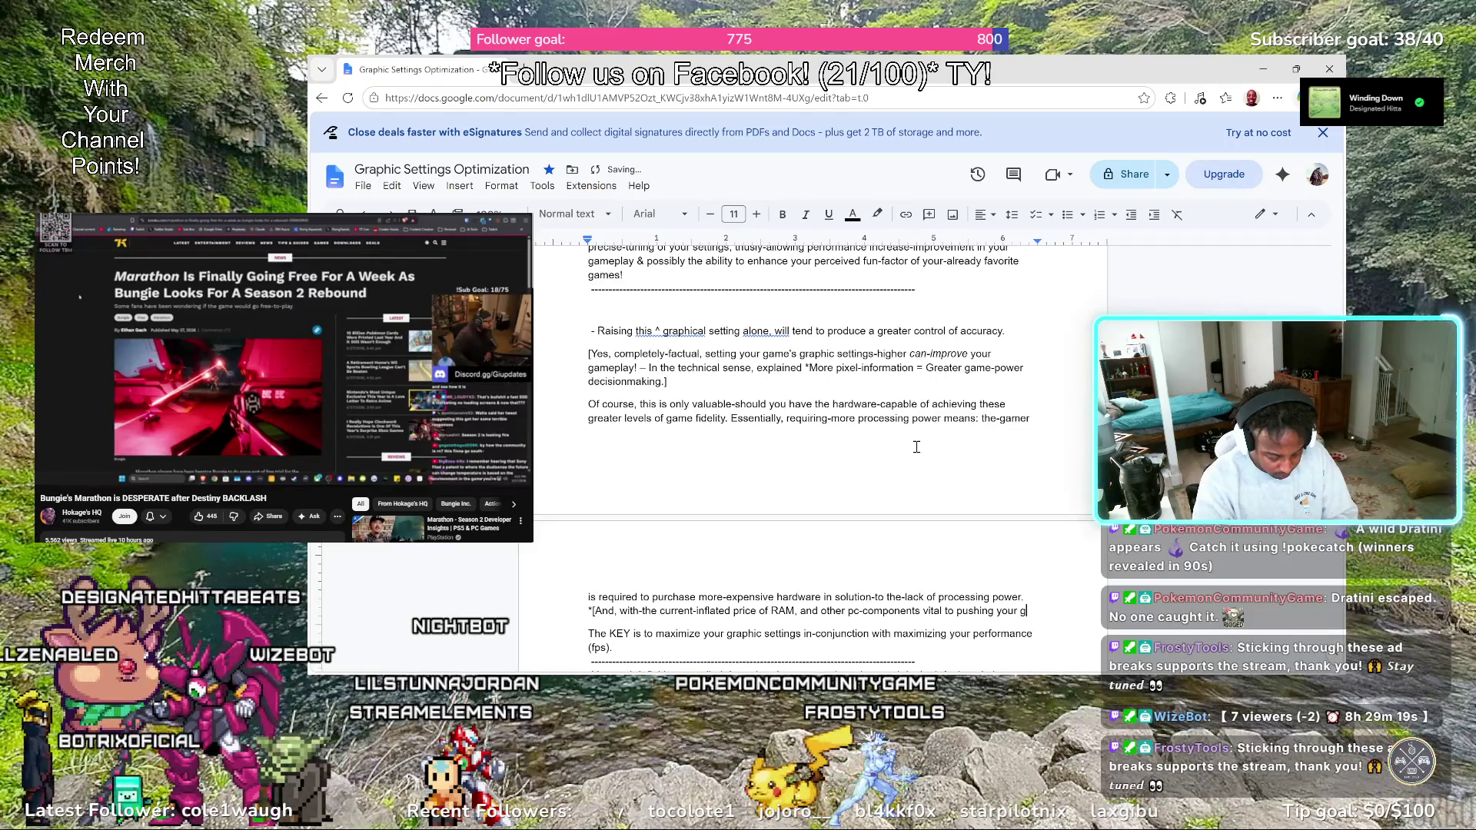
type("ame at the most action ")
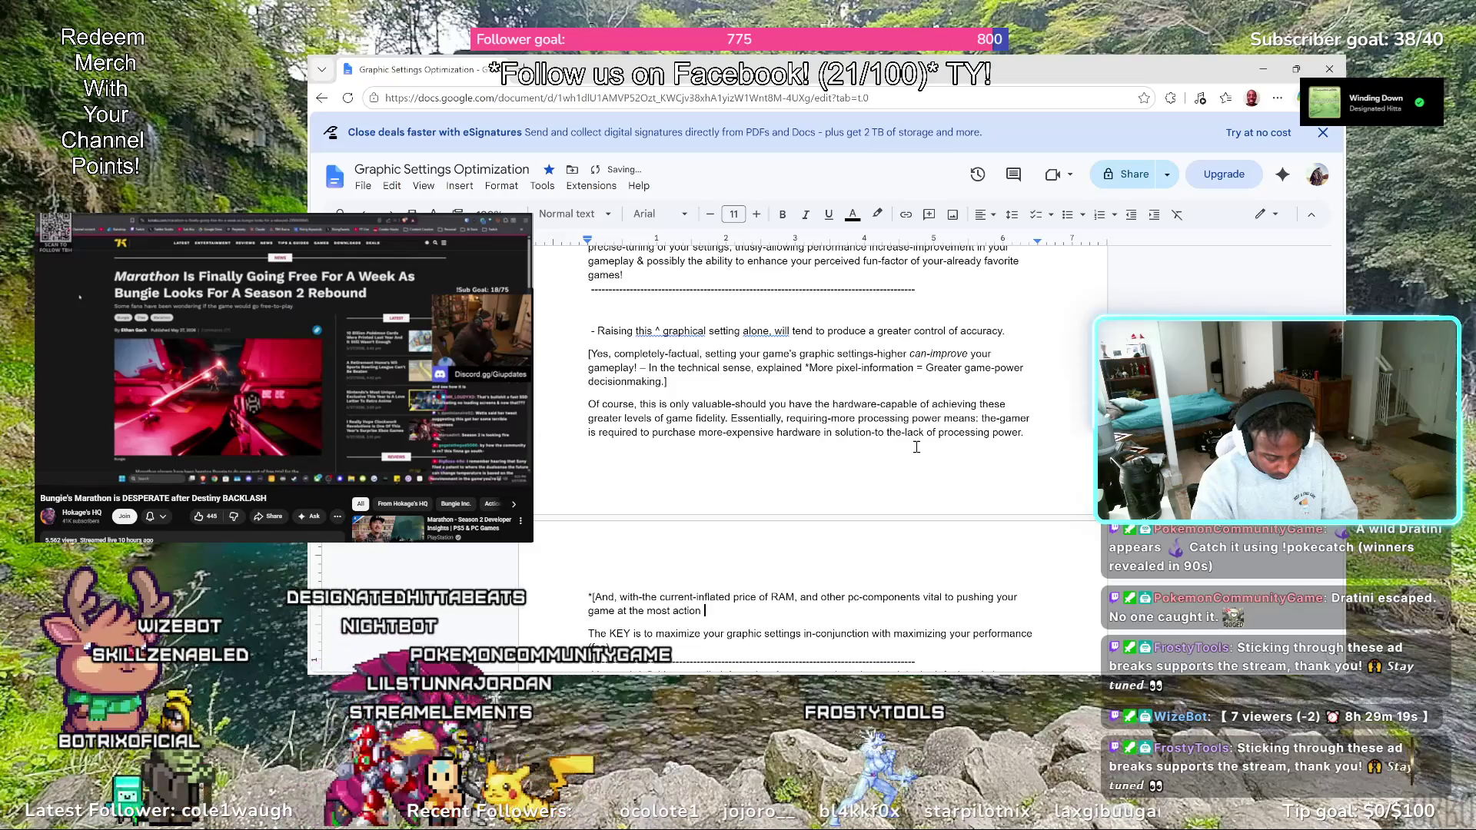
key("BackSpace")
key("BackSpace")
key("BackSpace")
key("BackSpace")
key("BackSpace")
key("BackSpace")
key("BackSpace")
key("BackSpace")
type("-action packed moments.")
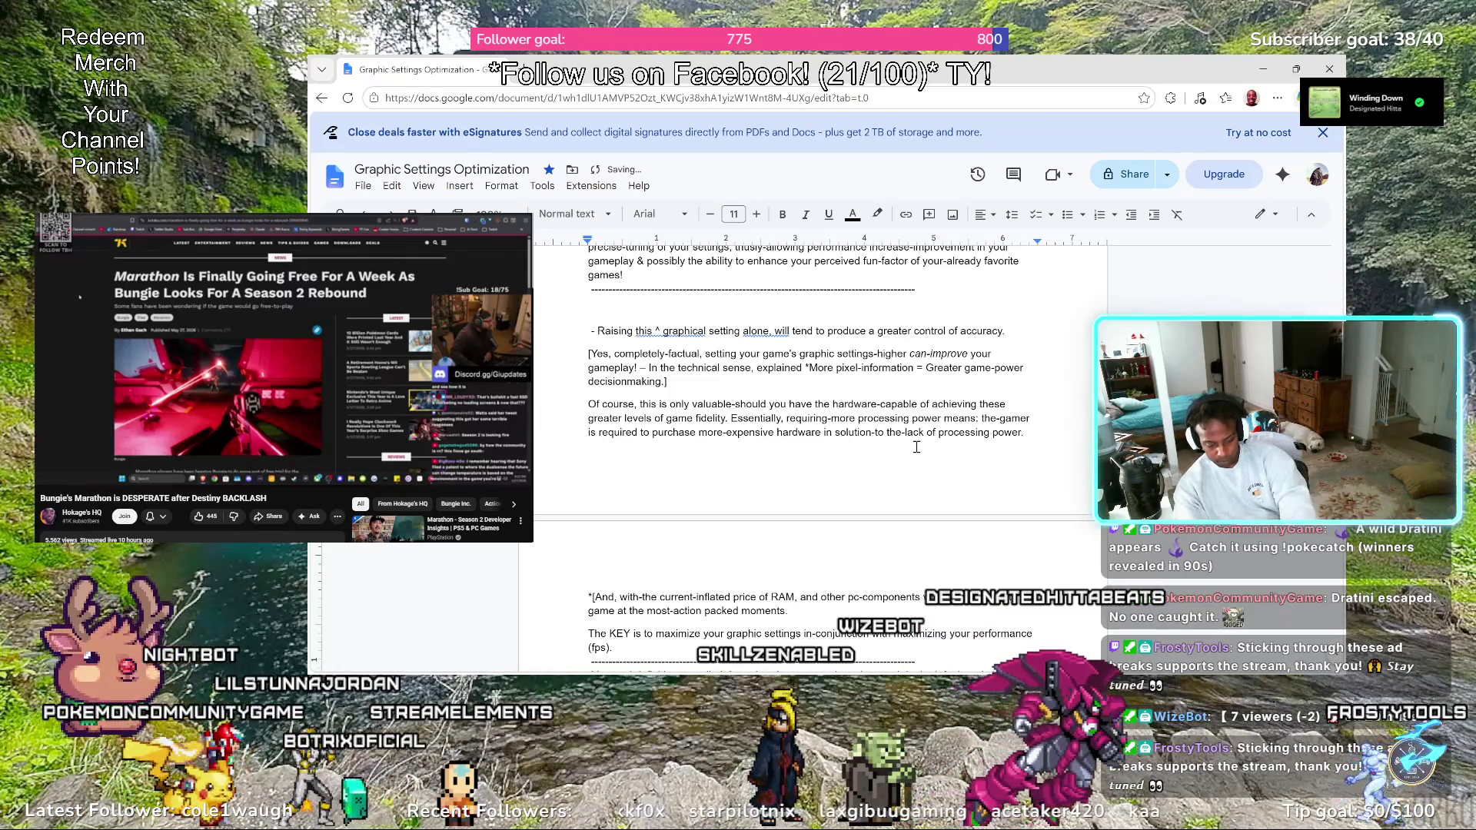
type("-")
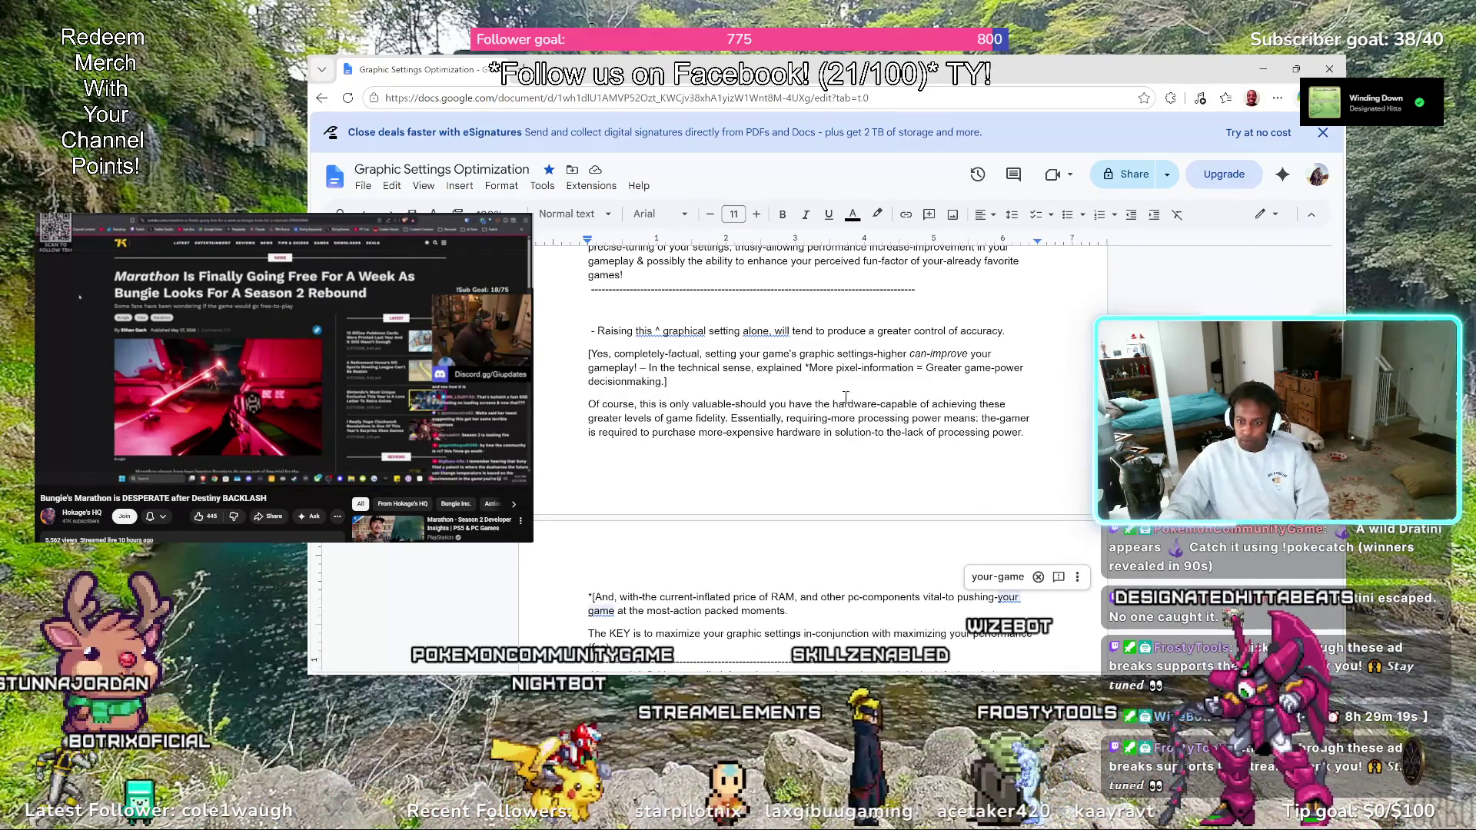
Accept the 'your-game' correction and start a new PERFORMANCE line after the RAM note
left_click(999, 576)
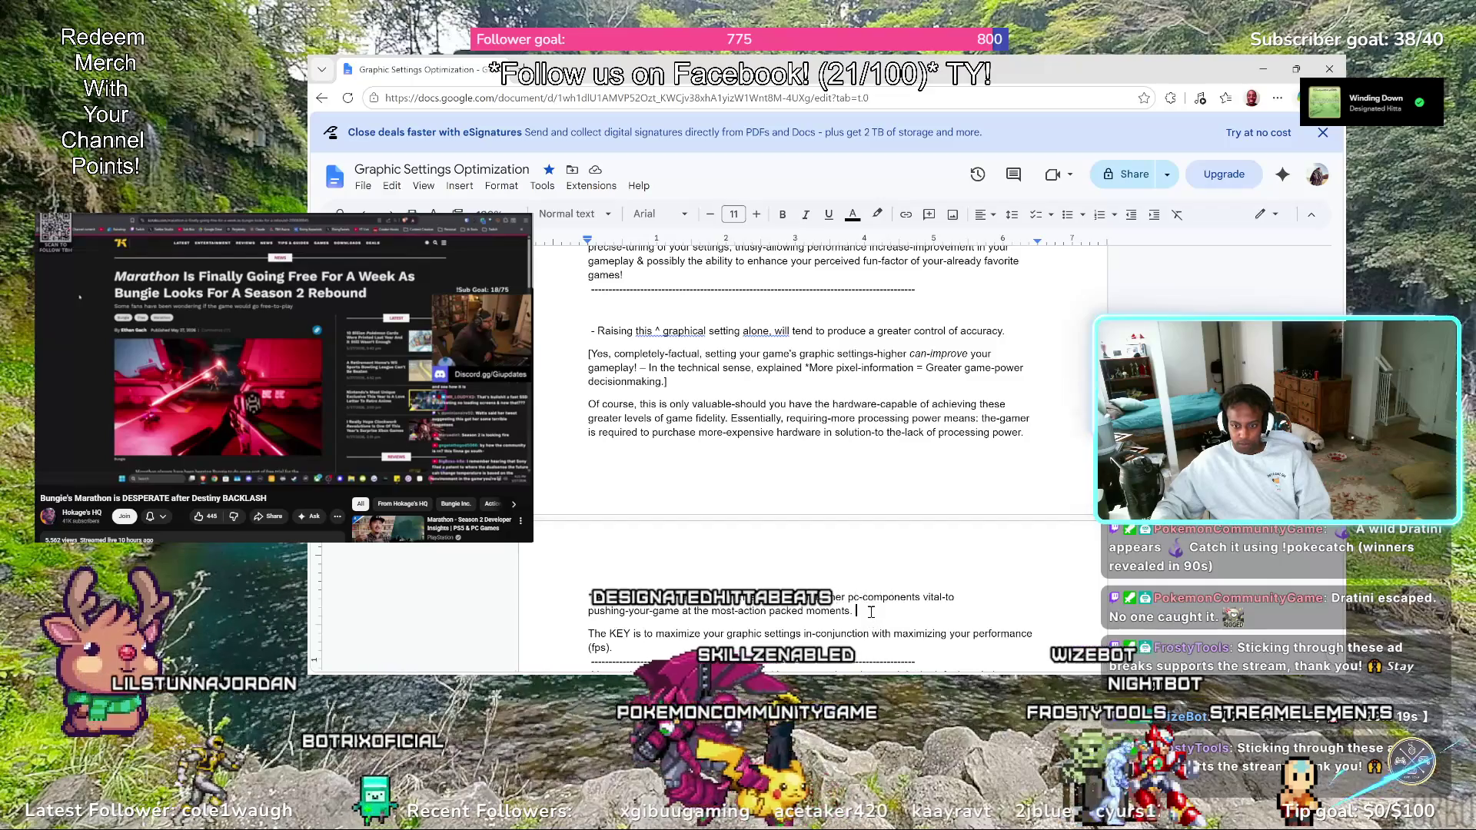
left_click(892, 624)
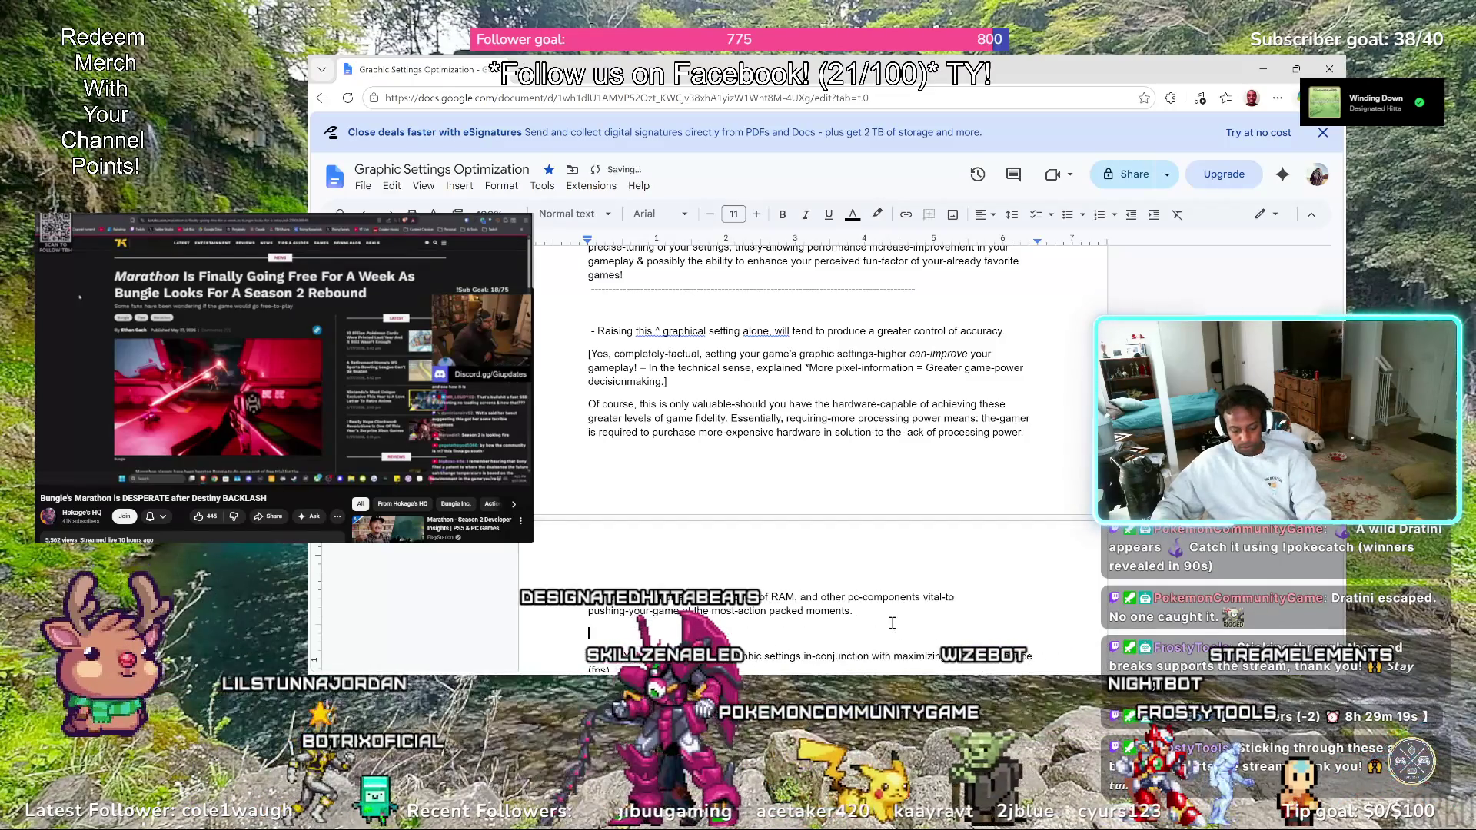
key("Return")
type("P")
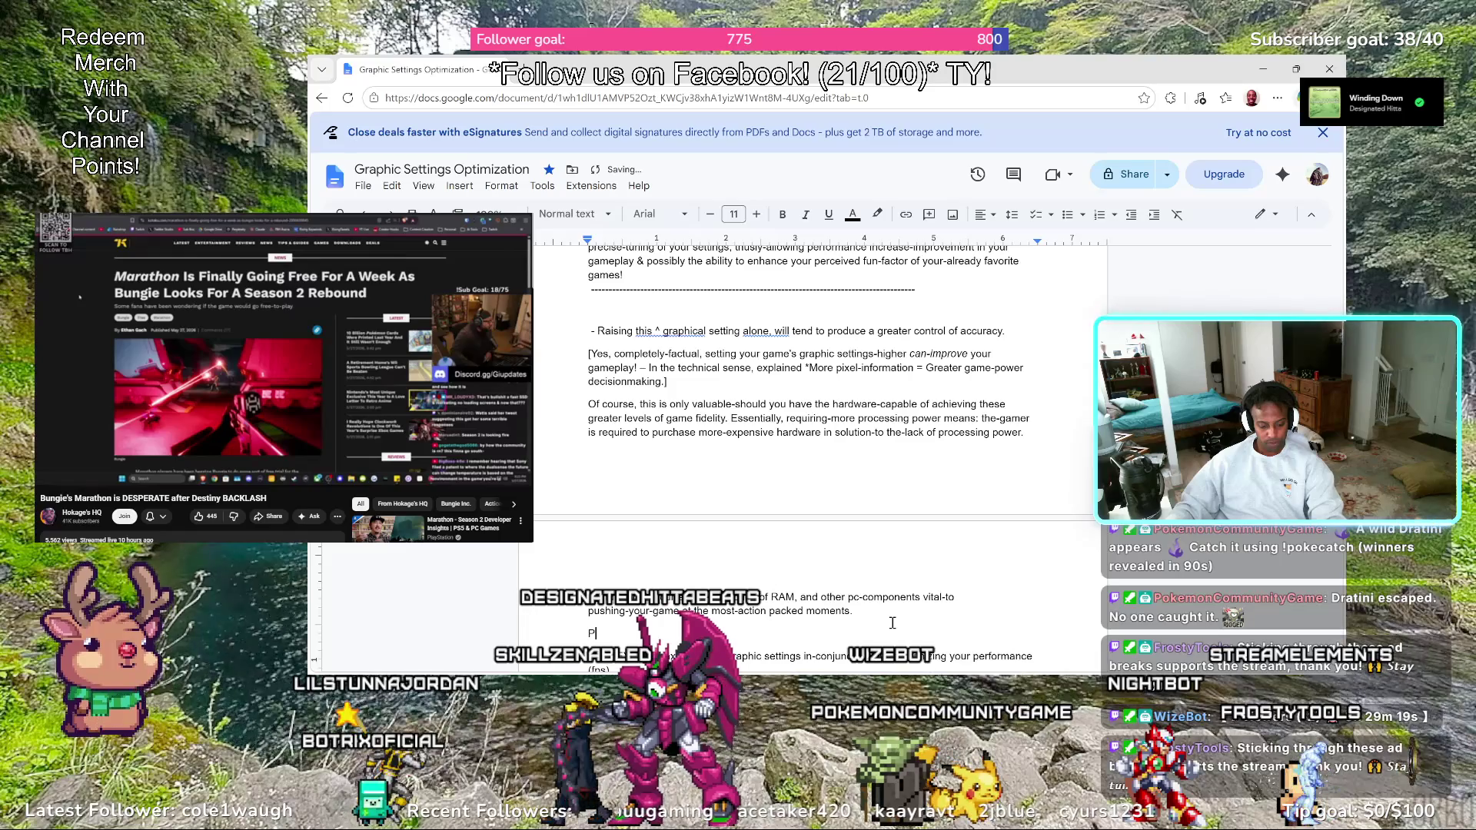
type("ERF")
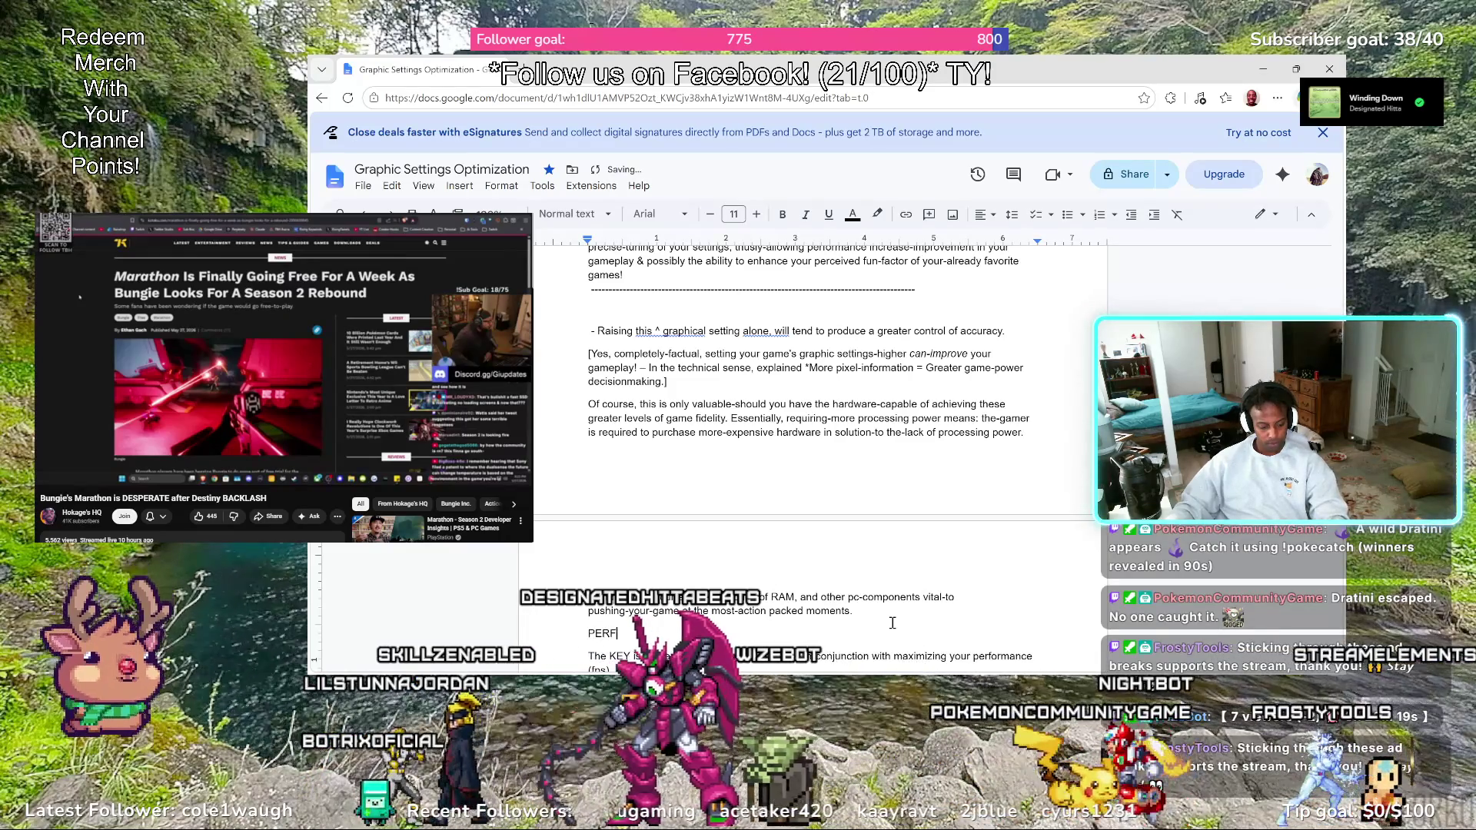
type("ORMANCE")
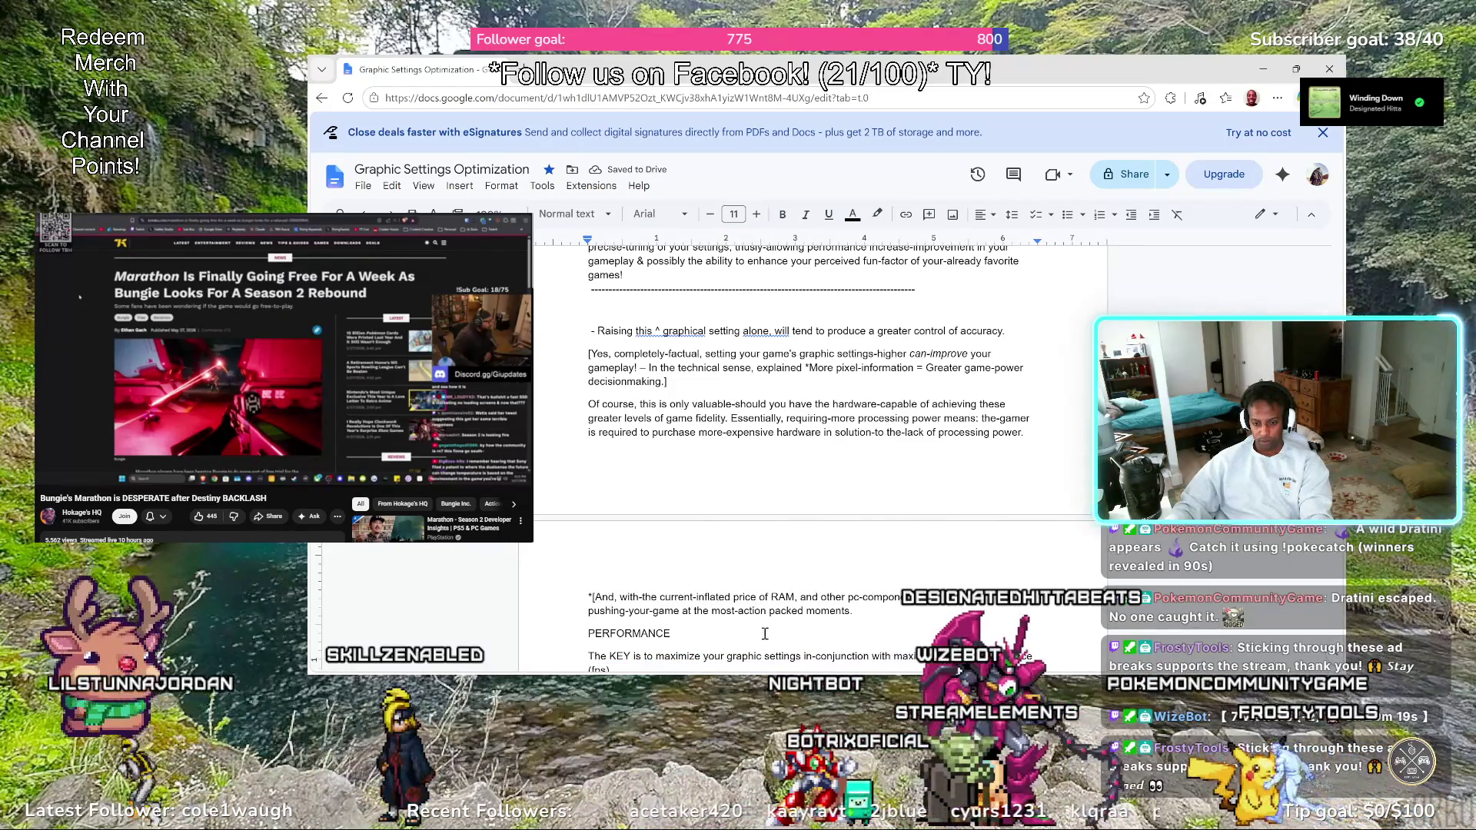
scroll(761, 632, "down", 1)
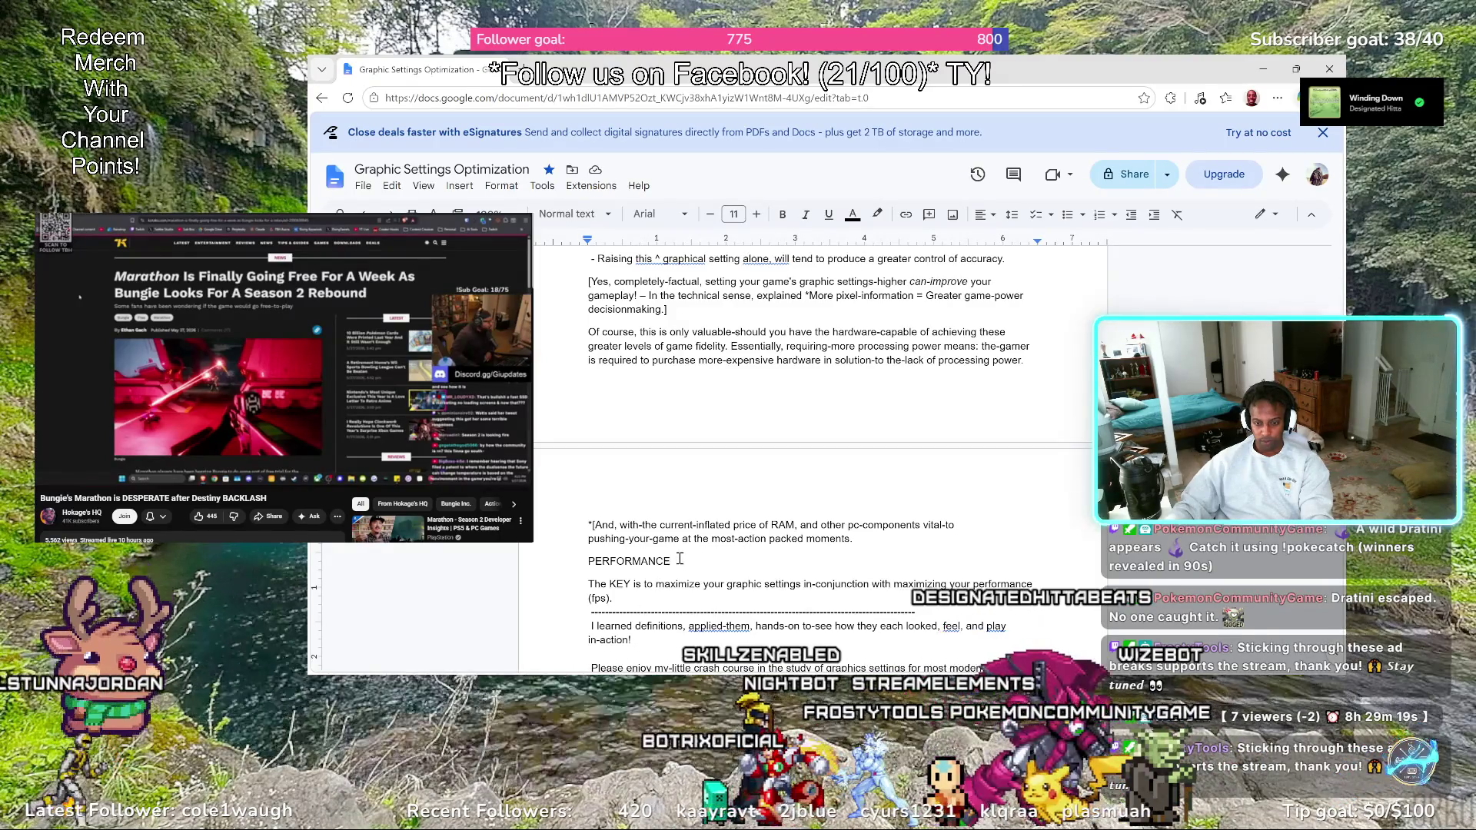
Move PERFORMANCE below the '(fps).' sentence and trim 'inflated' back to 'inflat' in the RAM note
left_click_drag(672, 562, 564, 562)
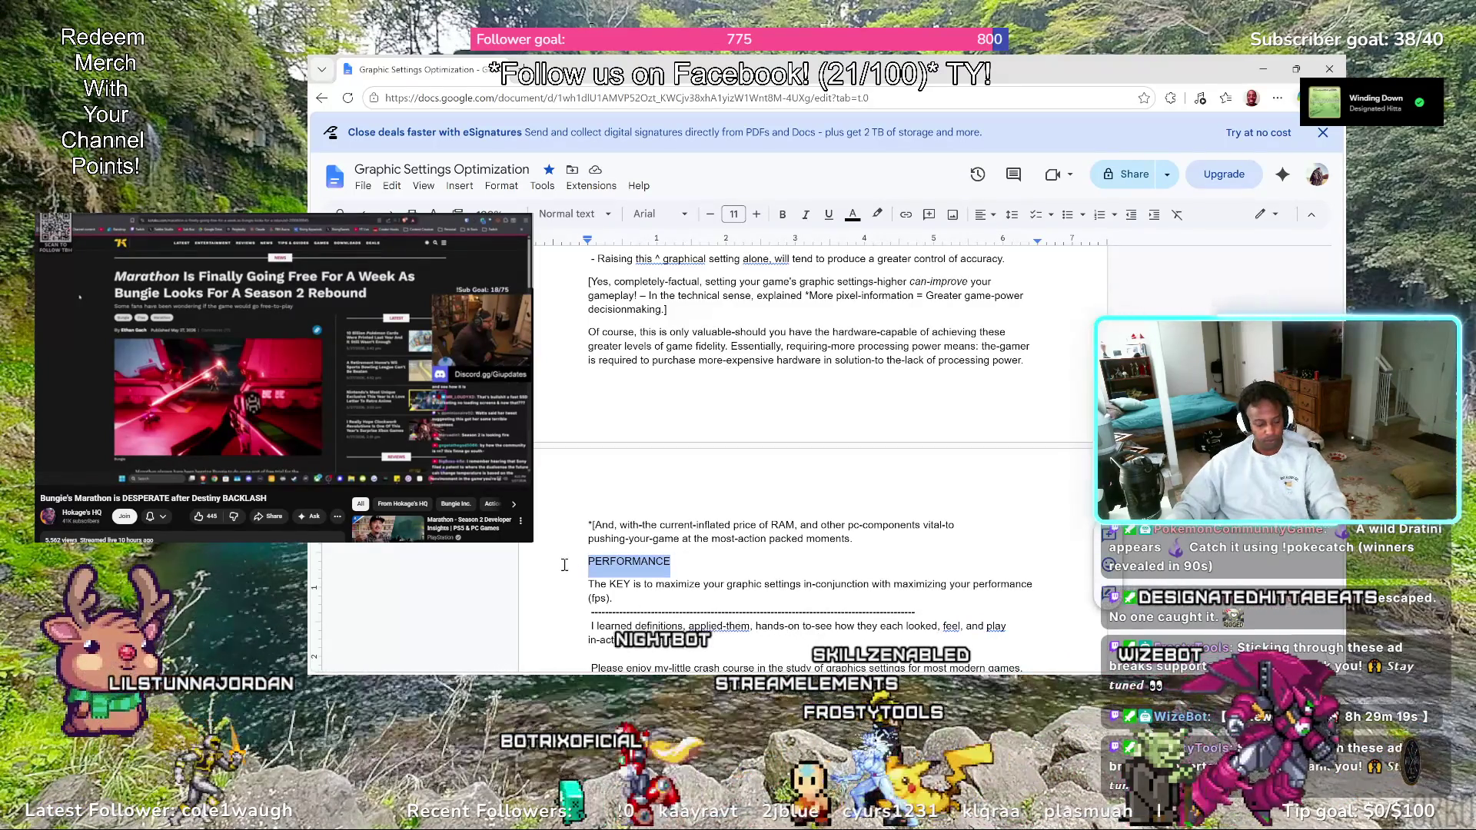
key("BackSpace")
key("BackSpace")
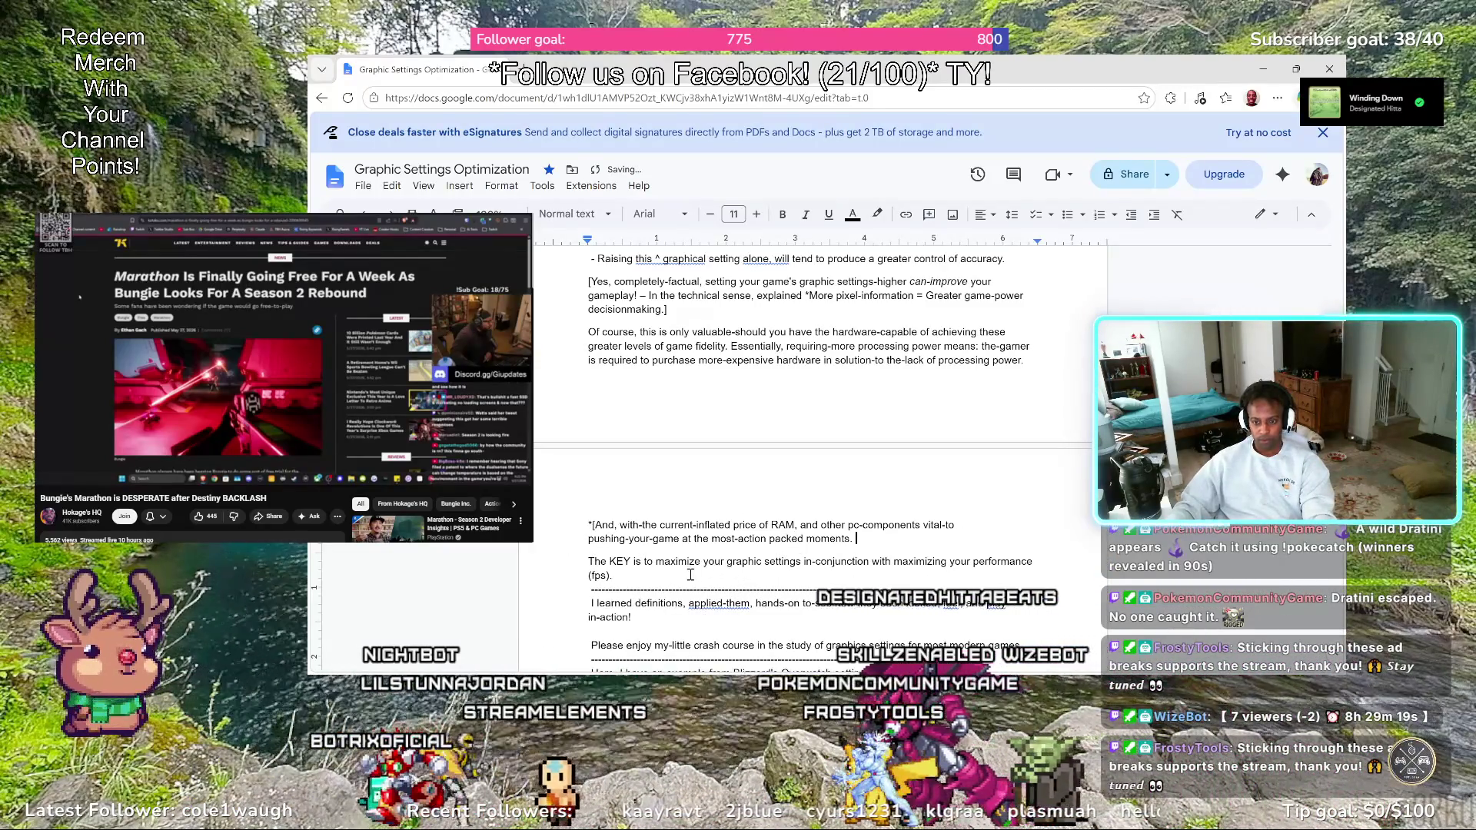
key("Return")
type("PERFORMANCE")
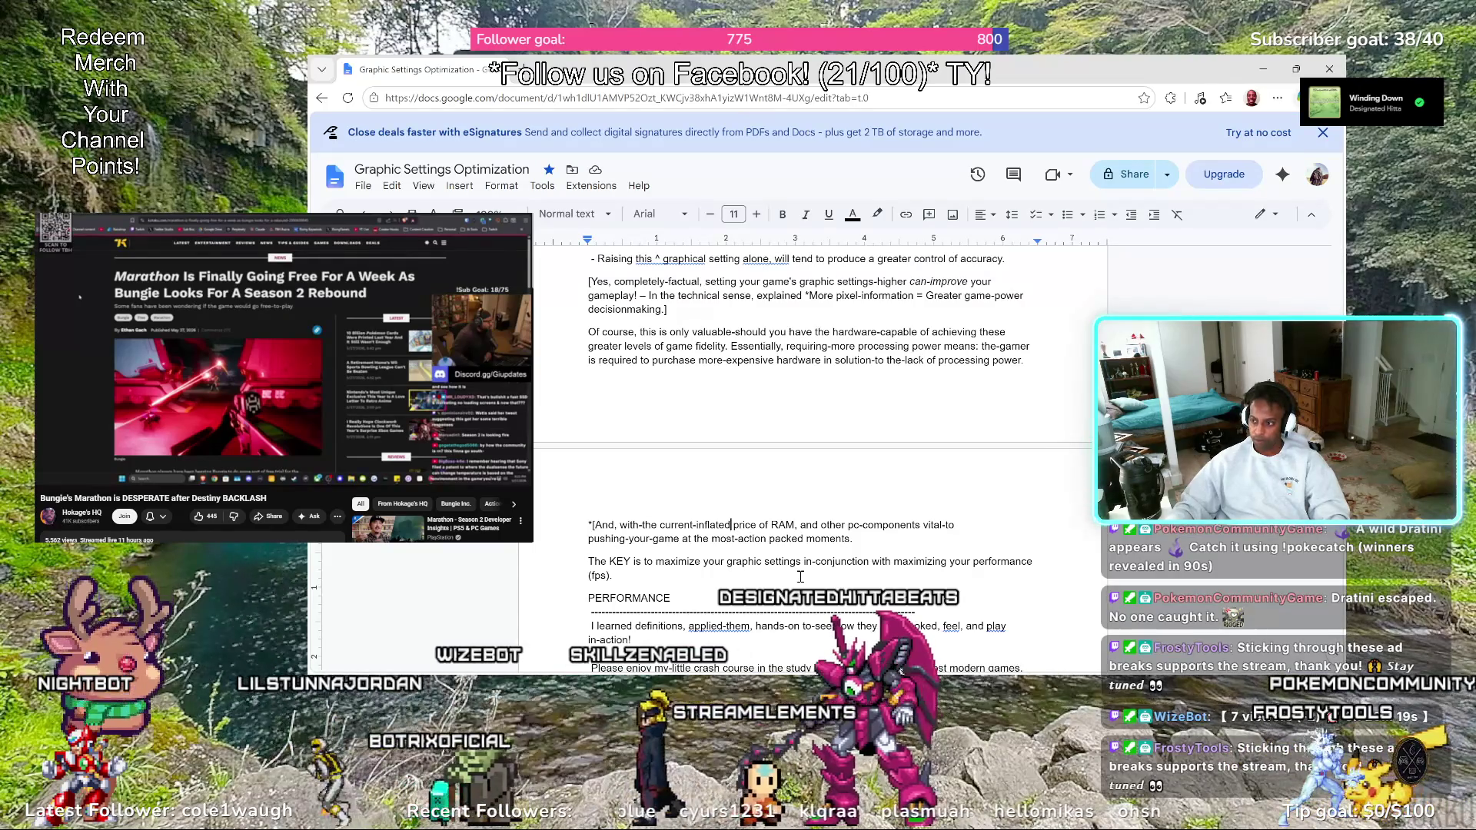
key("BackSpace")
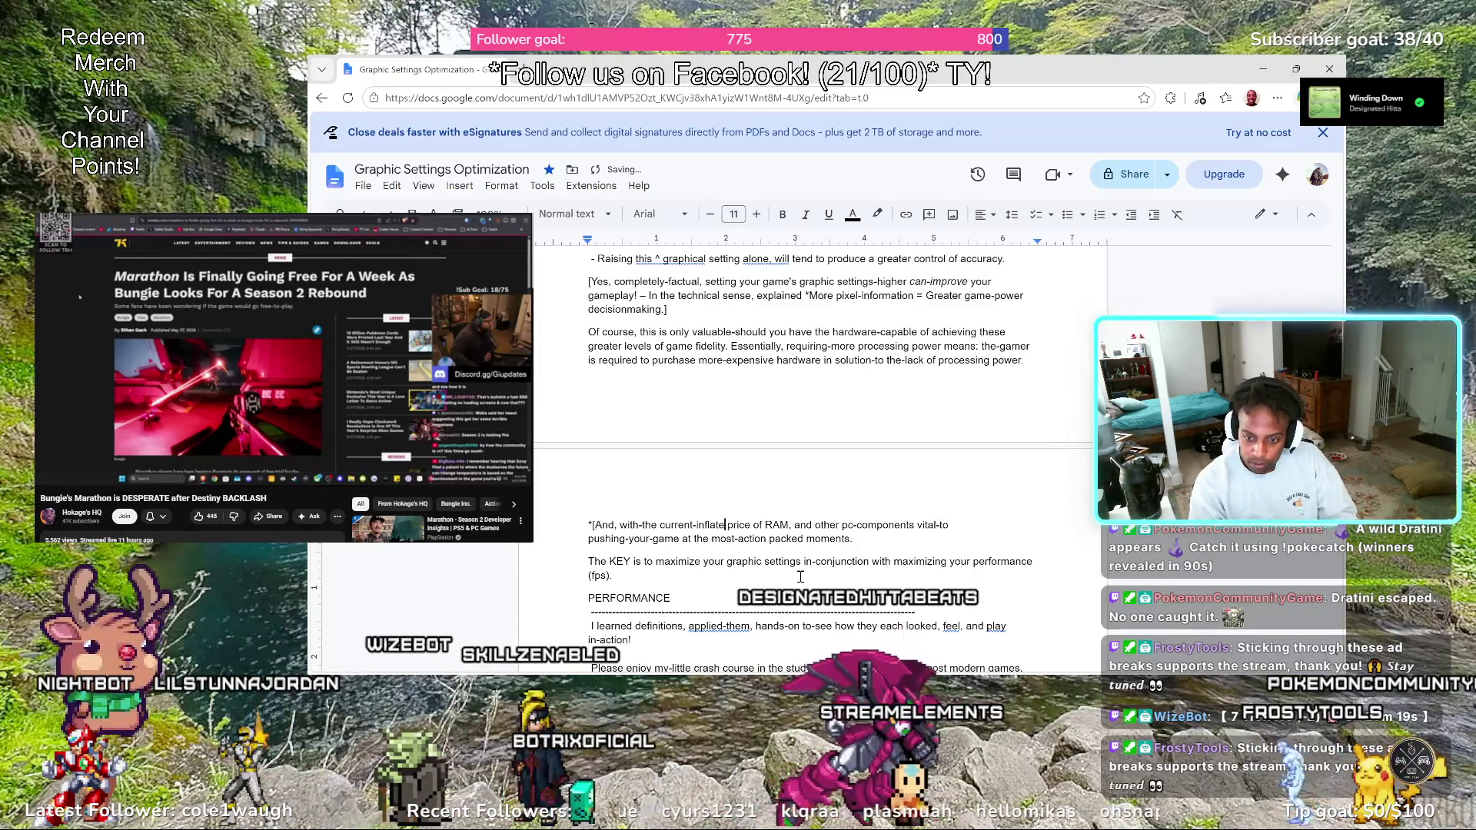
key("BackSpace")
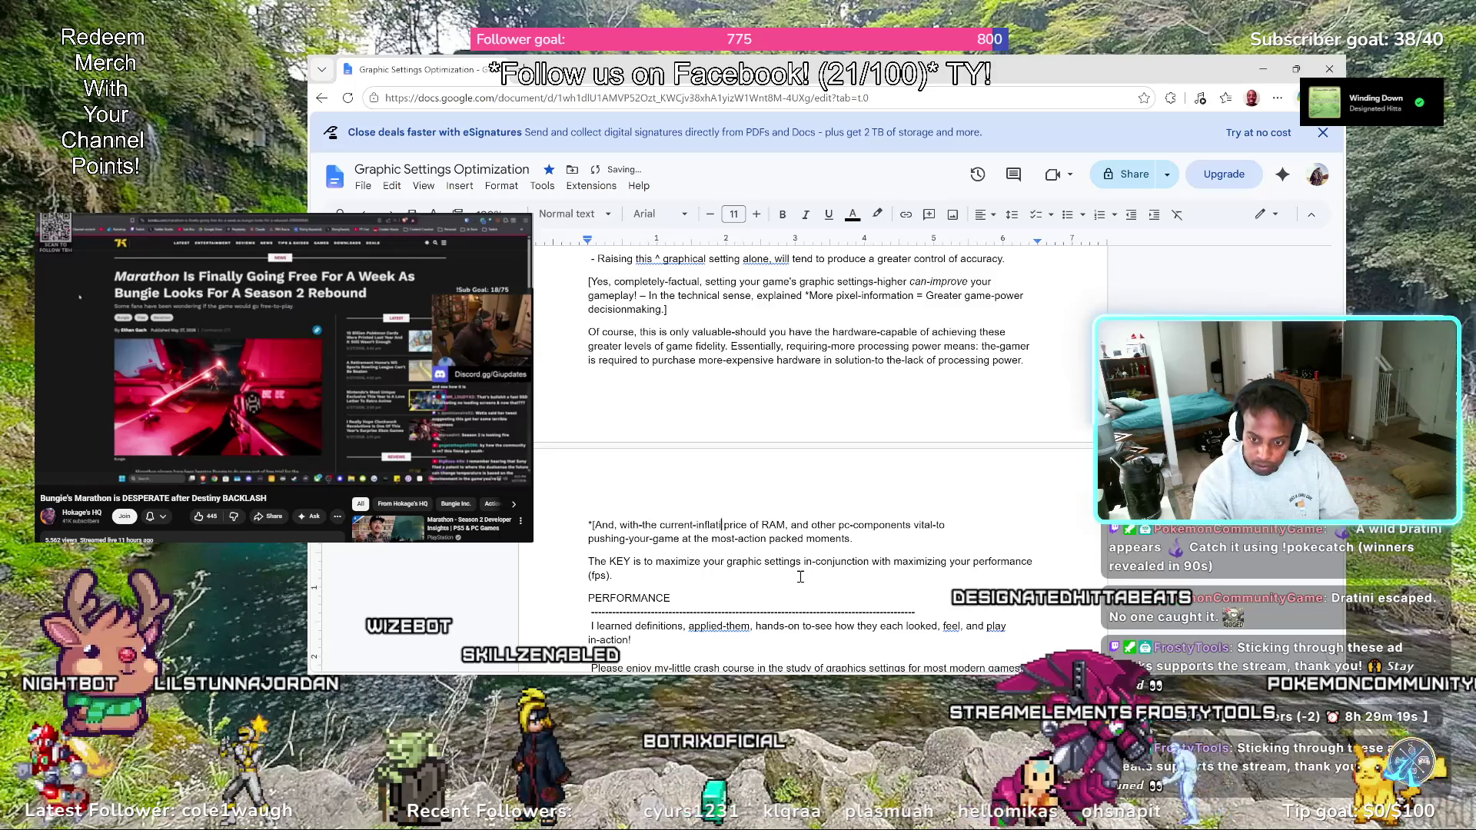
type("ion on the")
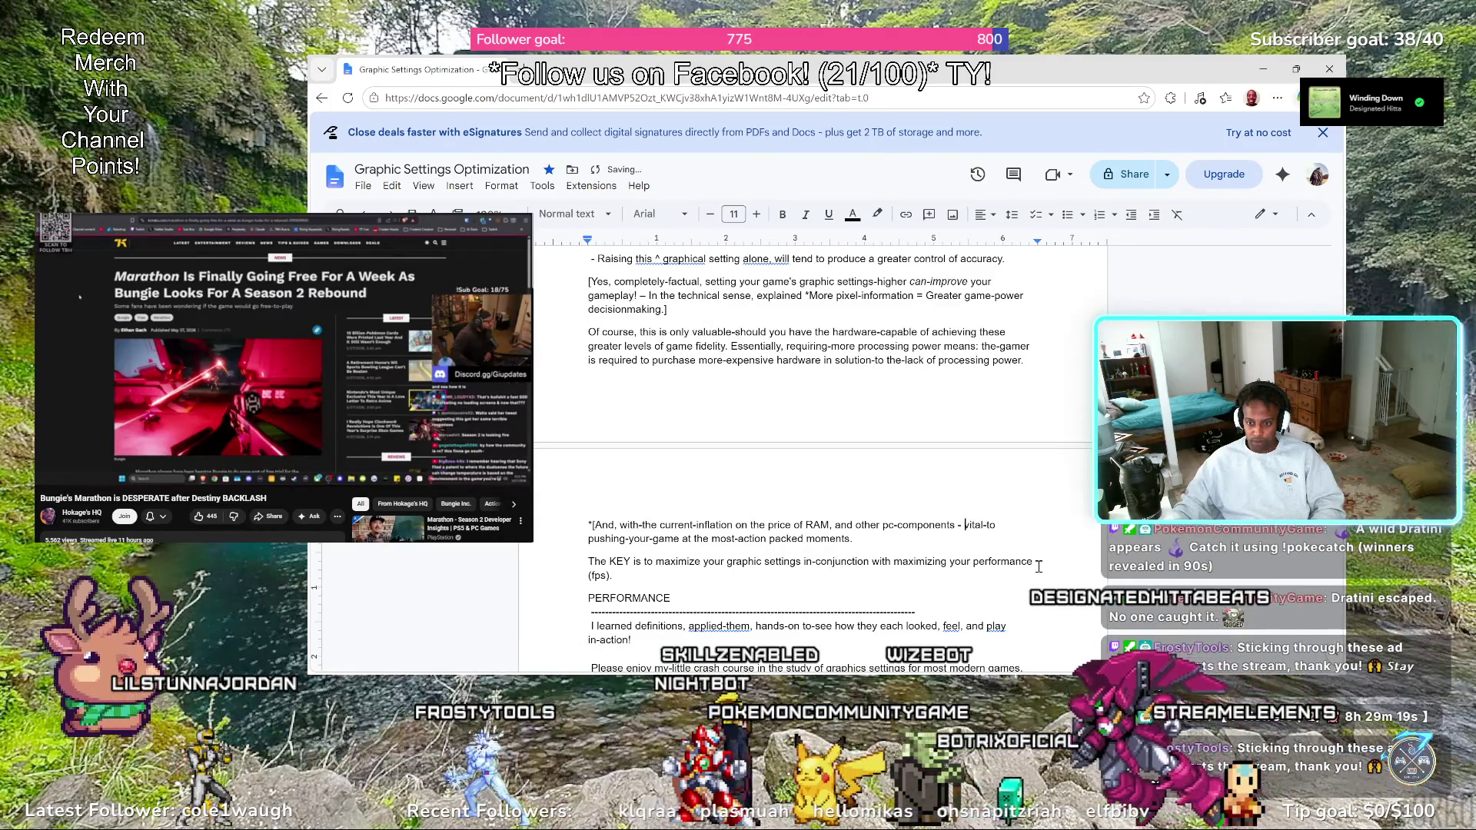
type("-")
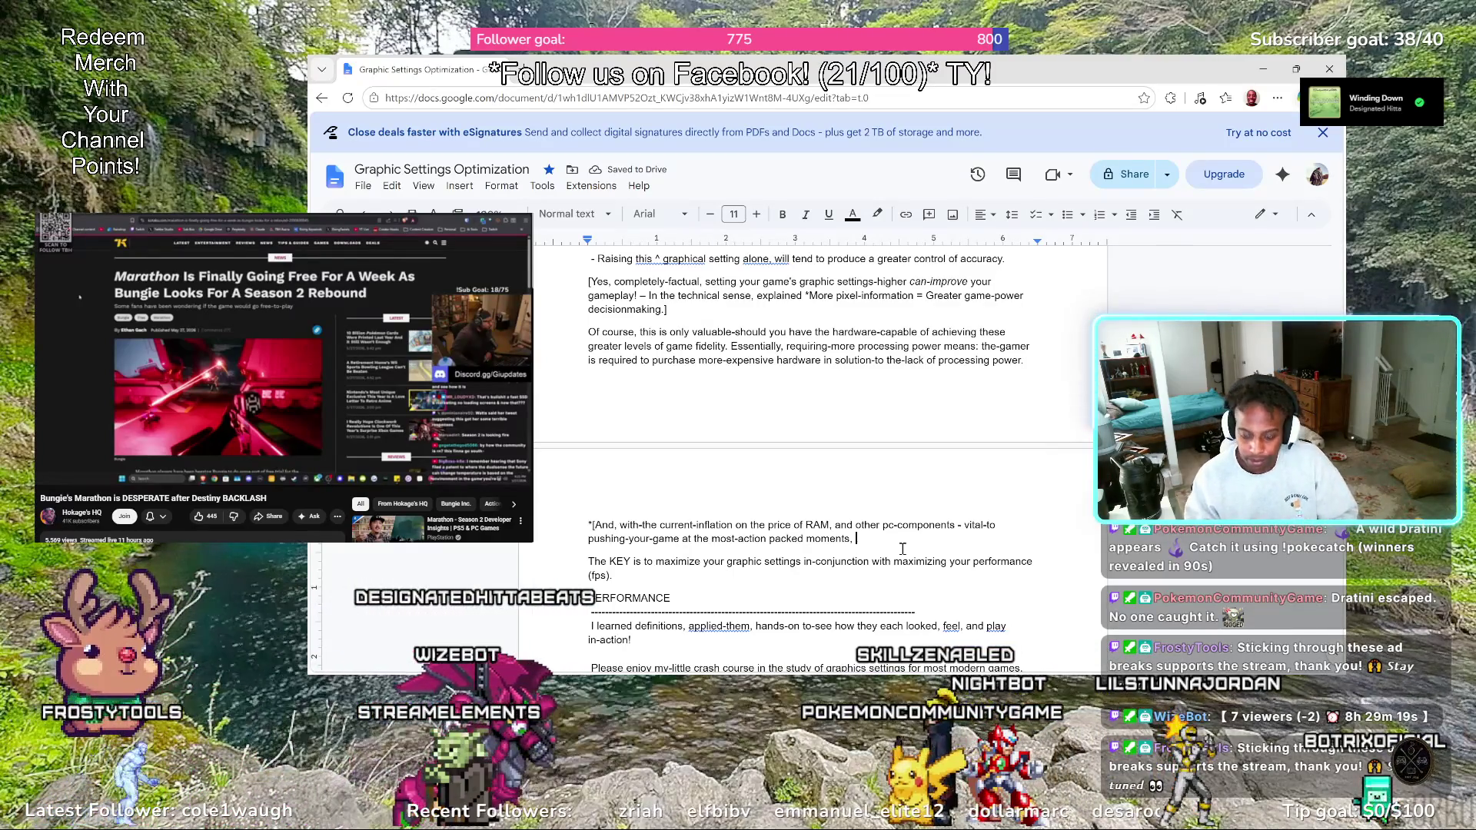
type("th")
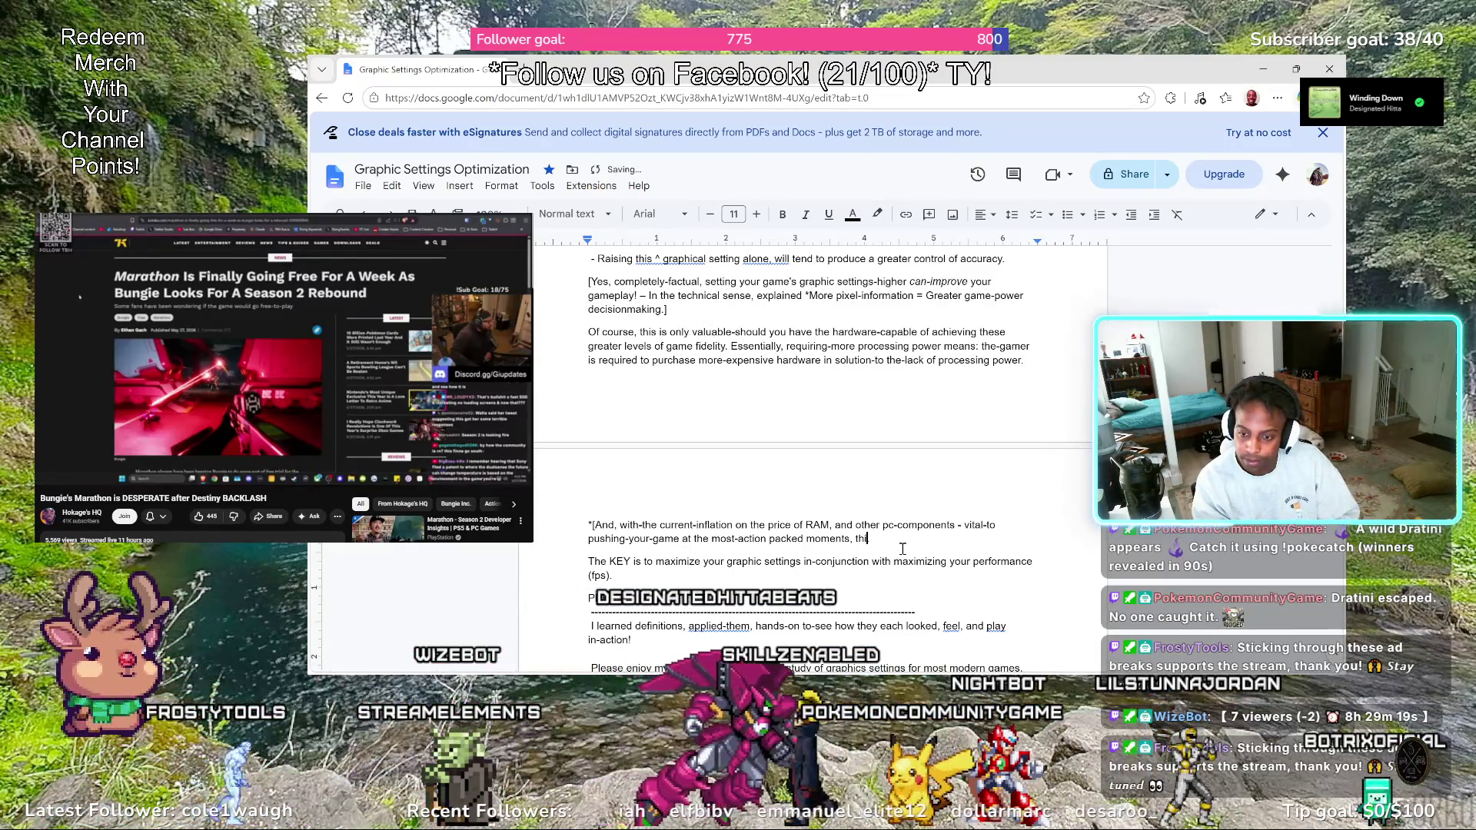
type(" is ")
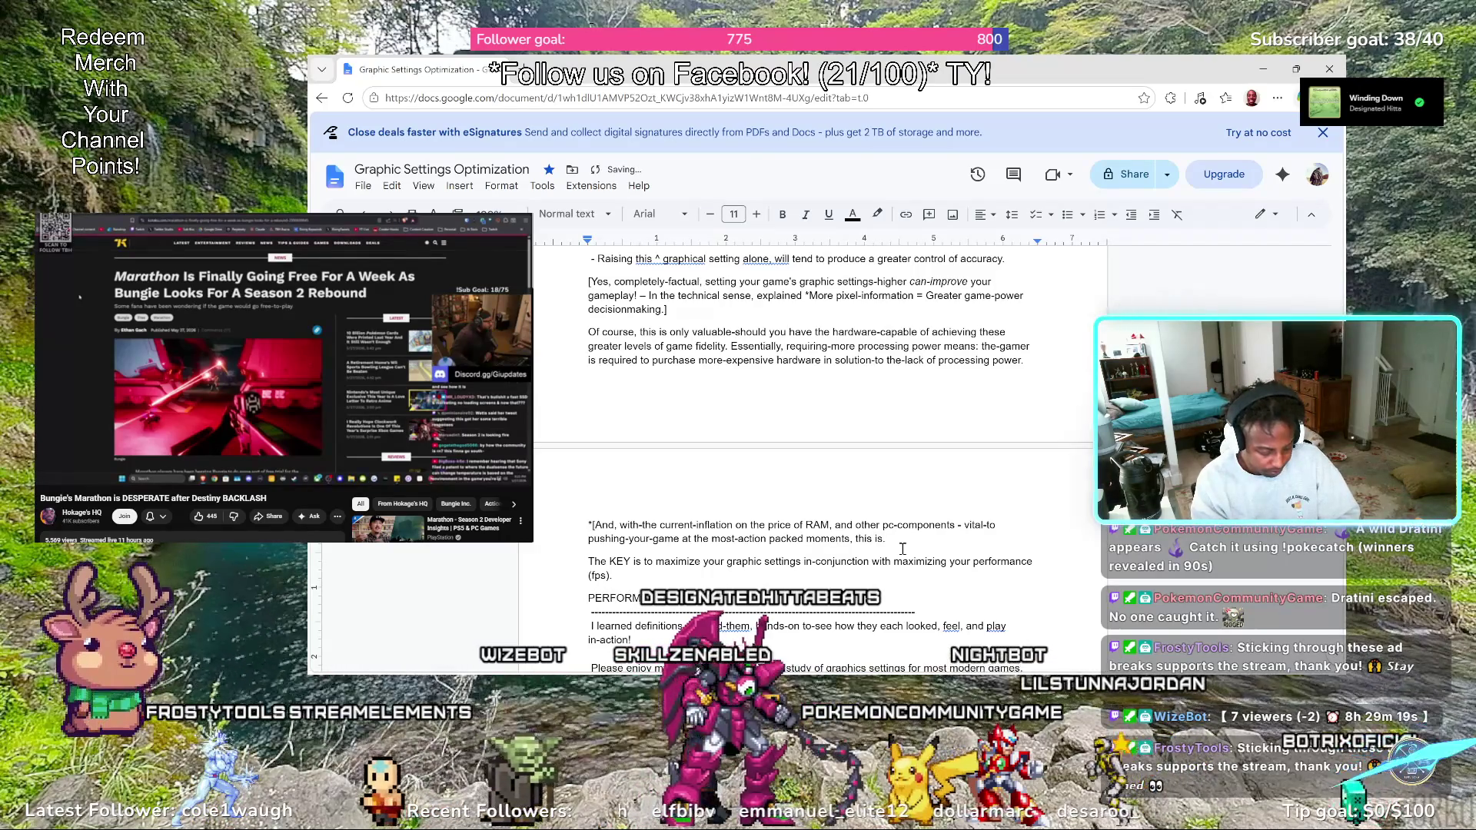
type("proving more-and-more into")
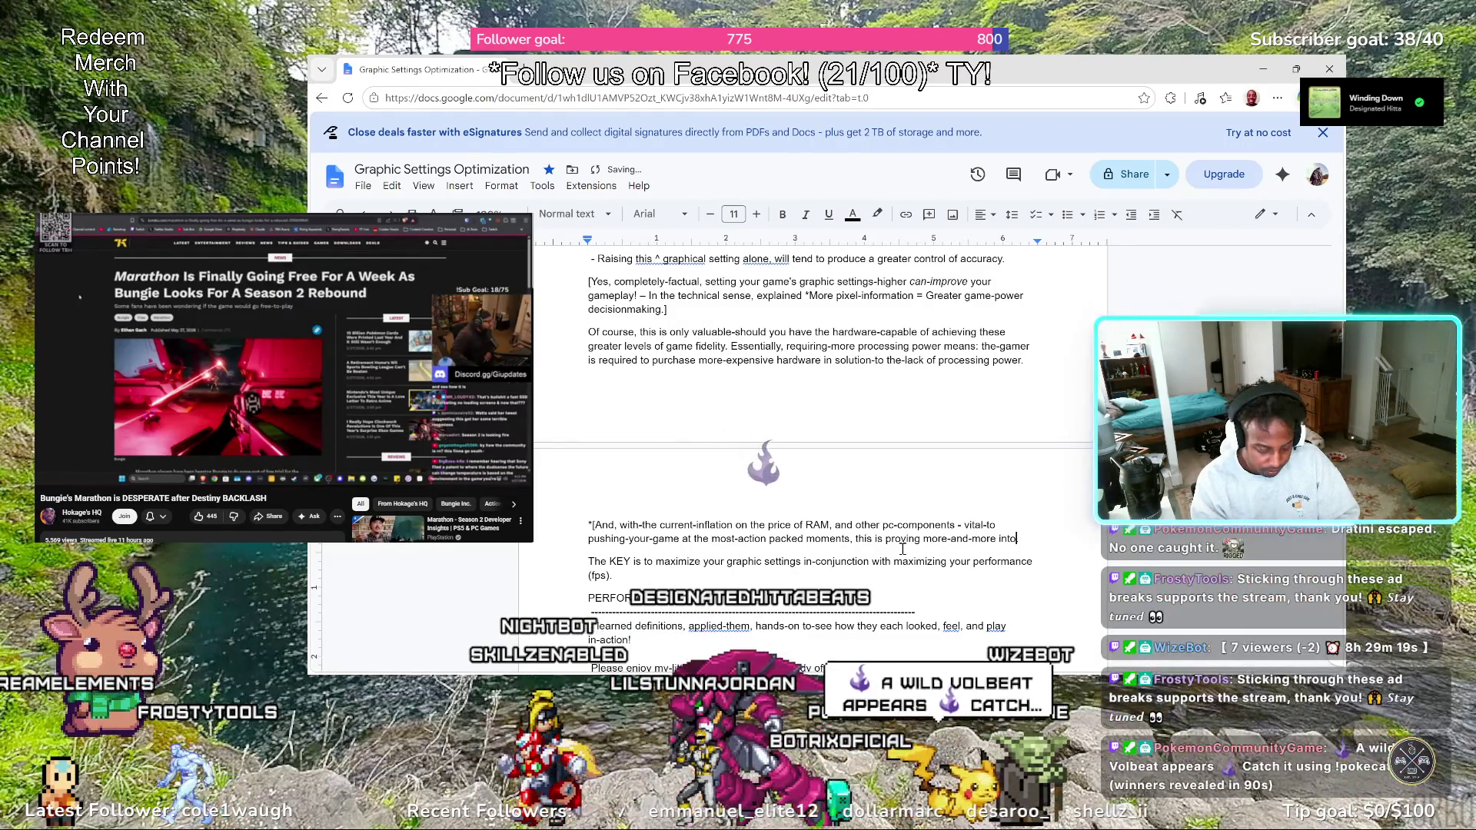
type(" the Pay")
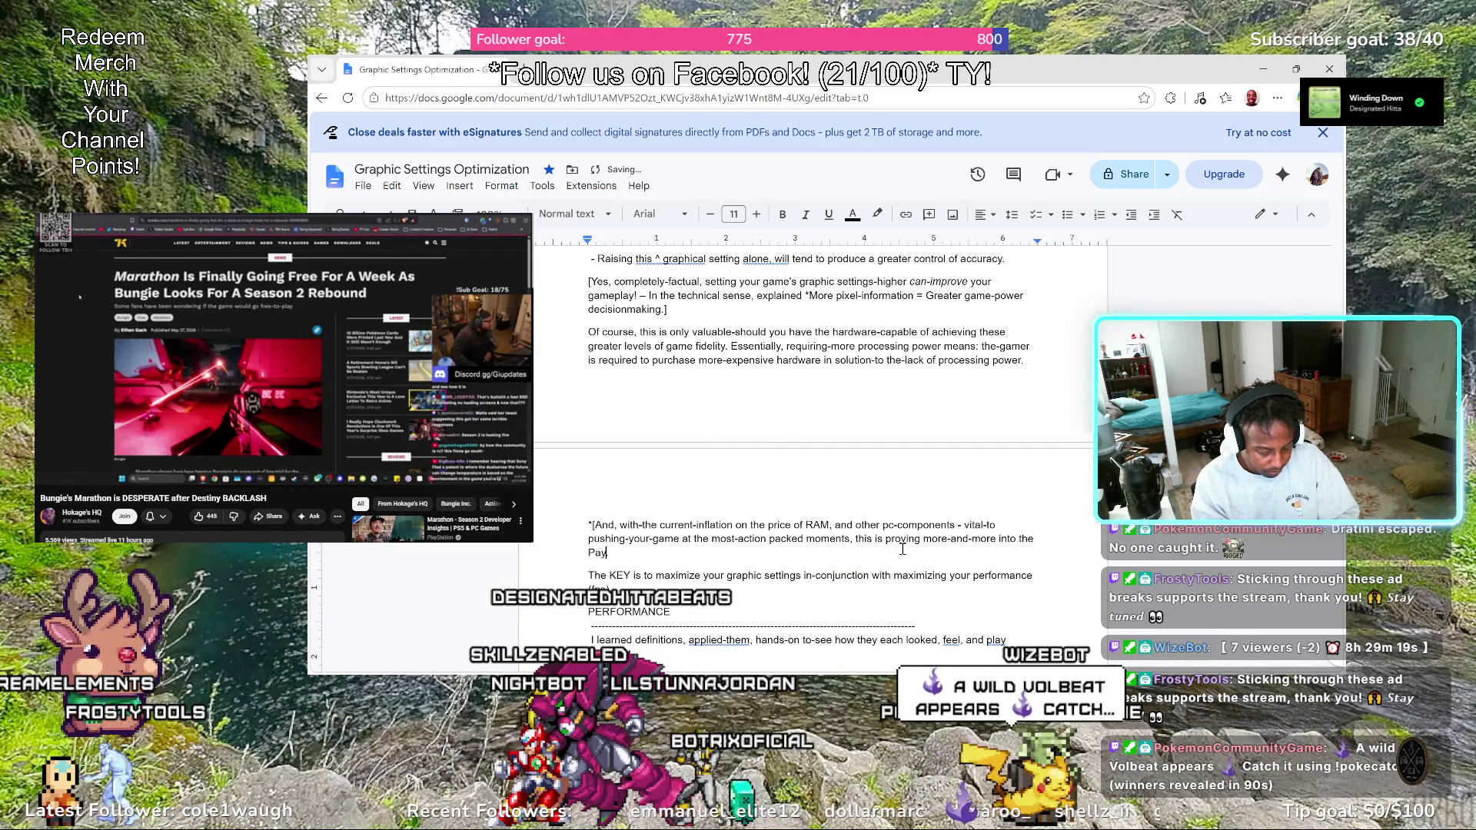
type("-To-P")
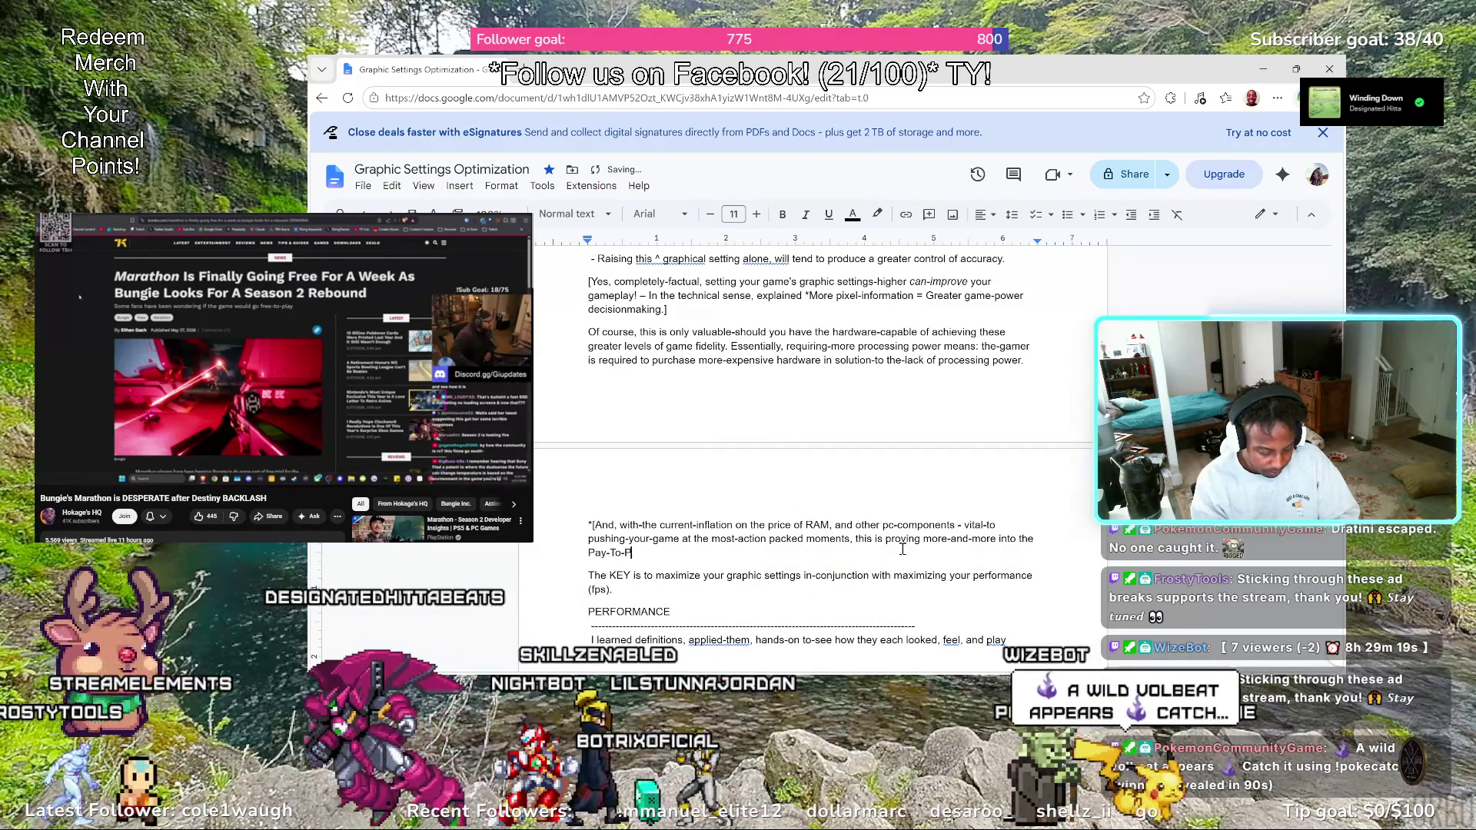
type("lay'.")
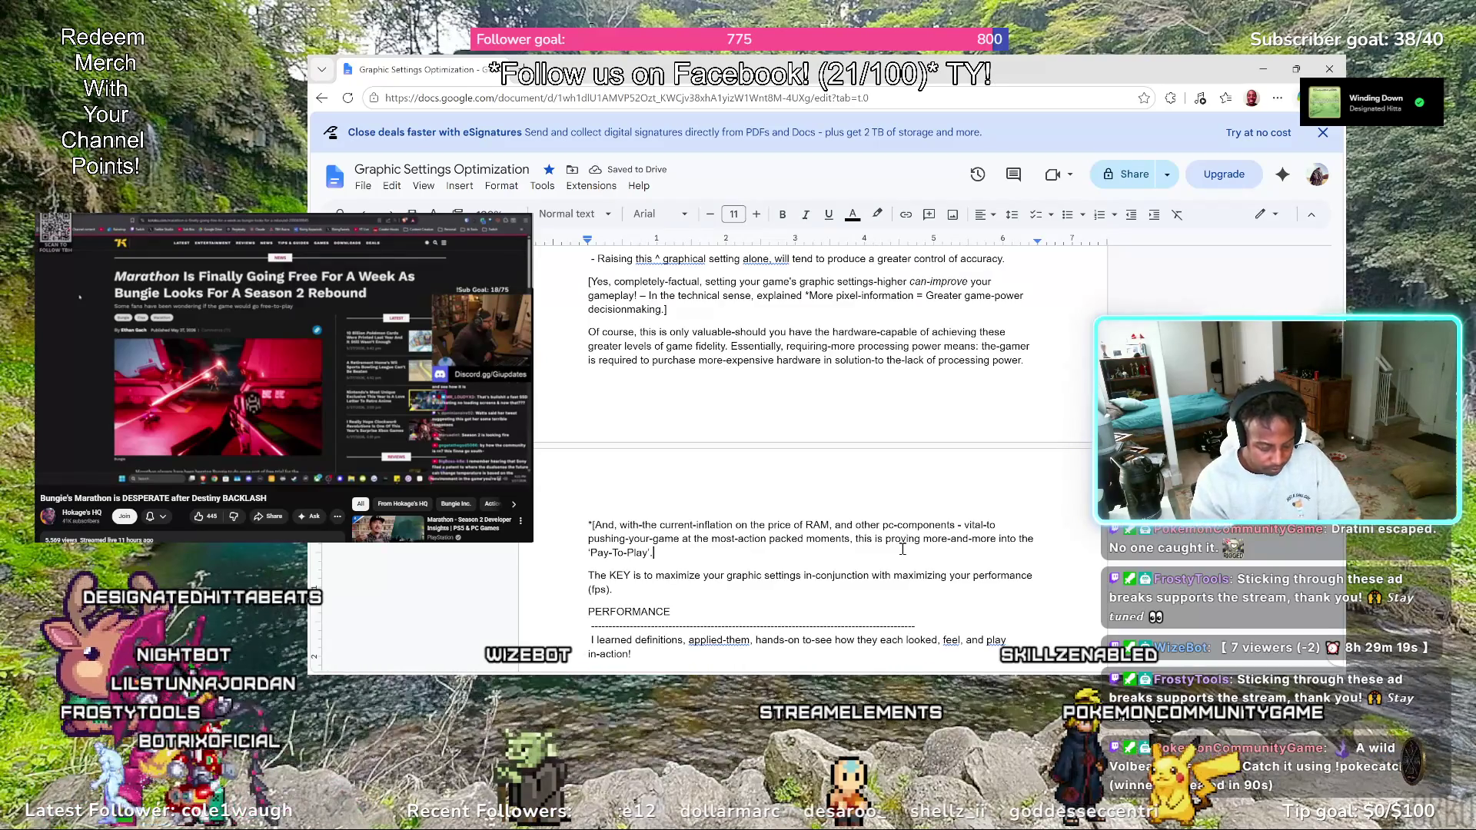
type("iew seeing")
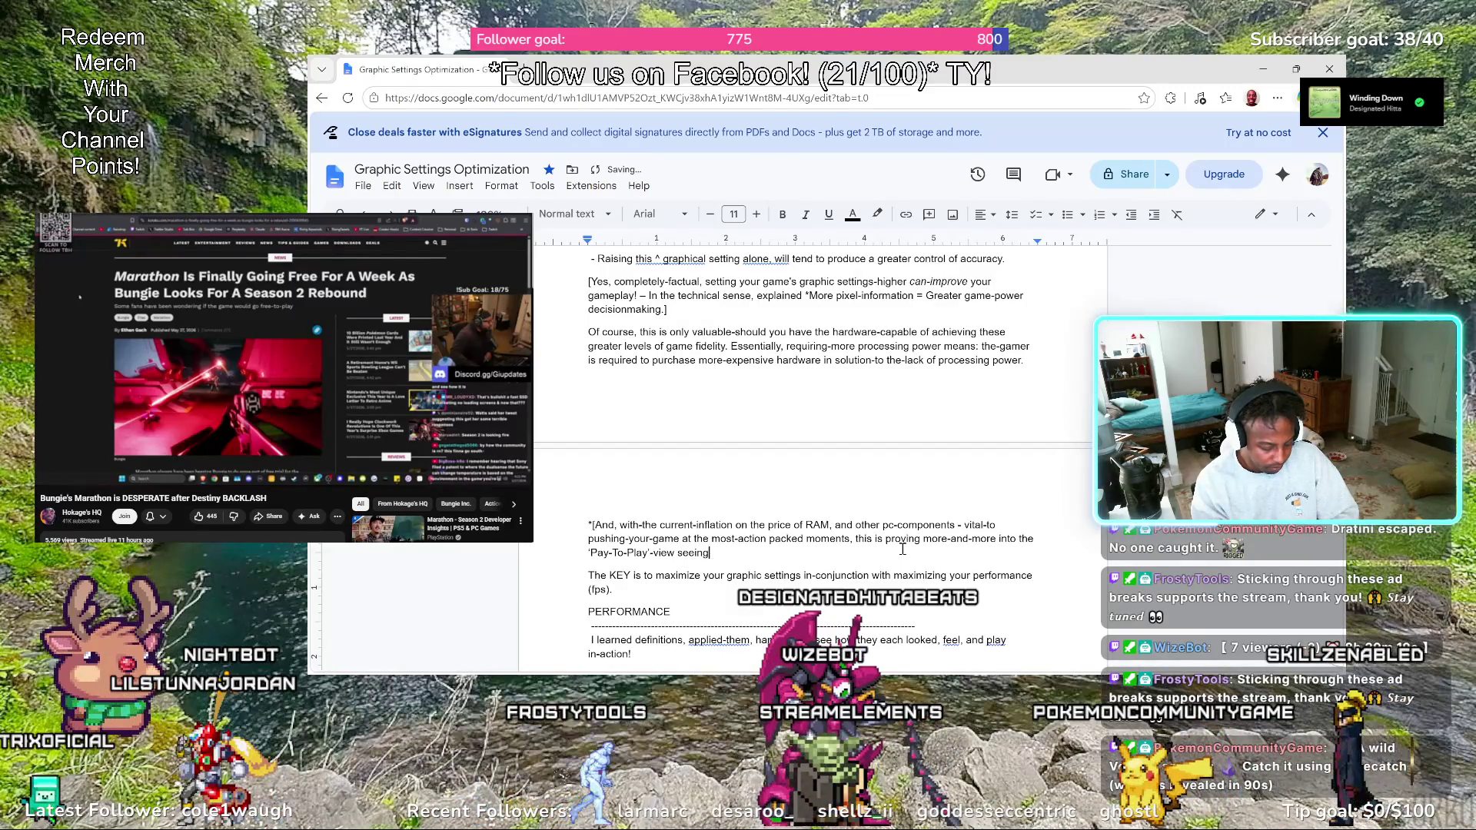
type(" gaming become m")
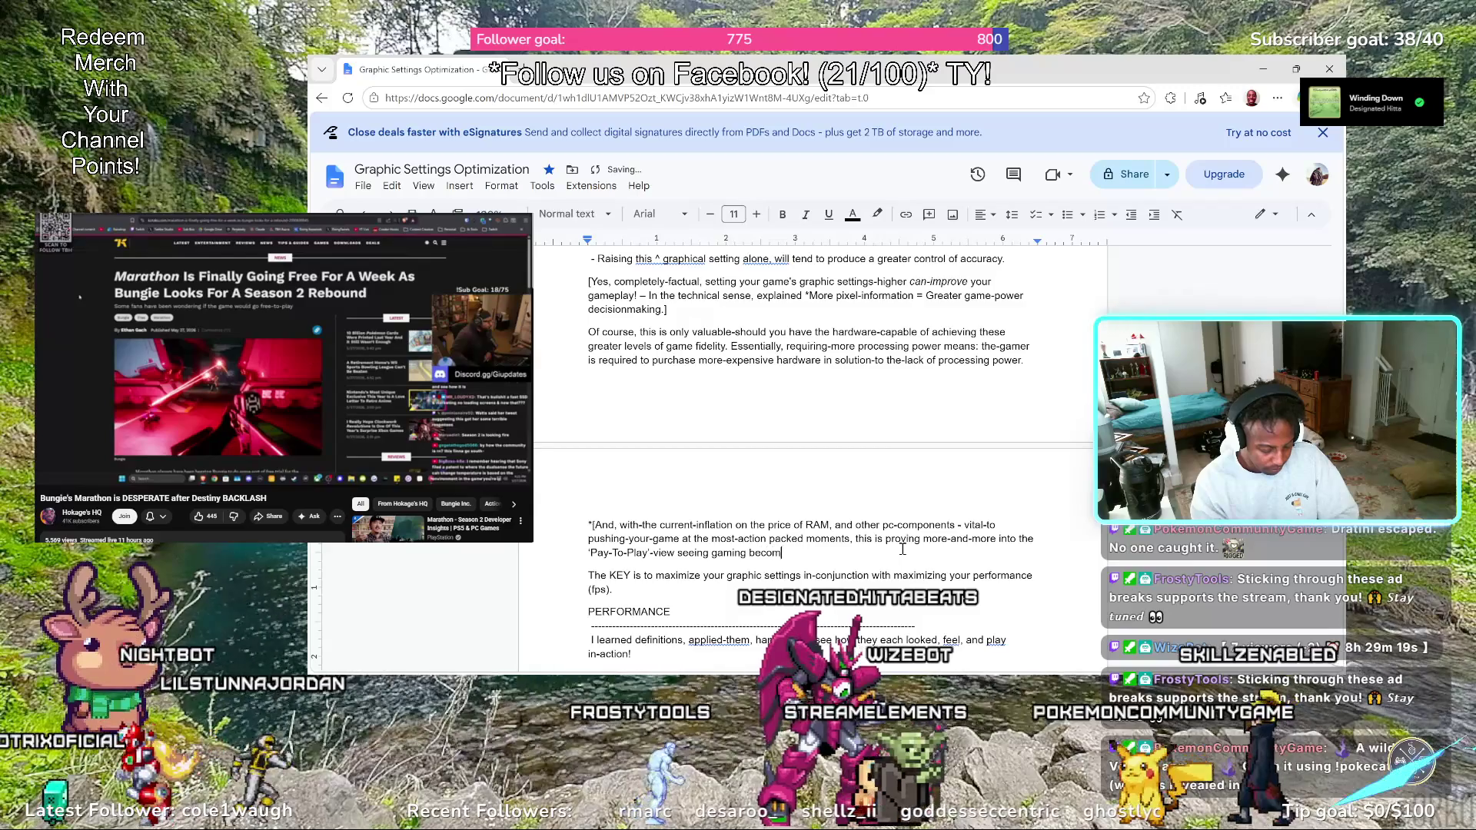
type("ore")
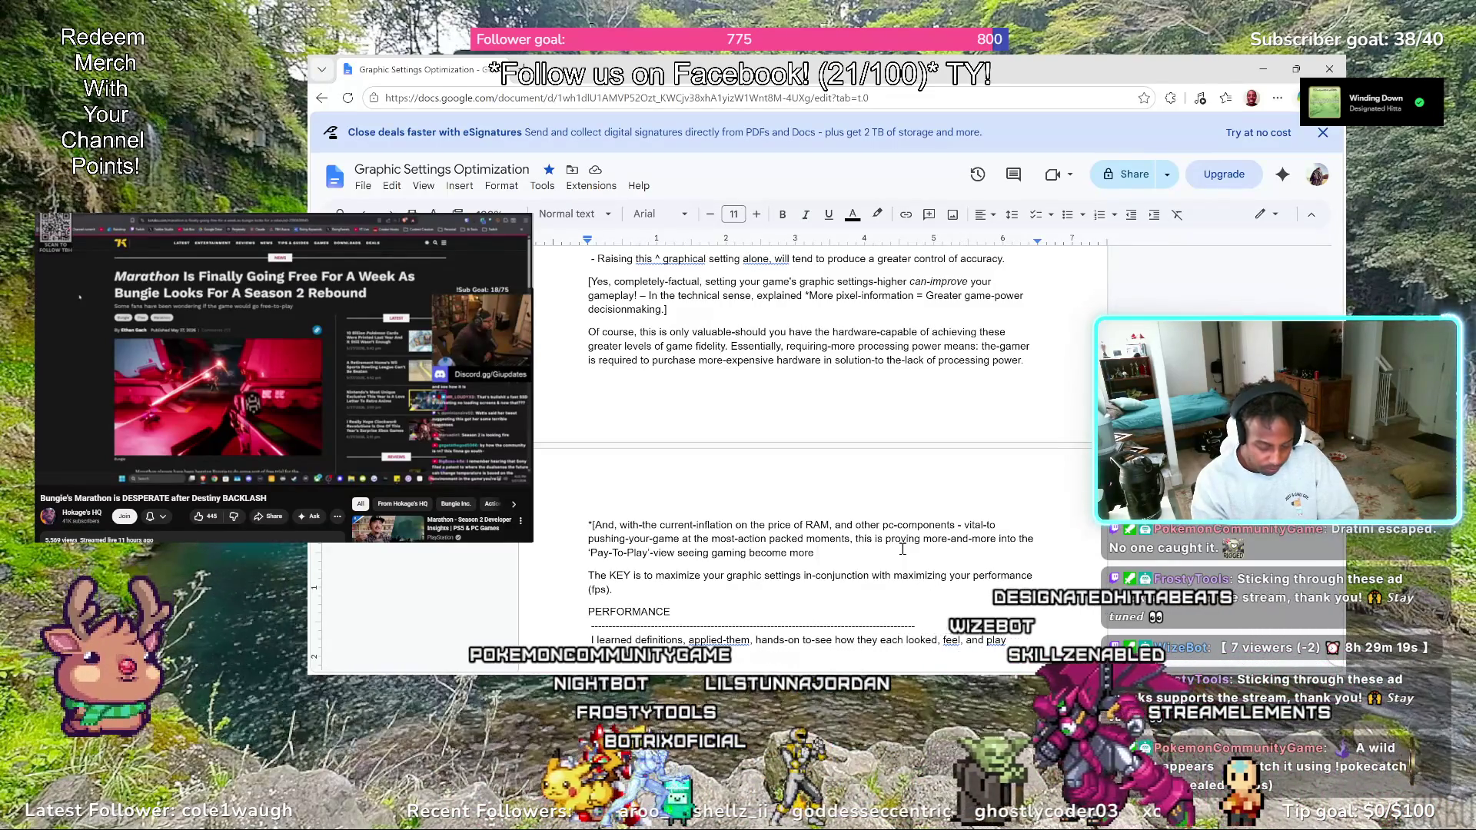
type("of a high")
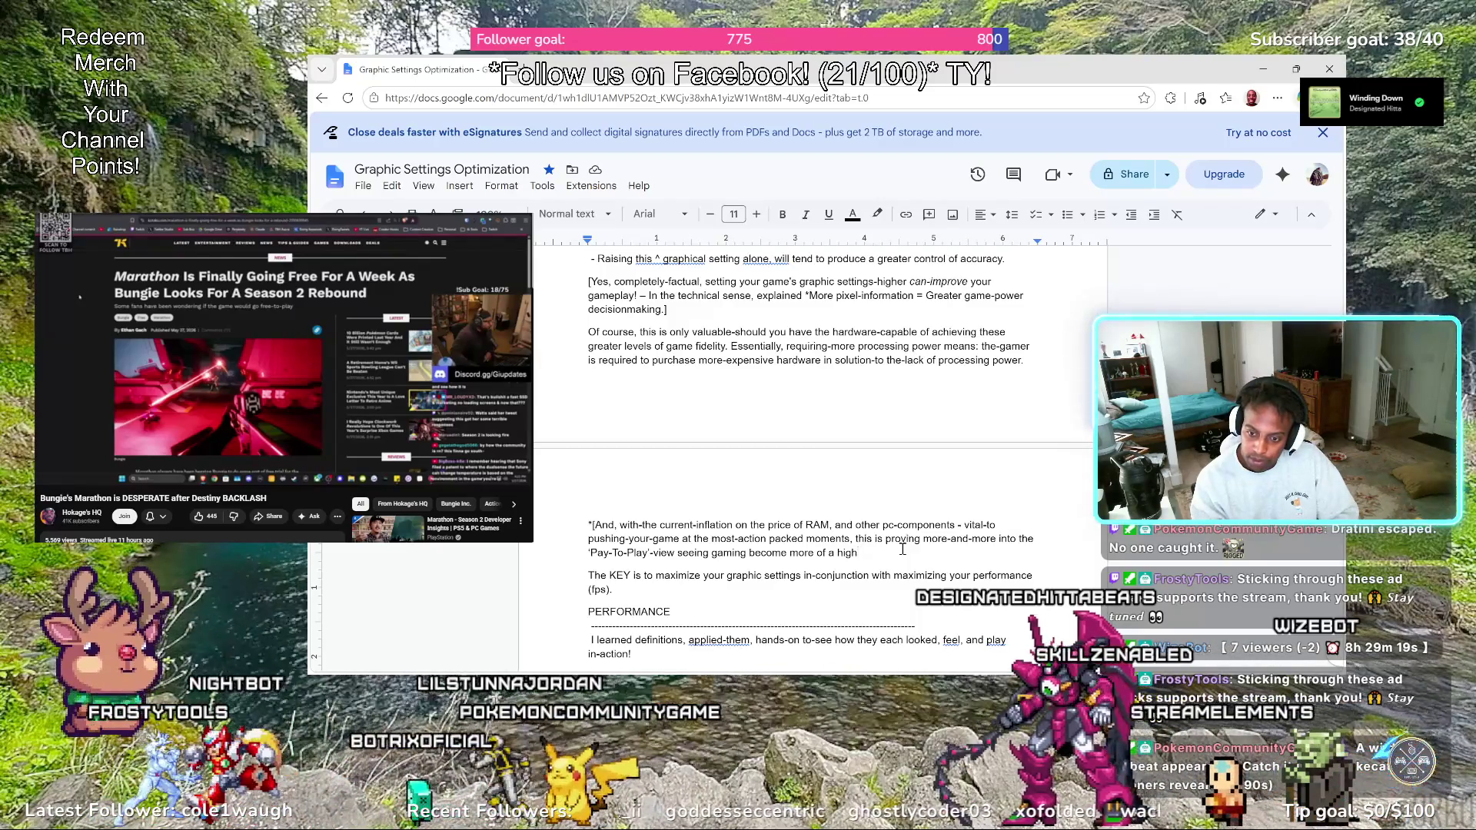
type("-income")
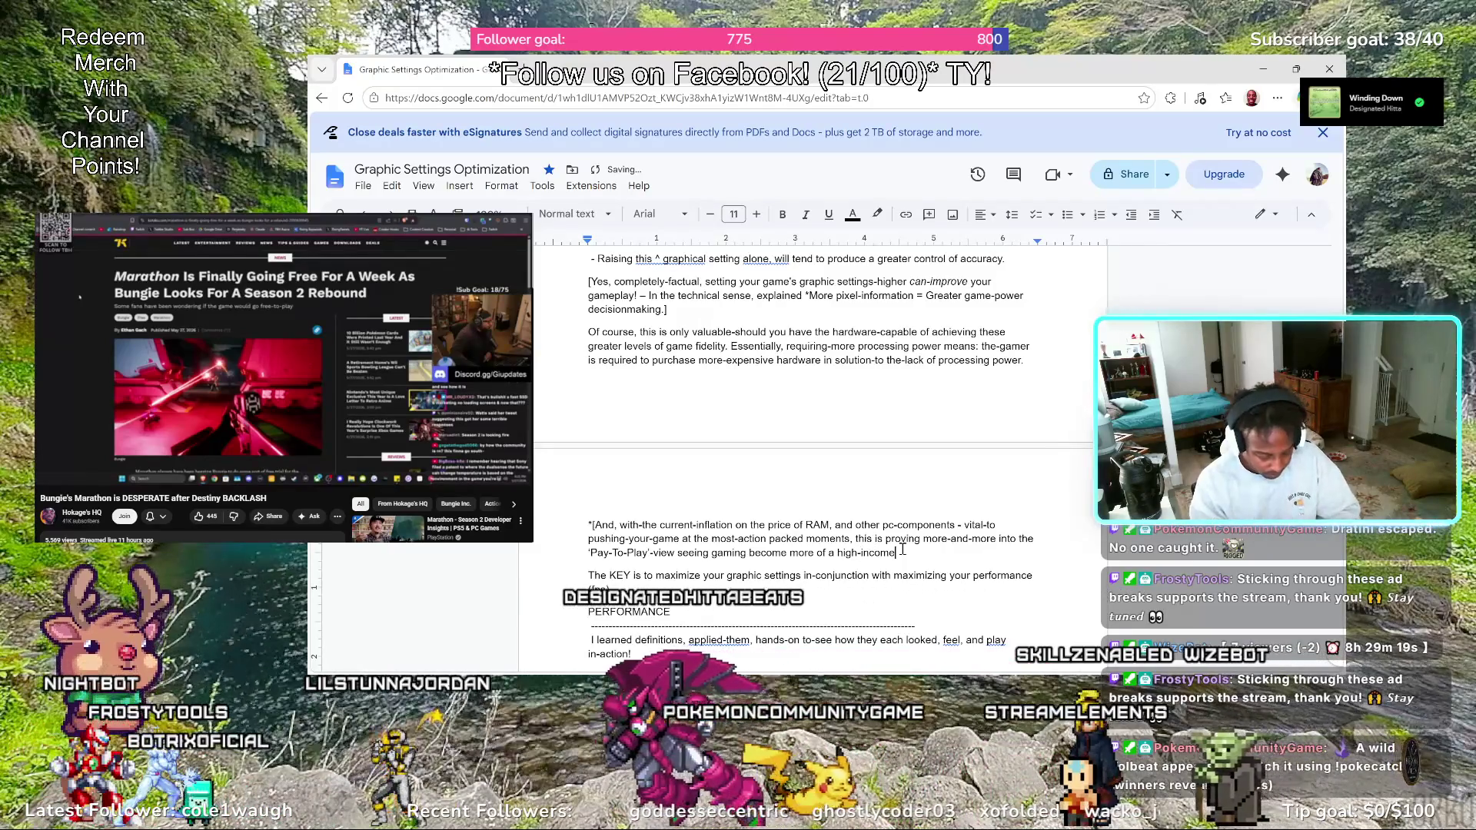
type(" pixel")
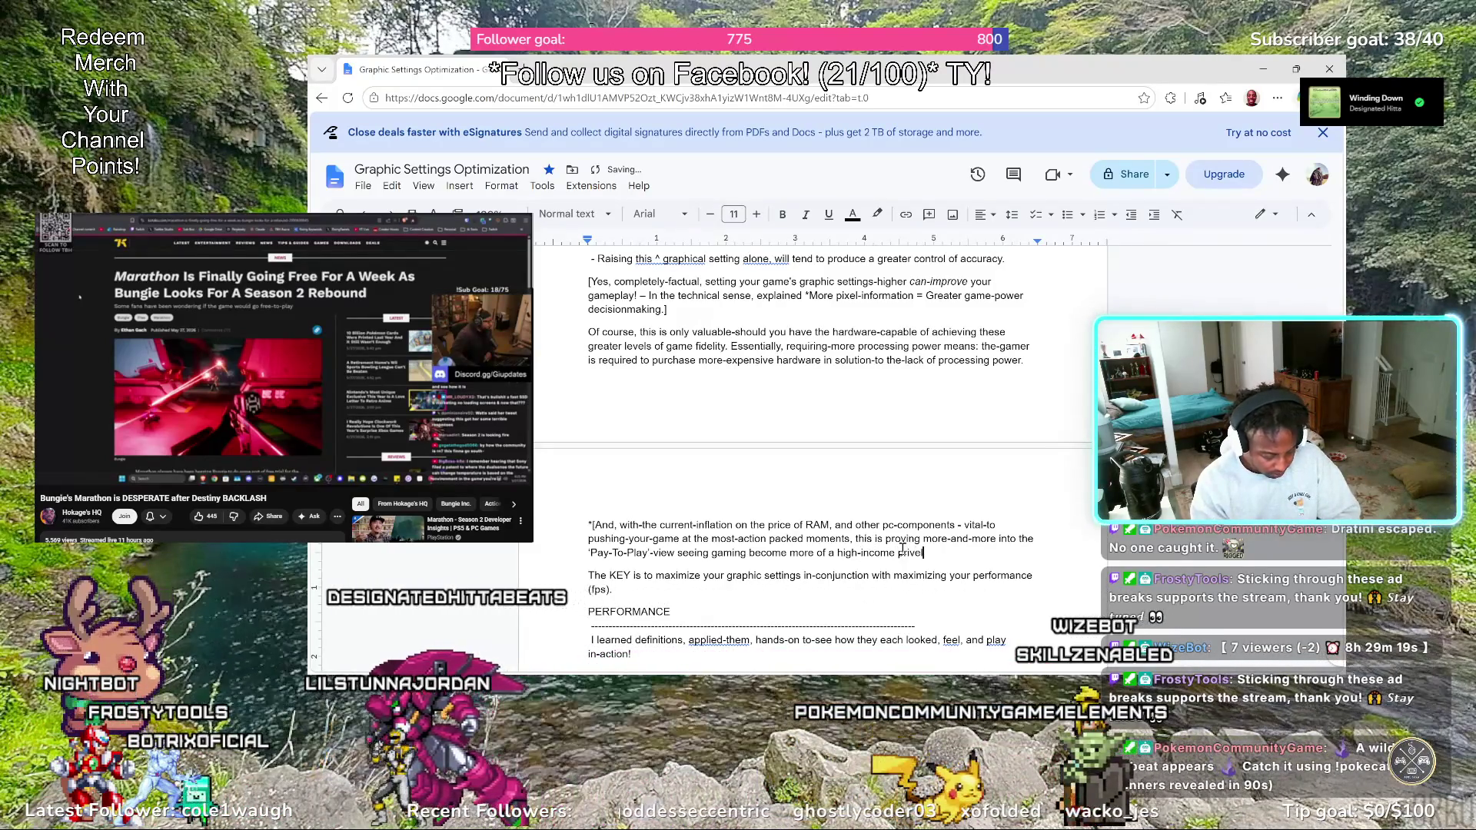
type(" than an en")
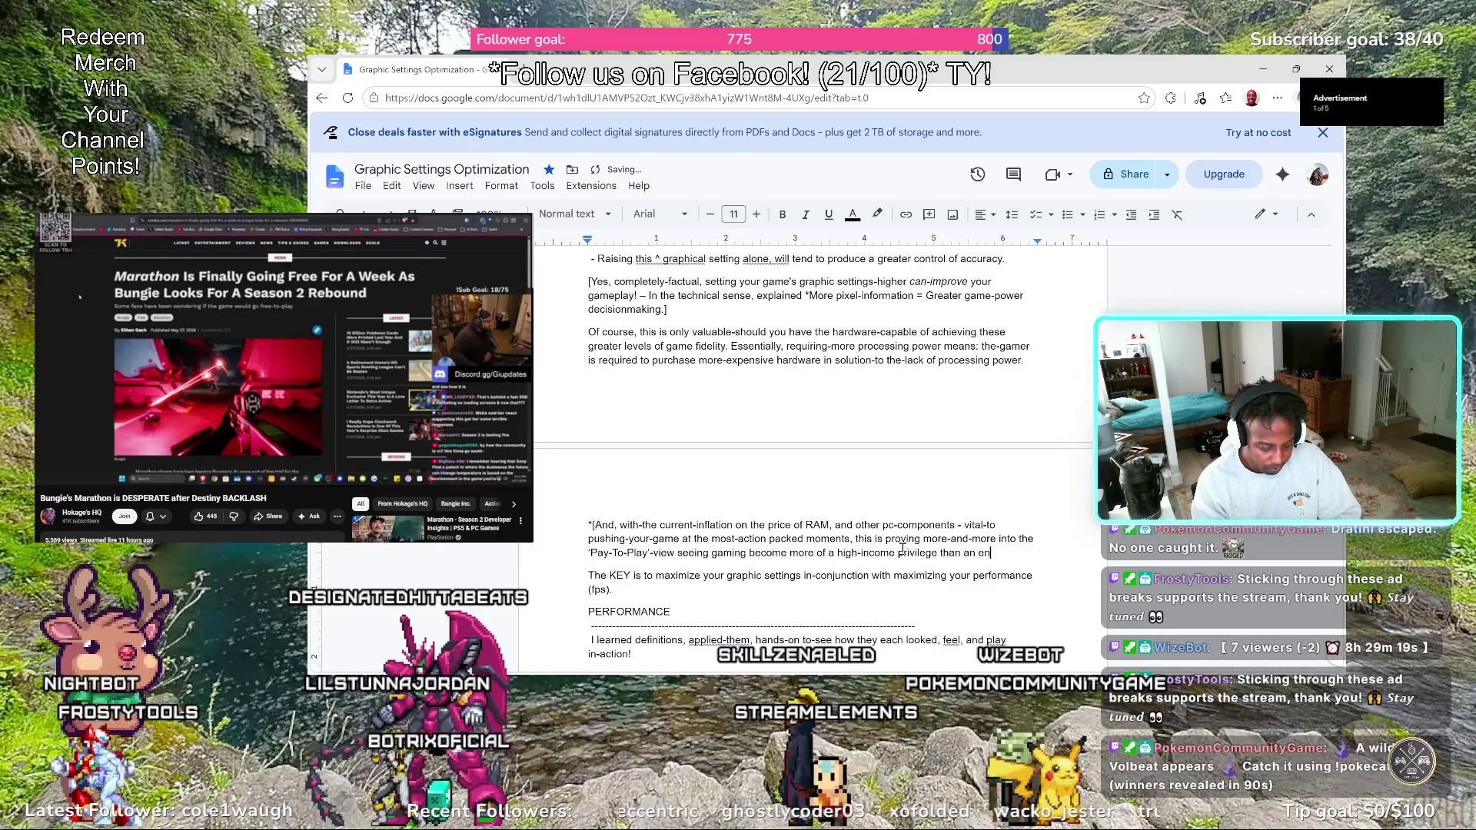
Finish the RAM paragraph with 'a high-income privilege than a hobby.' and mark the pixel-information quote
key("BackSpace")
key("BackSpace")
key("BackSpace")
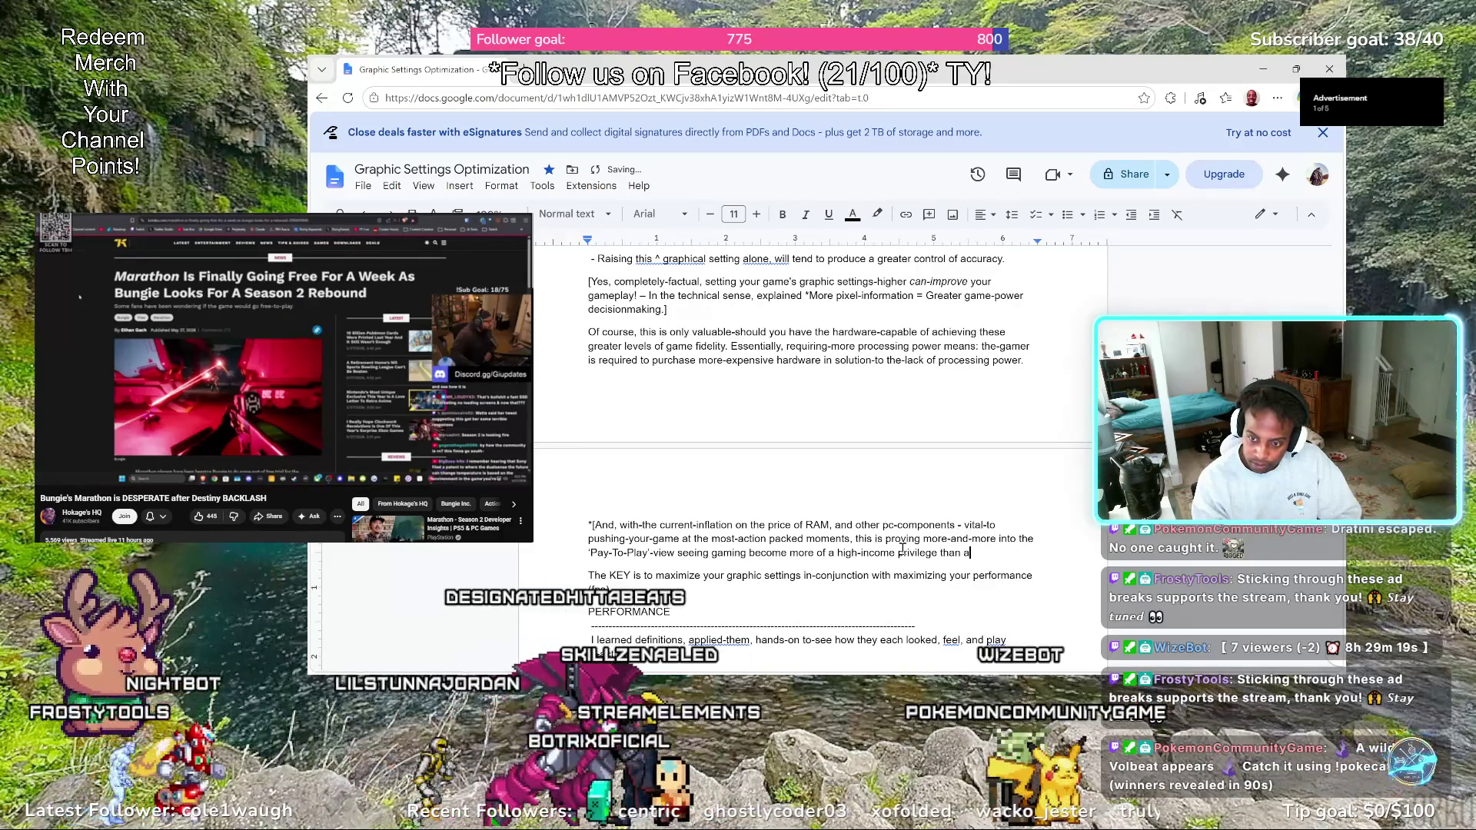
type("hobby.")
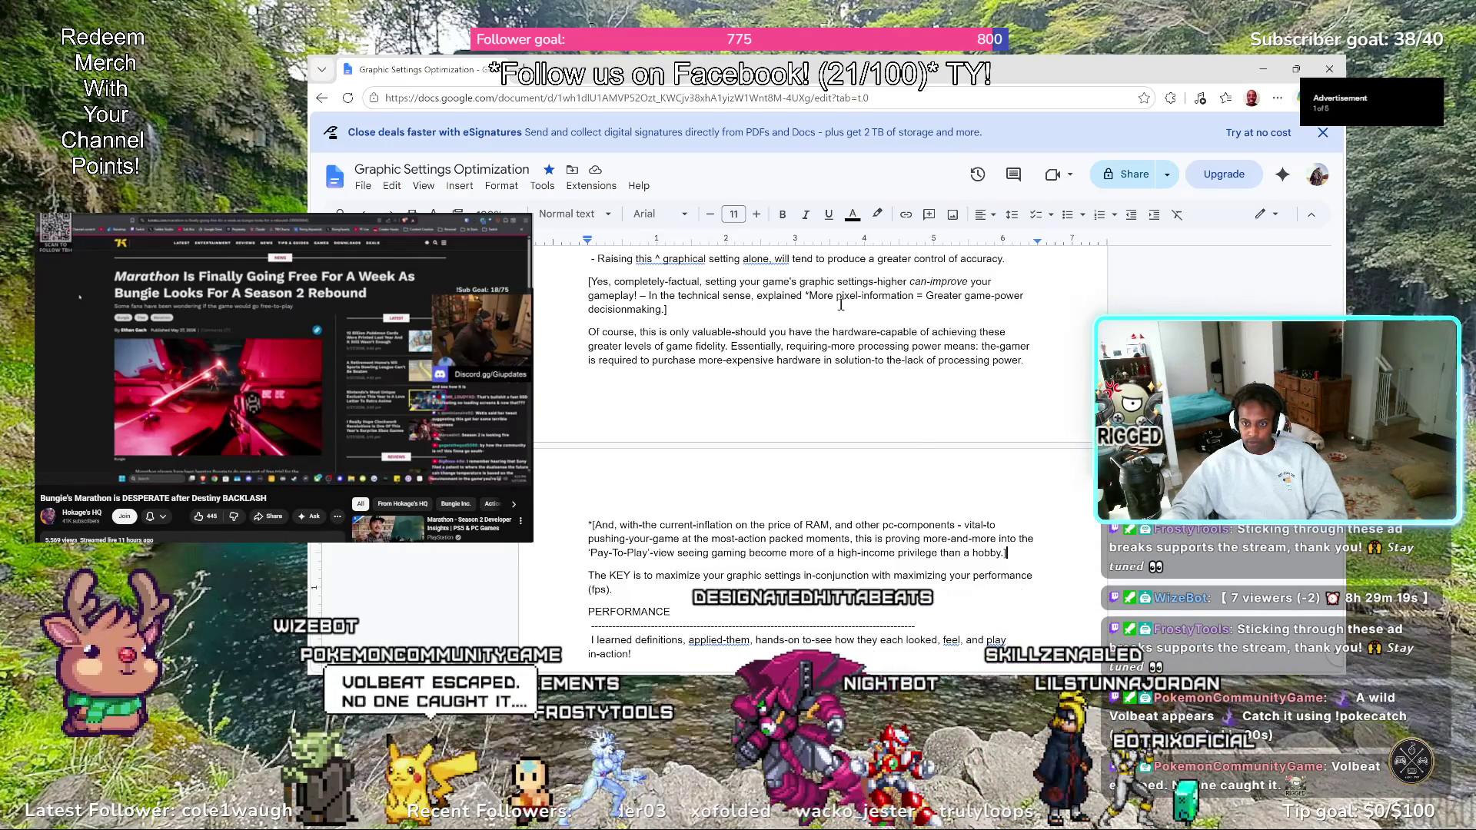
left_click(759, 313)
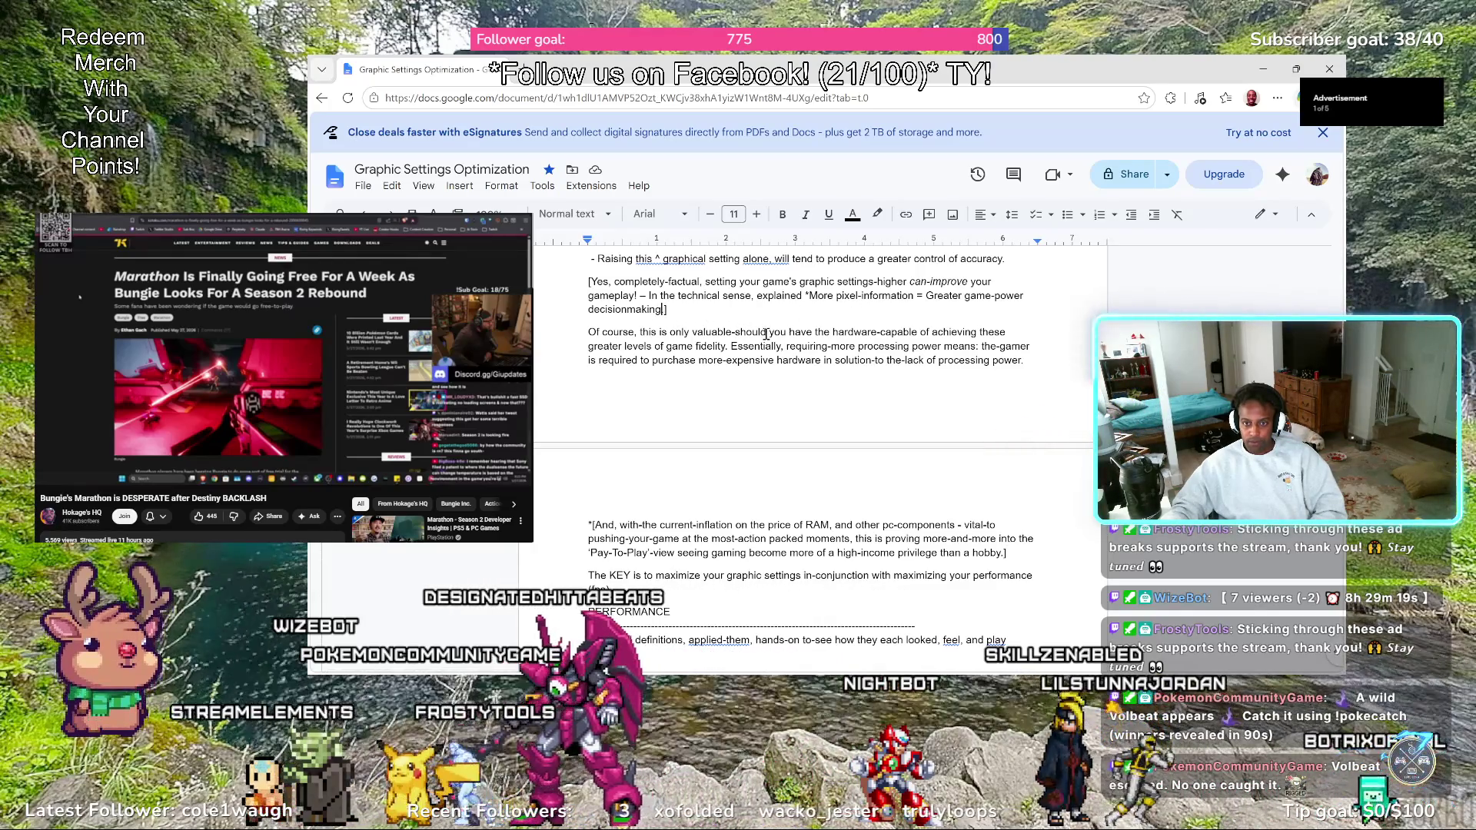
Italicize the 'More pixel-information = Greater game-power decisionmaking.' quote and close it with a quotation mark
key("ctrl+i")
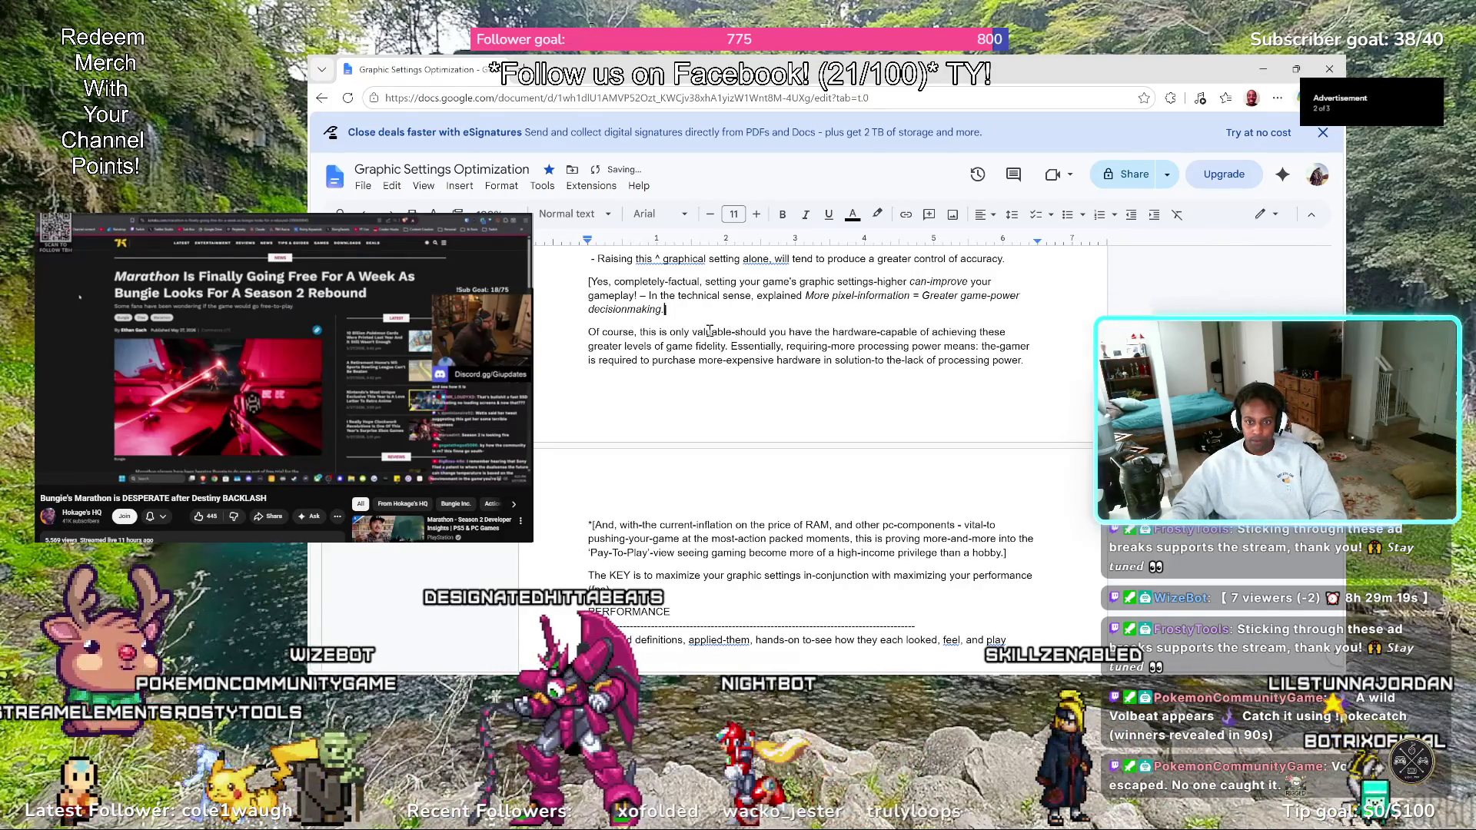
left_click(656, 309)
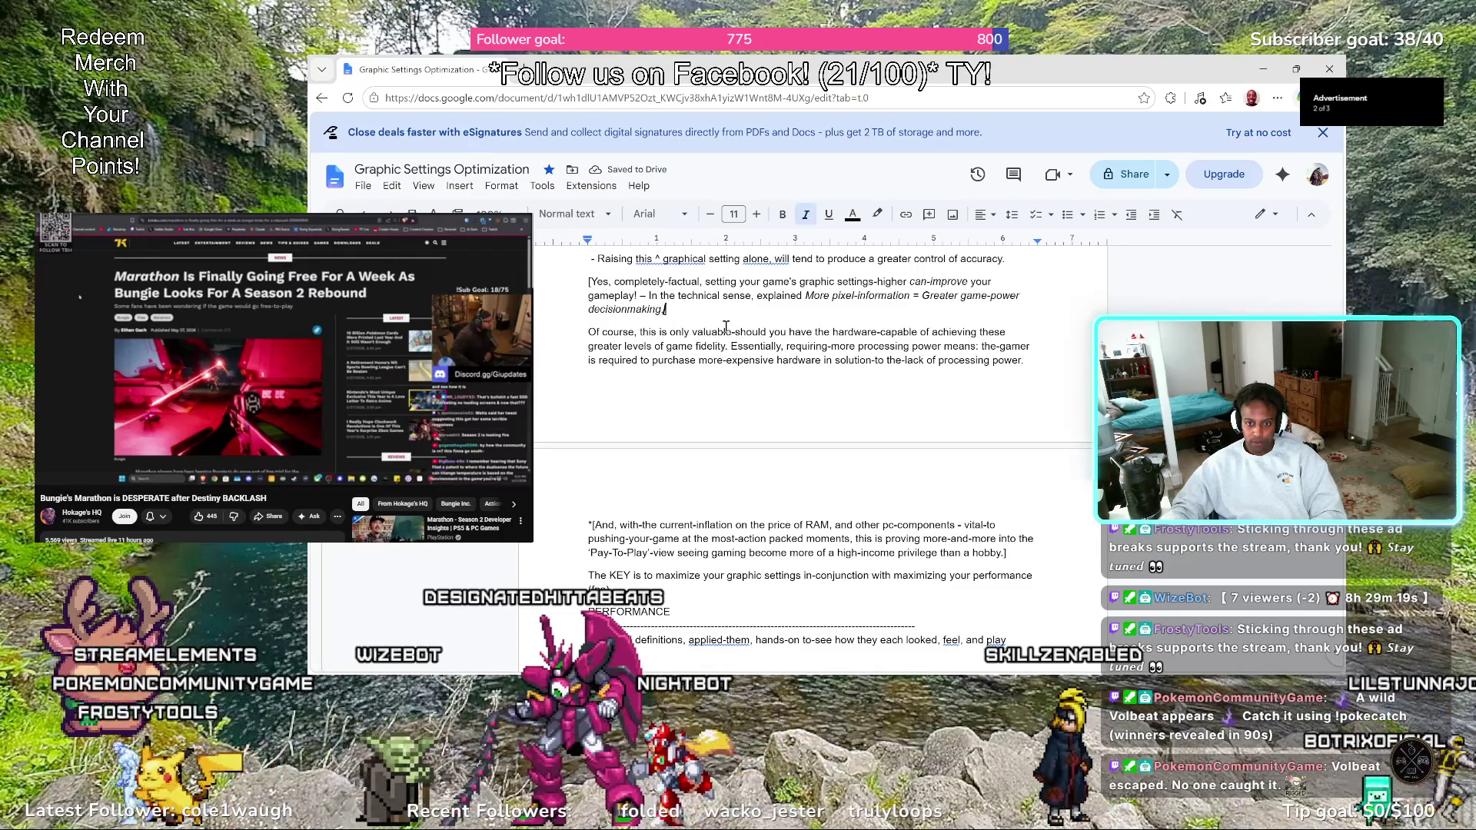
type(".].*")
key("ctrl+i")
type("\"")
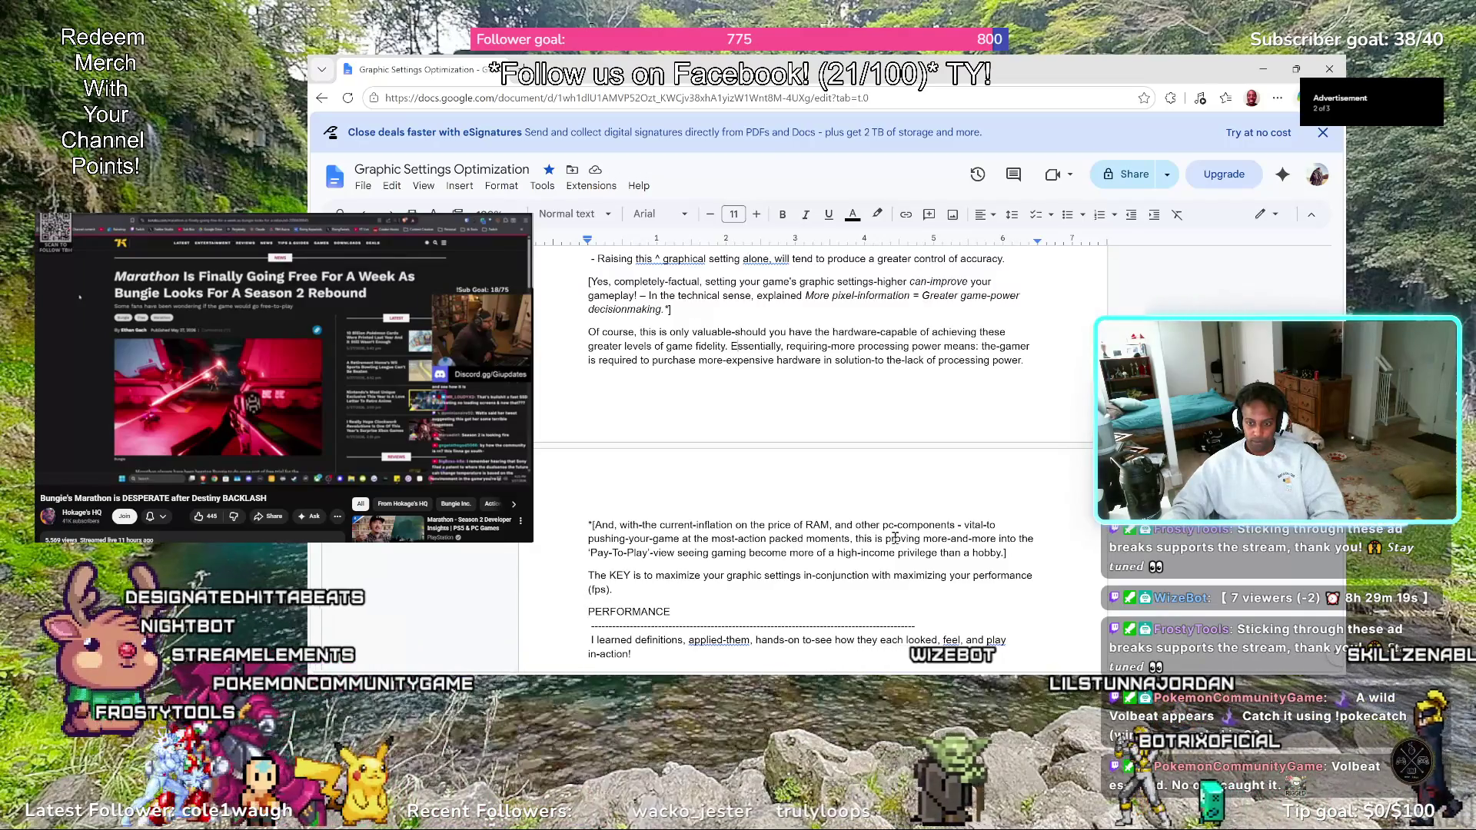
left_click(732, 346)
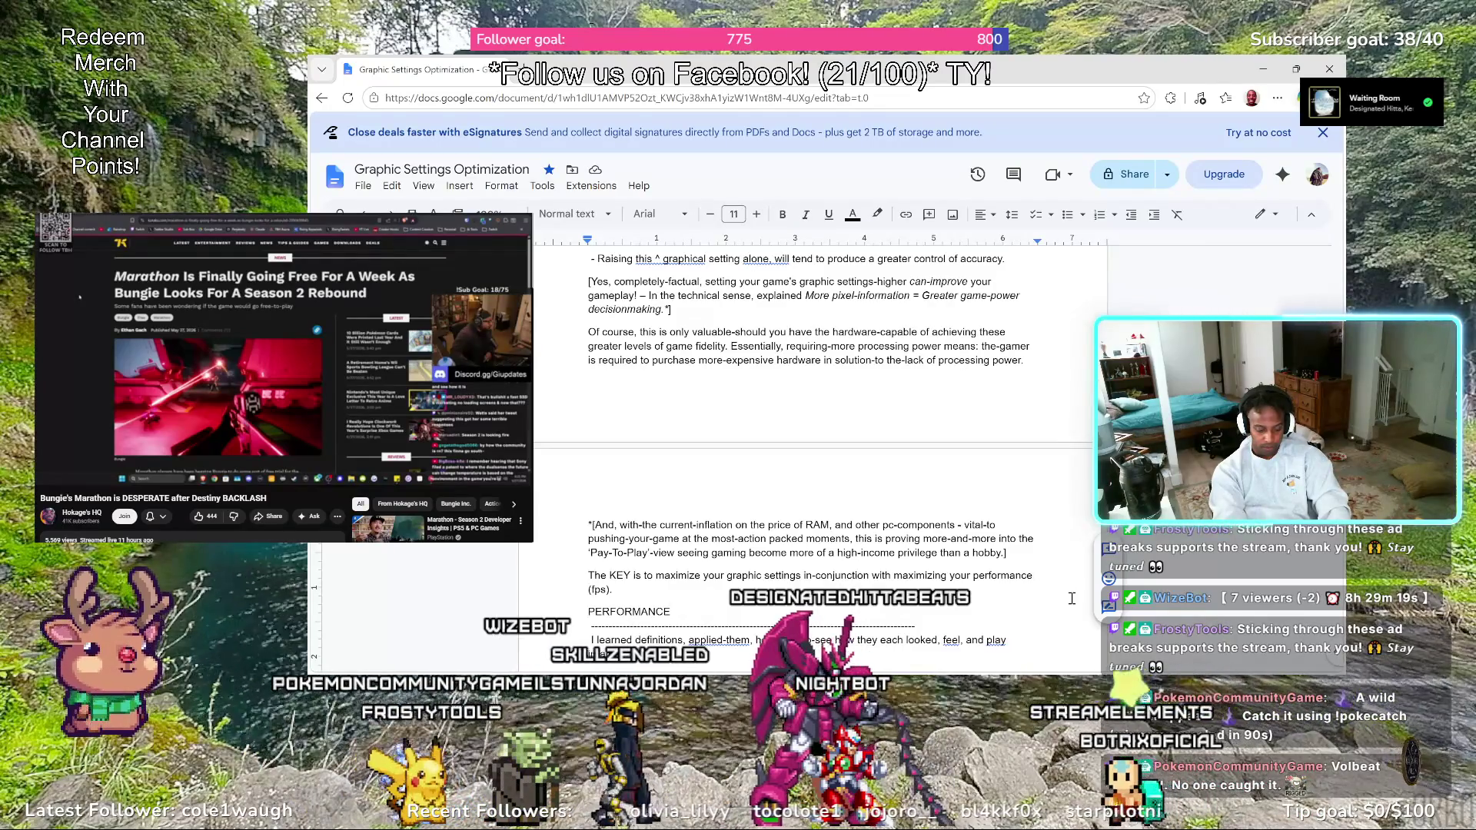
type("to ")
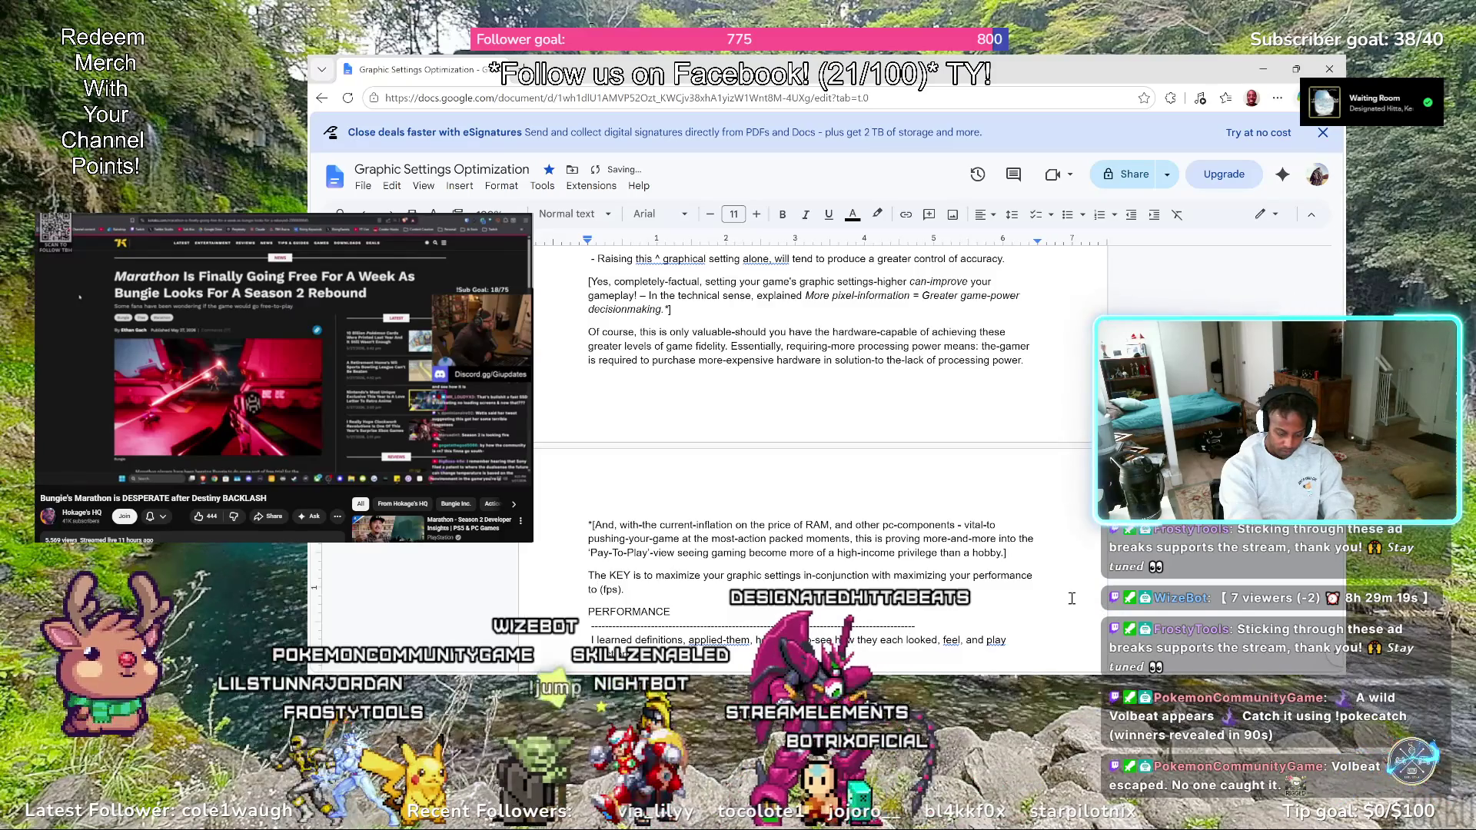
type("-increa")
type("se your ")
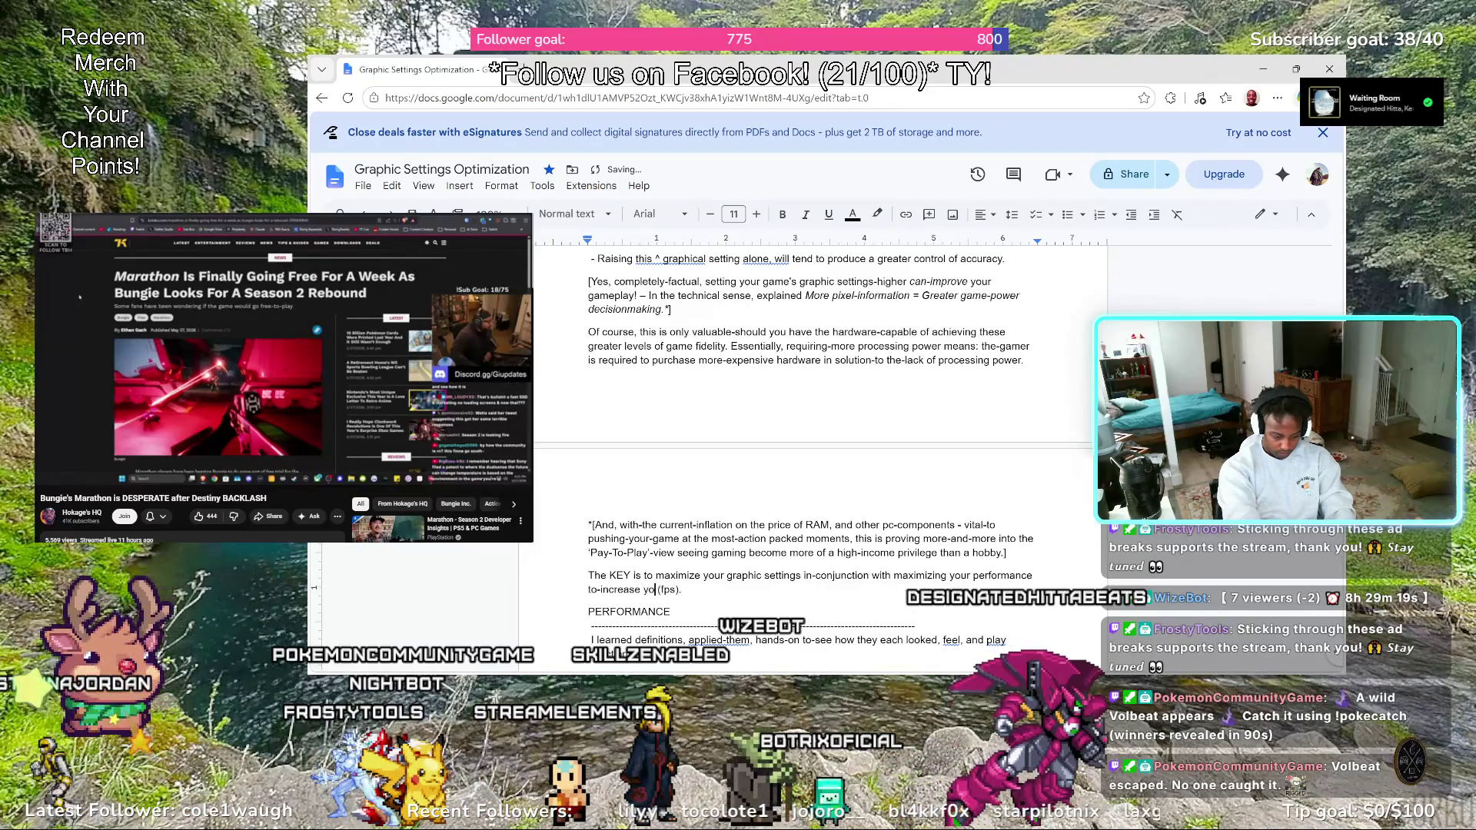
type("enjoyab")
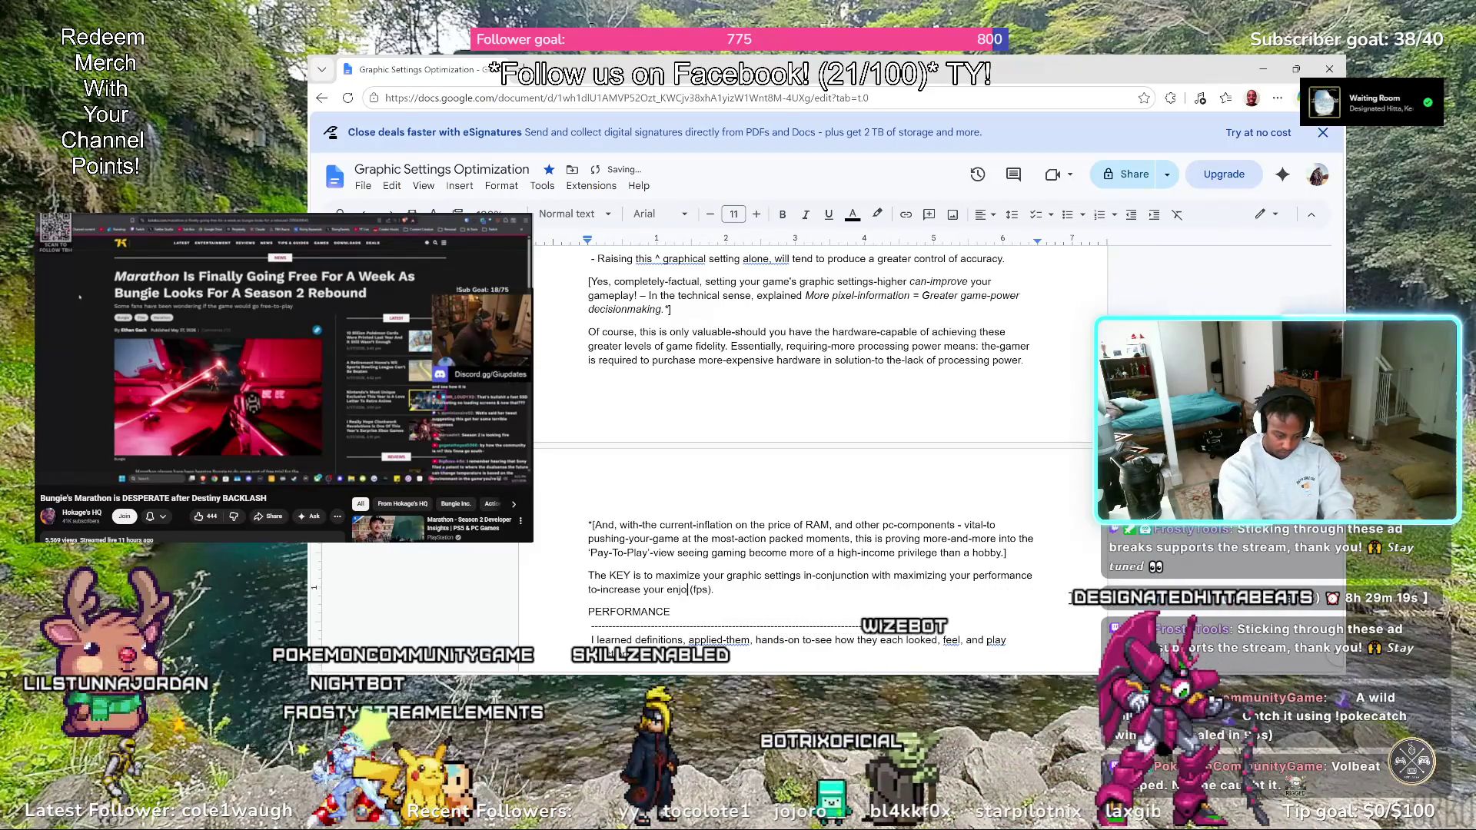
type("ility")
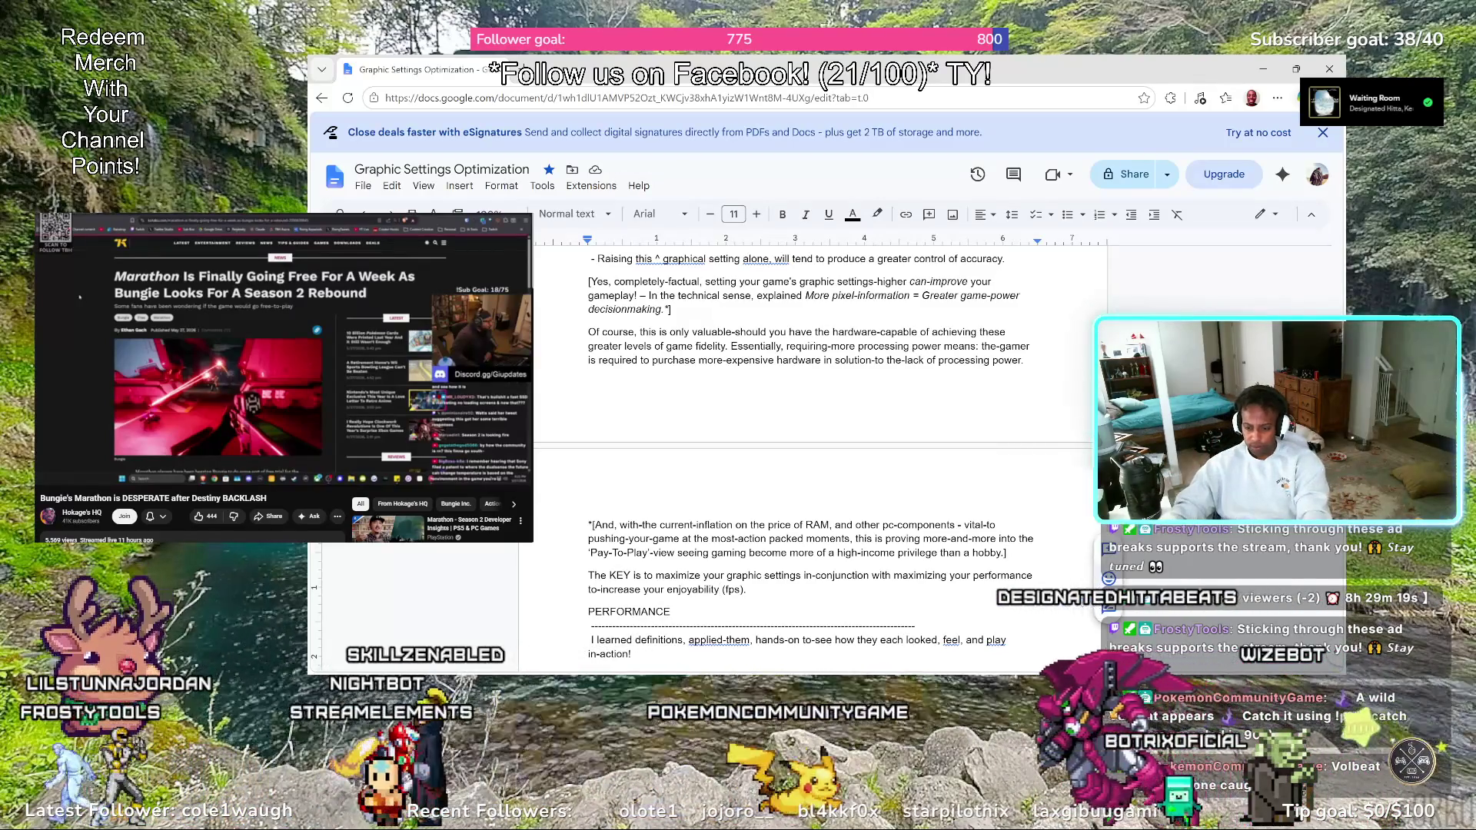
Extend the KEY sentence with 'to-increase your enjoyability (fps).' and remove the extra parenthesis
left_click(1045, 578)
key("Right")
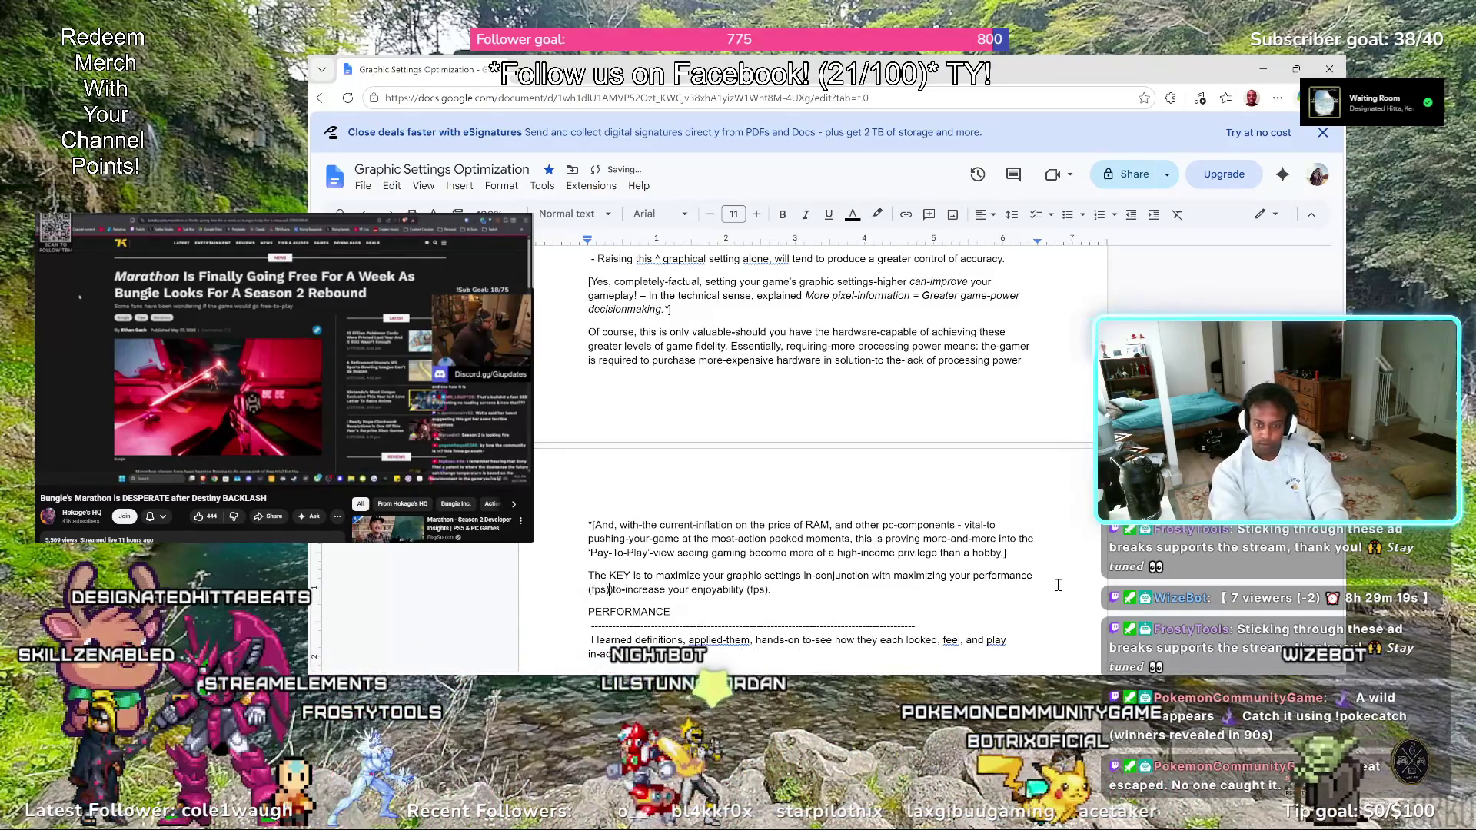
type(")")
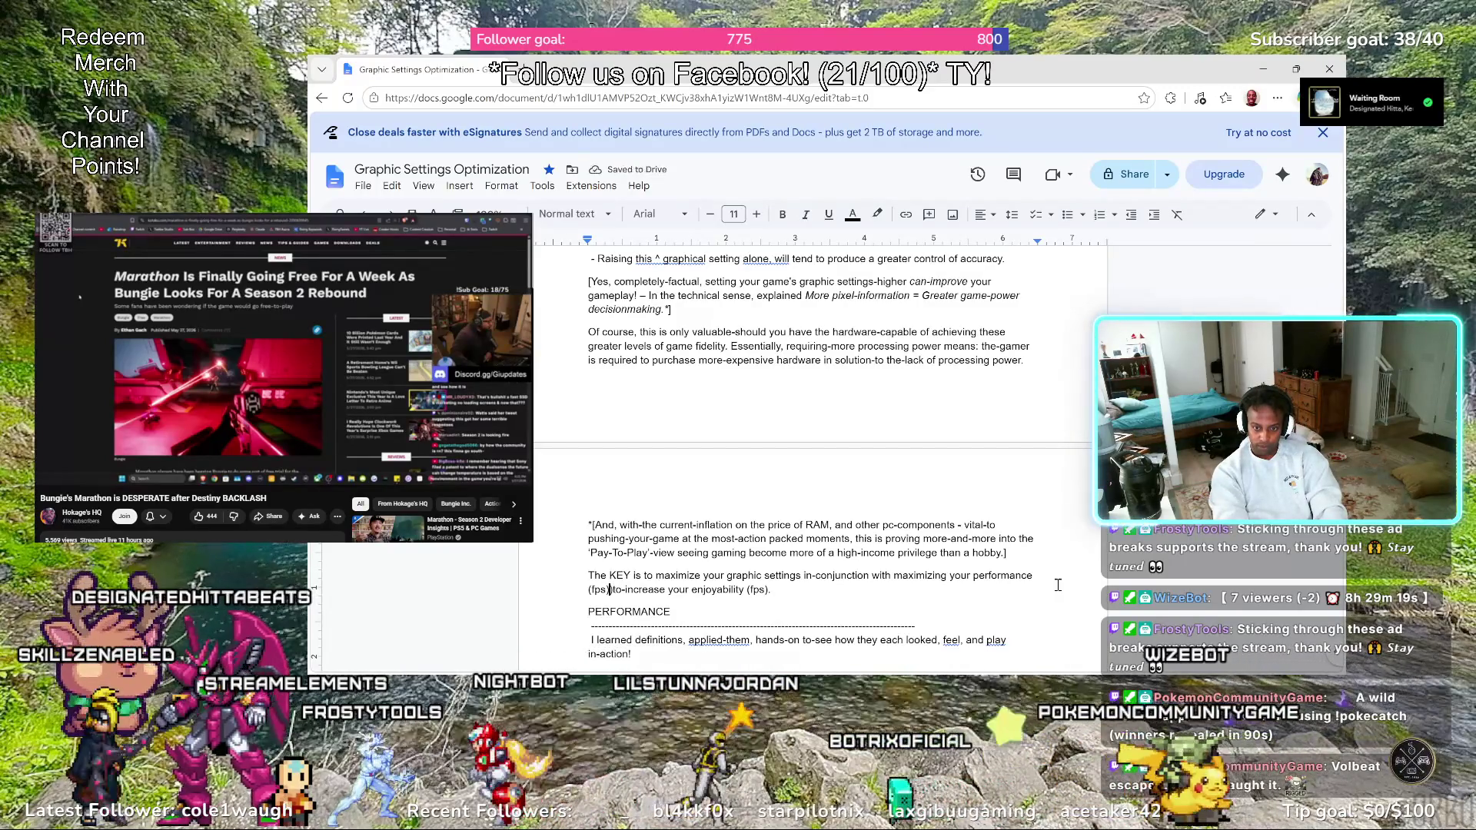
key("BackSpace")
type(")")
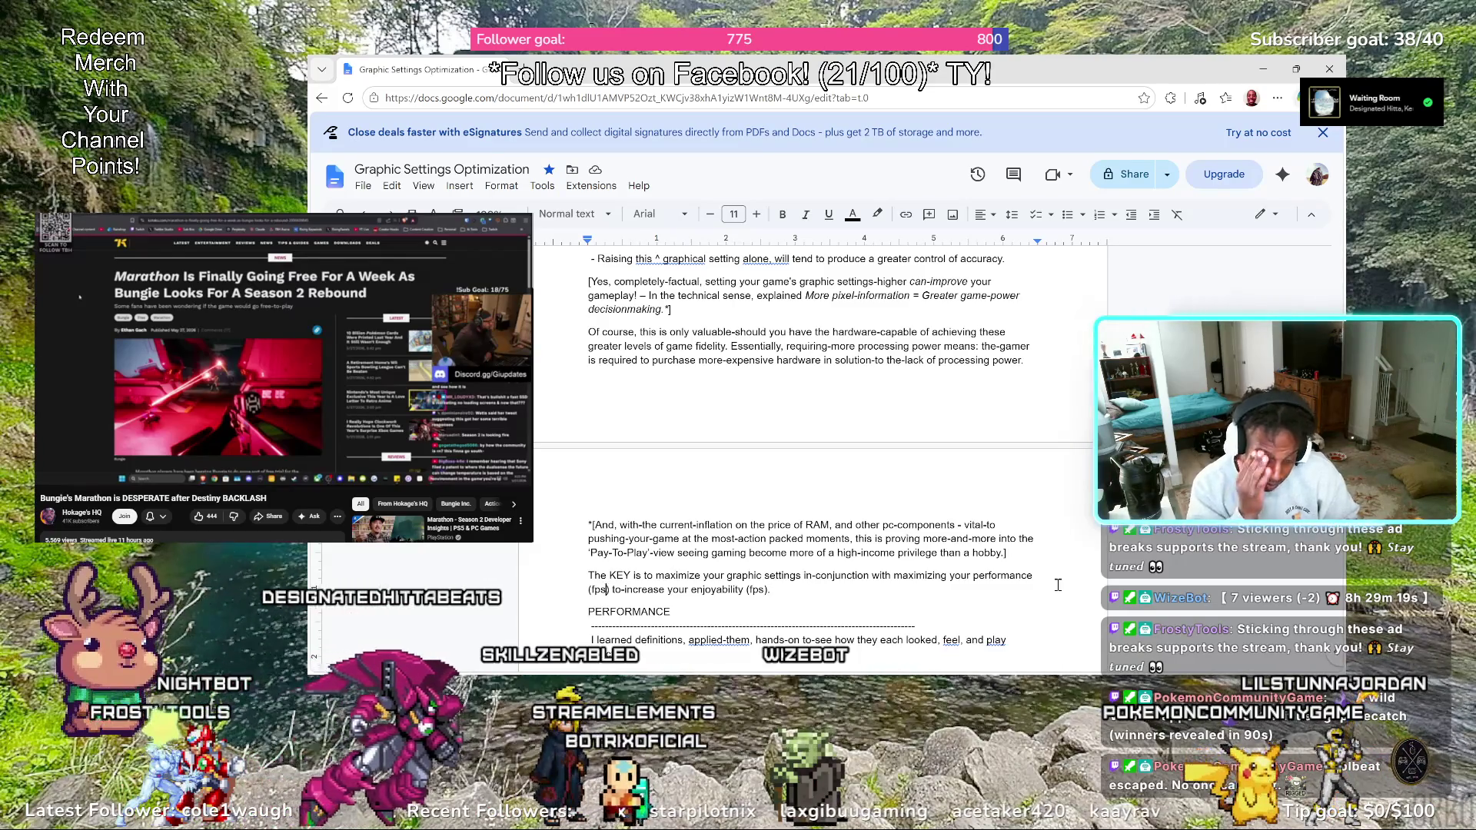
type("s per second")
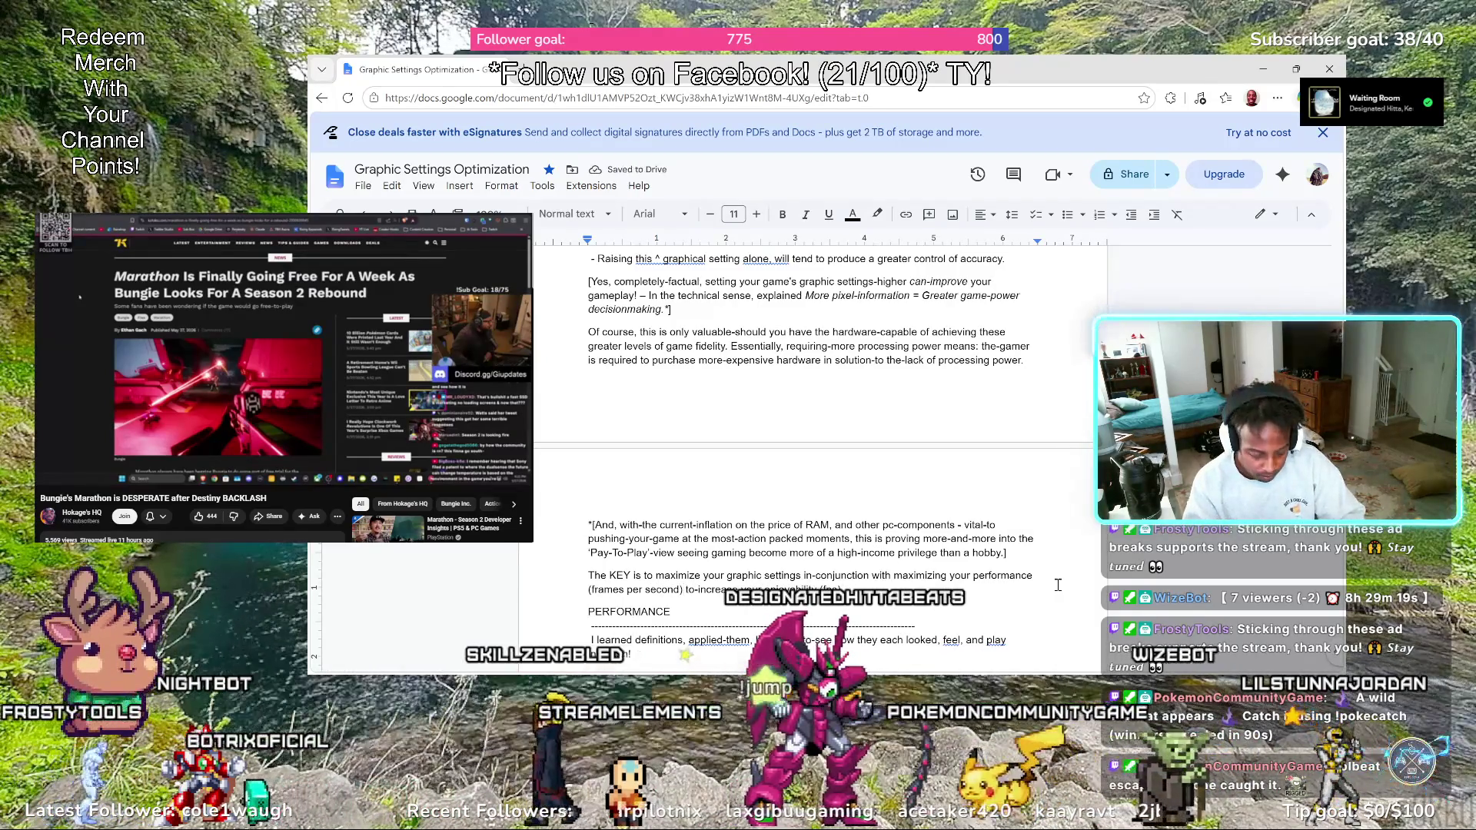
type("]")
type("s]")
Reword the KEY sentence to '(frames per second)[fps] in-order to-increase your enjoyability.' and bold PERFORMANCE
key("Left")
key("Left")
key("Left")
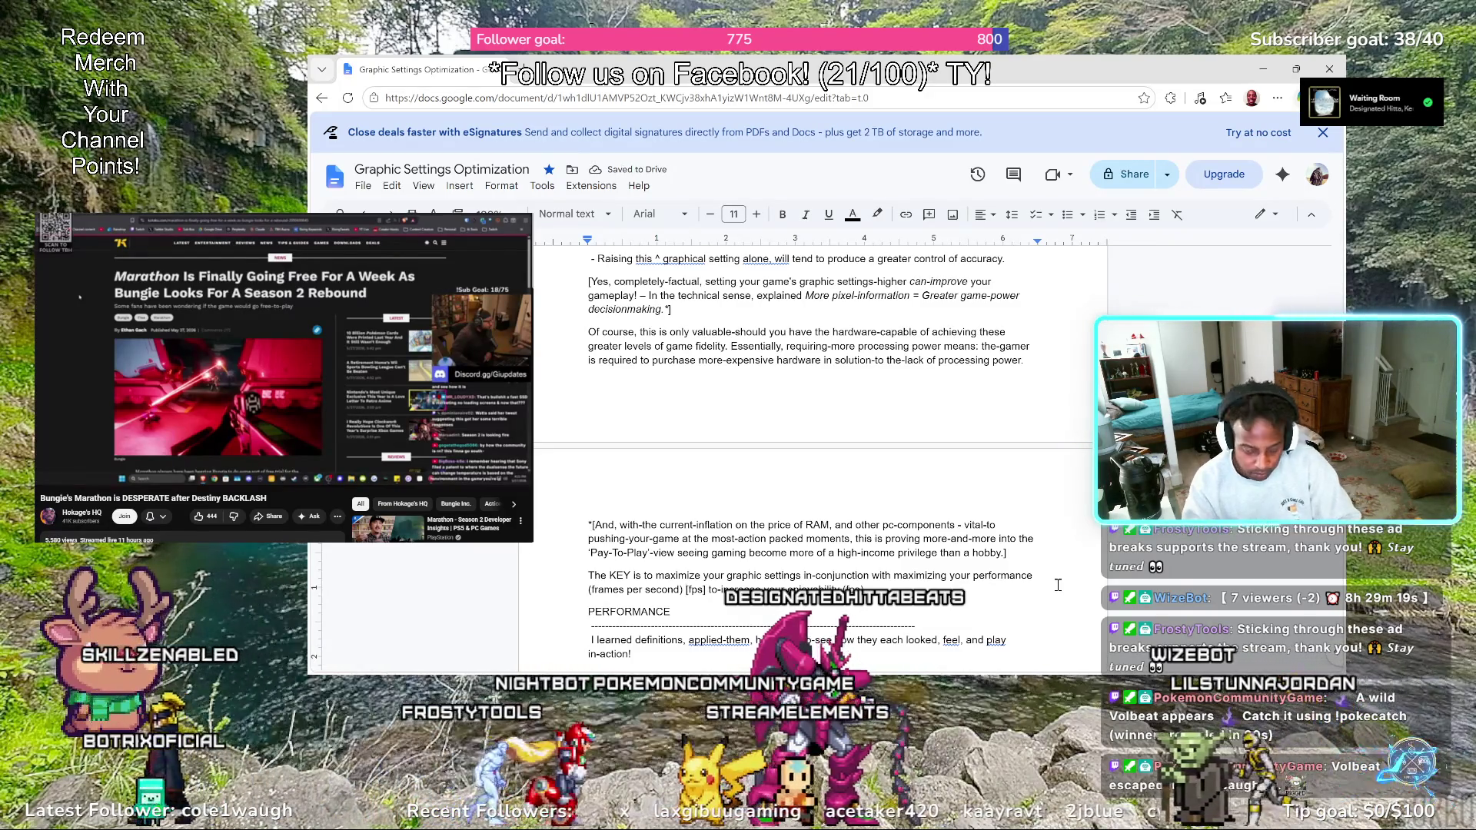
key("BackSpace")
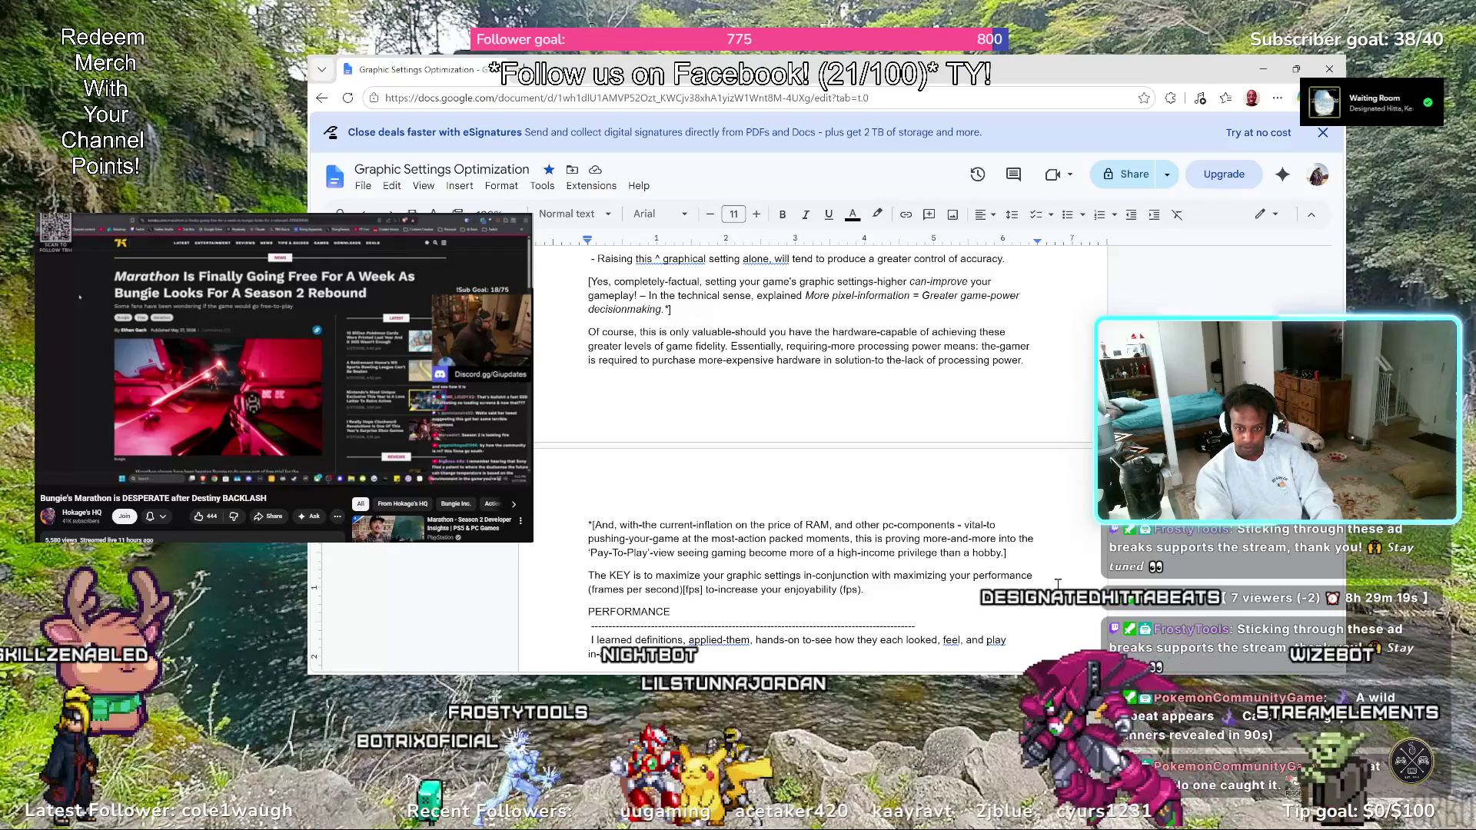
type("in-order")
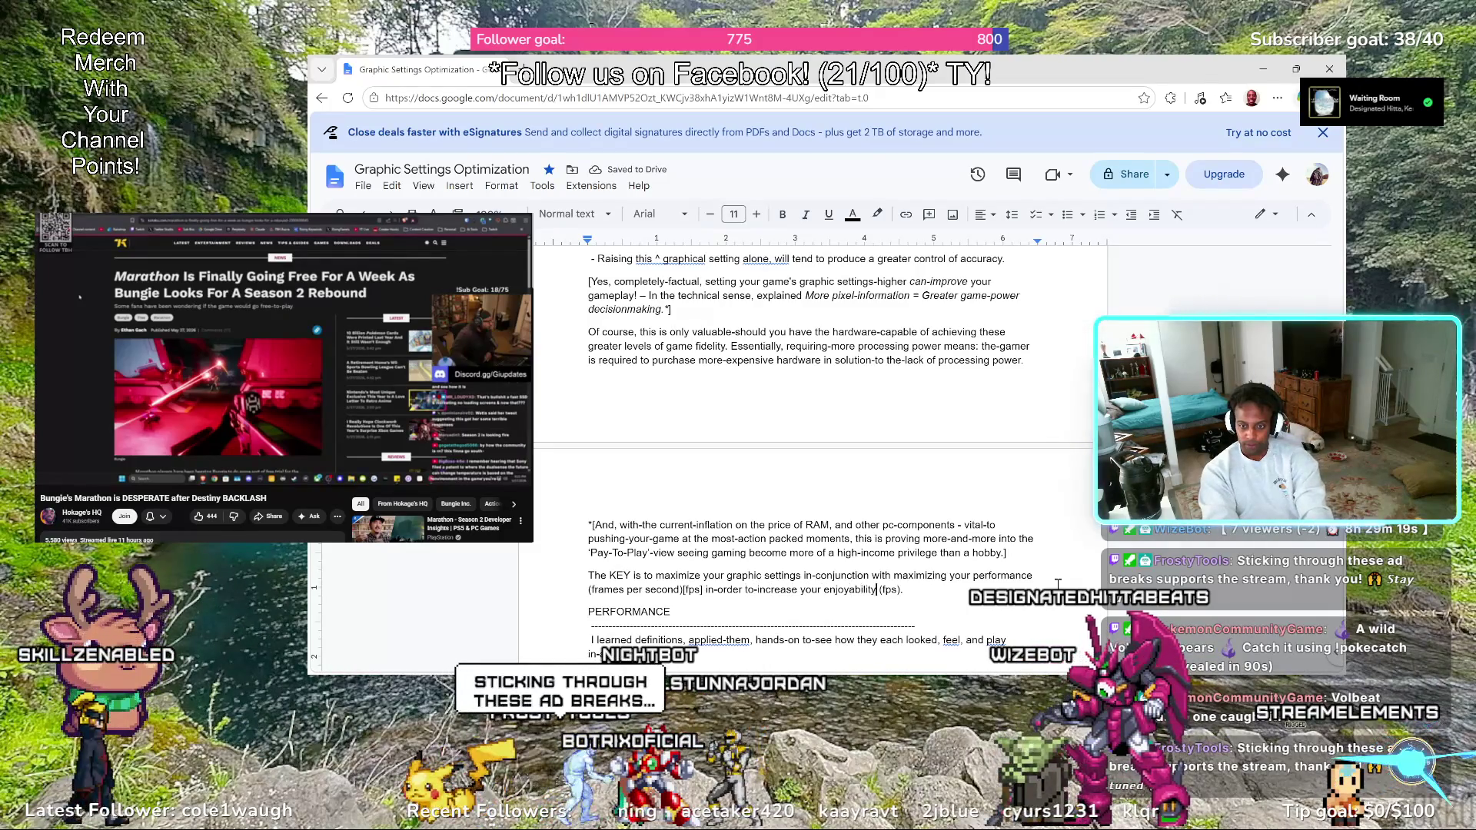
key("End")
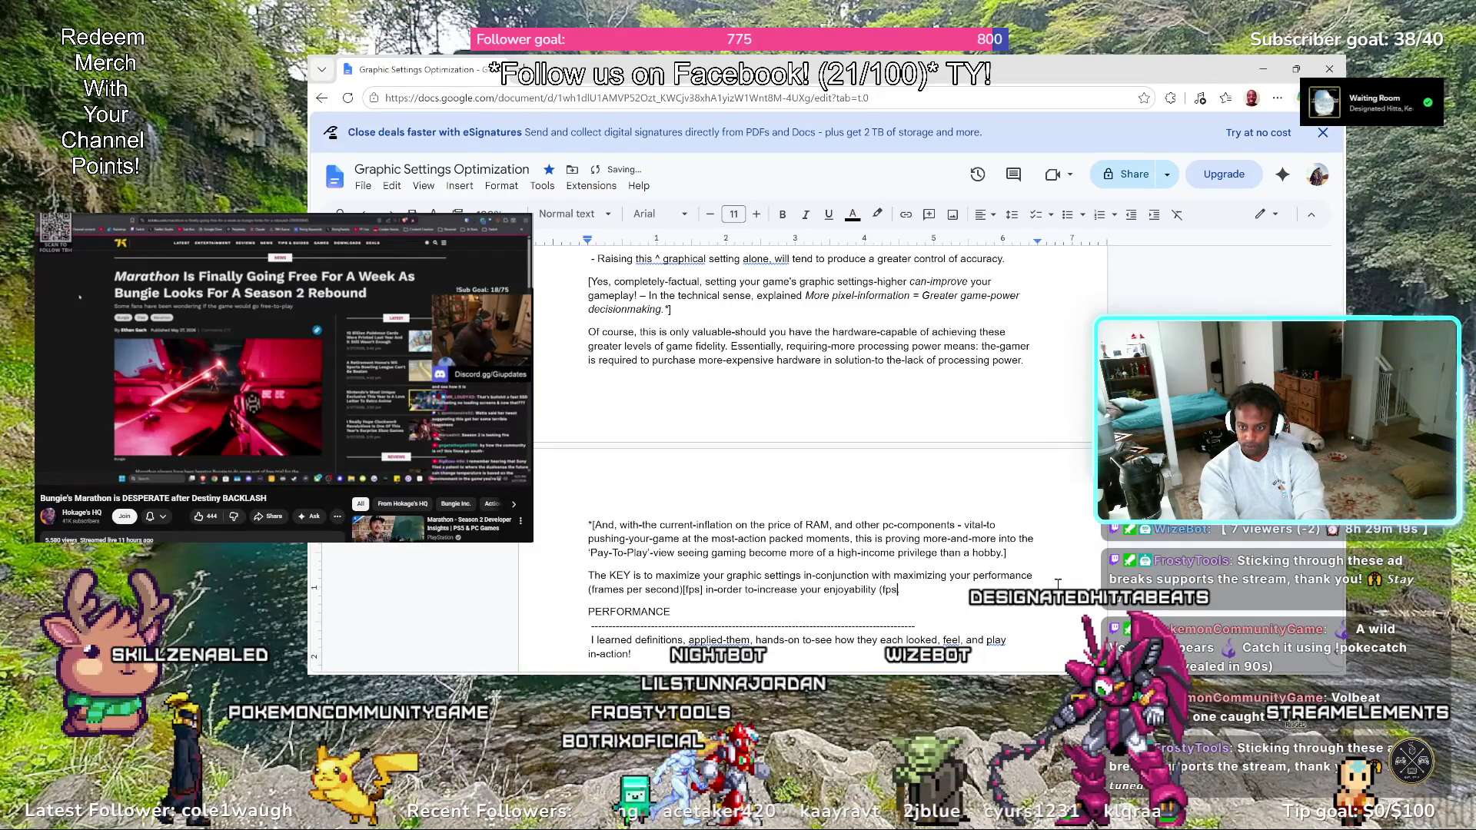
key("BackSpace")
key("BackSpace")
key("BackSpace")
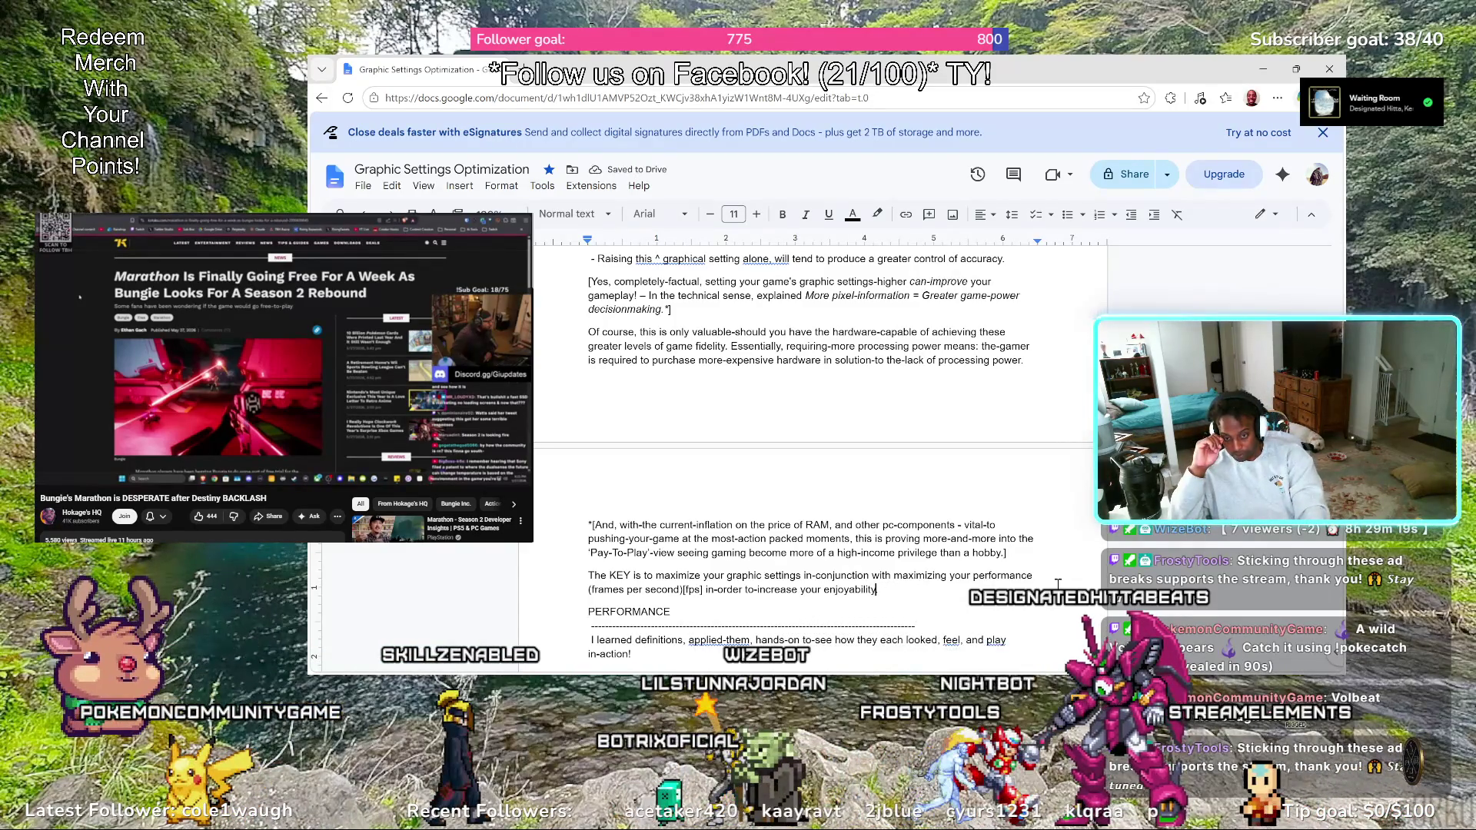
type(".")
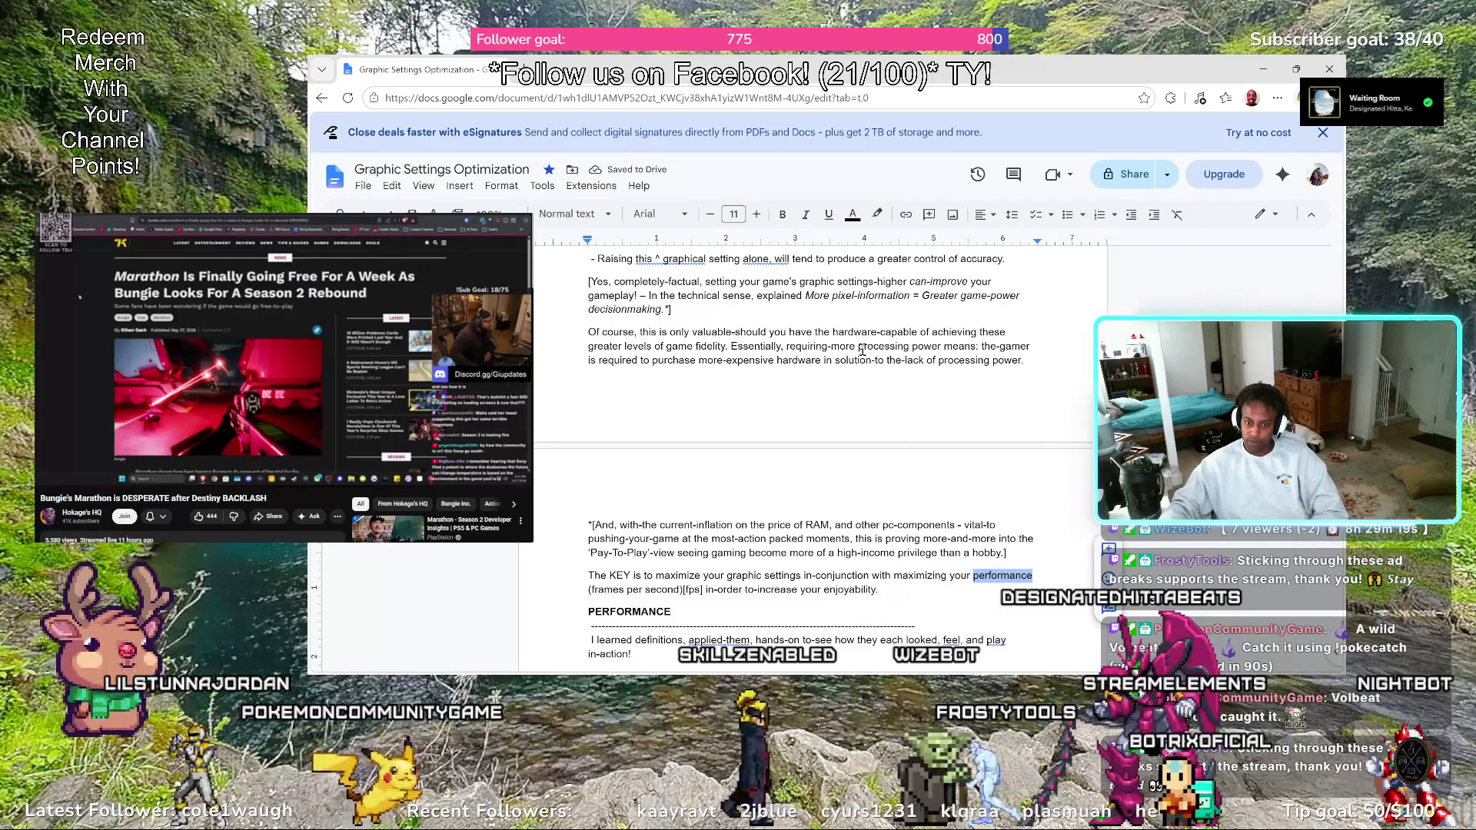
left_click(783, 216)
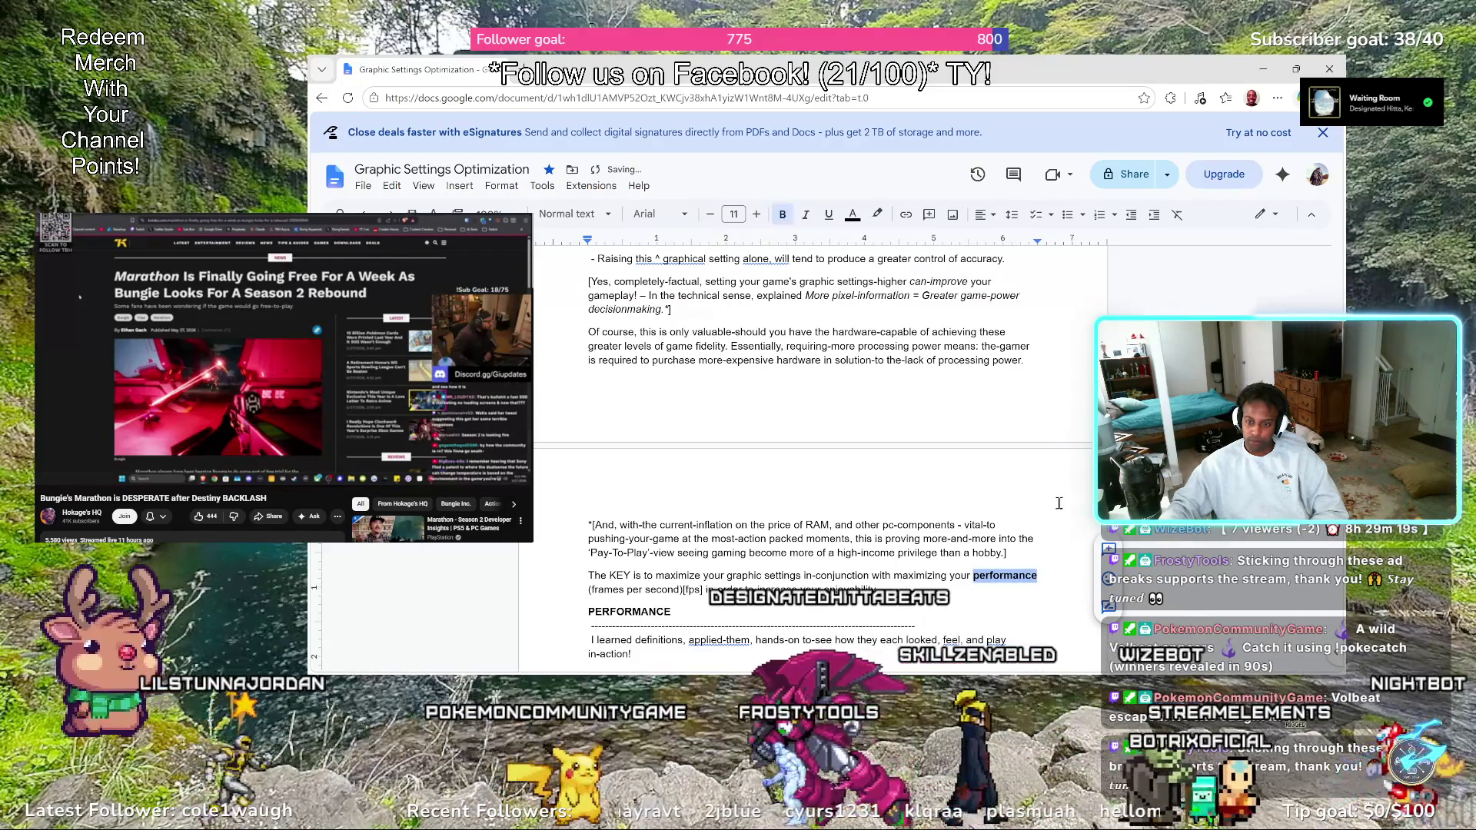
Make 'performance' in the KEY sentence italic instead of bold
left_click(1044, 521)
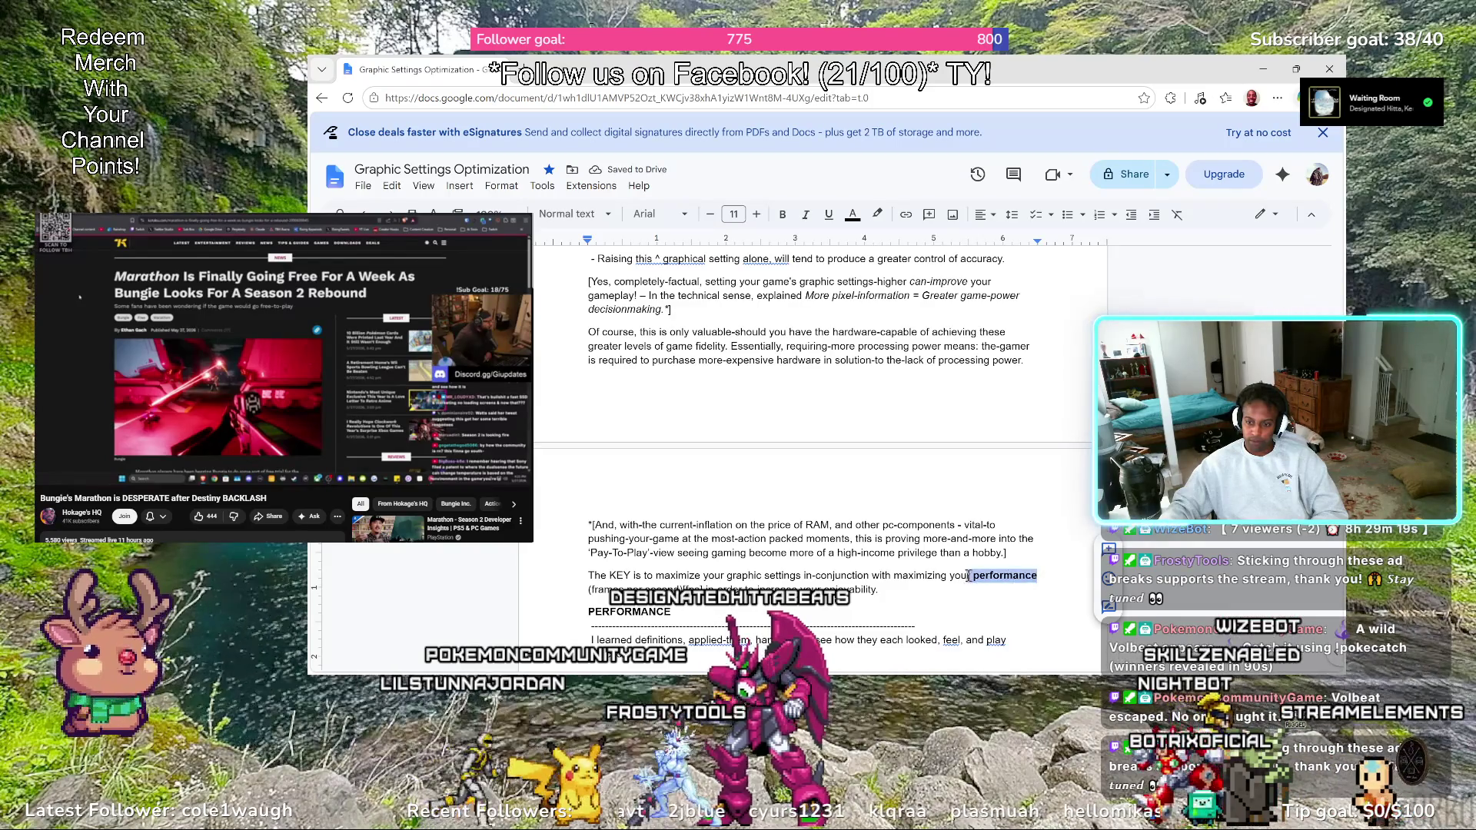
left_click(783, 214)
left_click(991, 522)
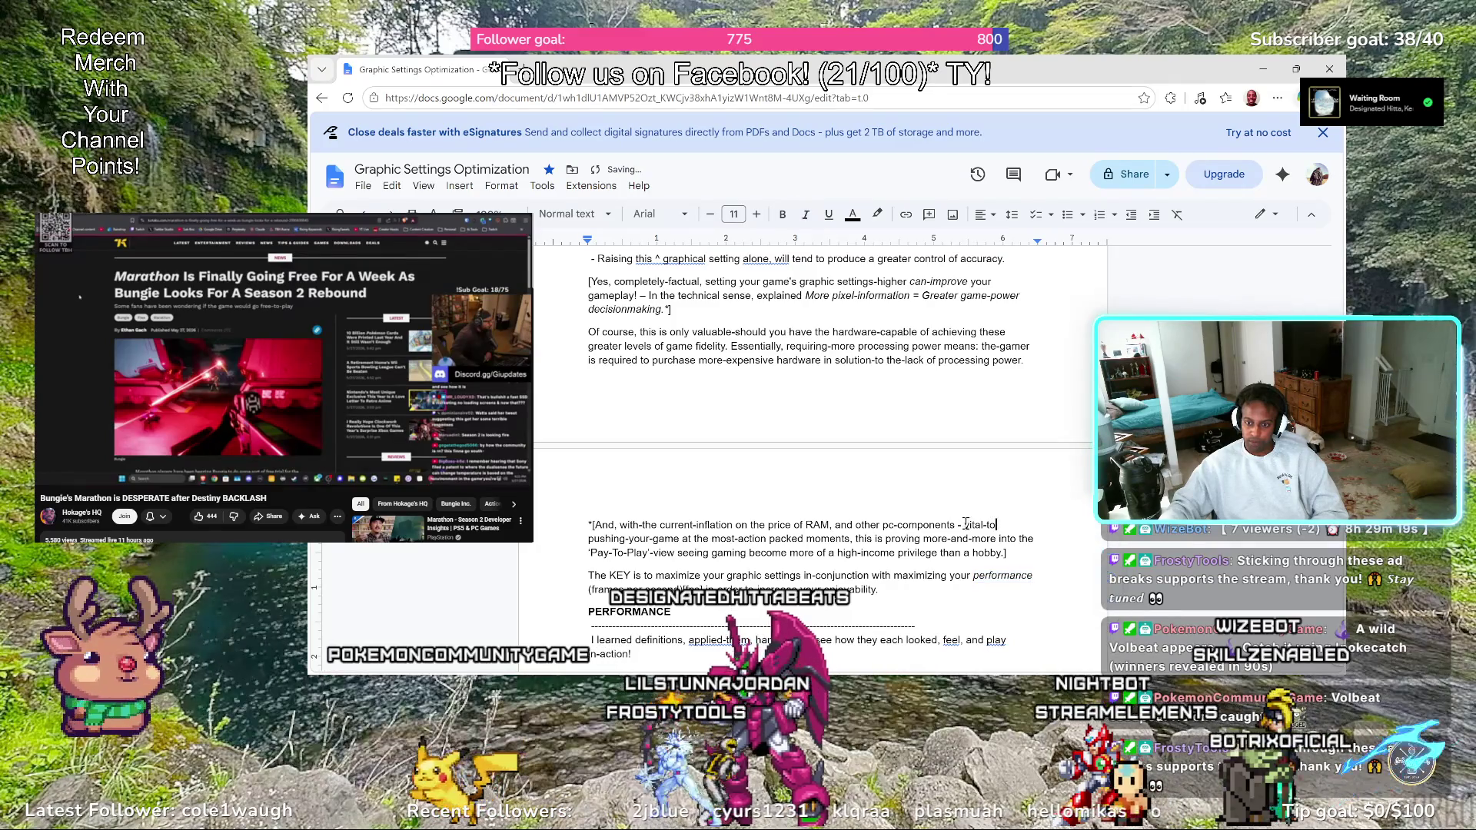
scroll(805, 470, "down", 3)
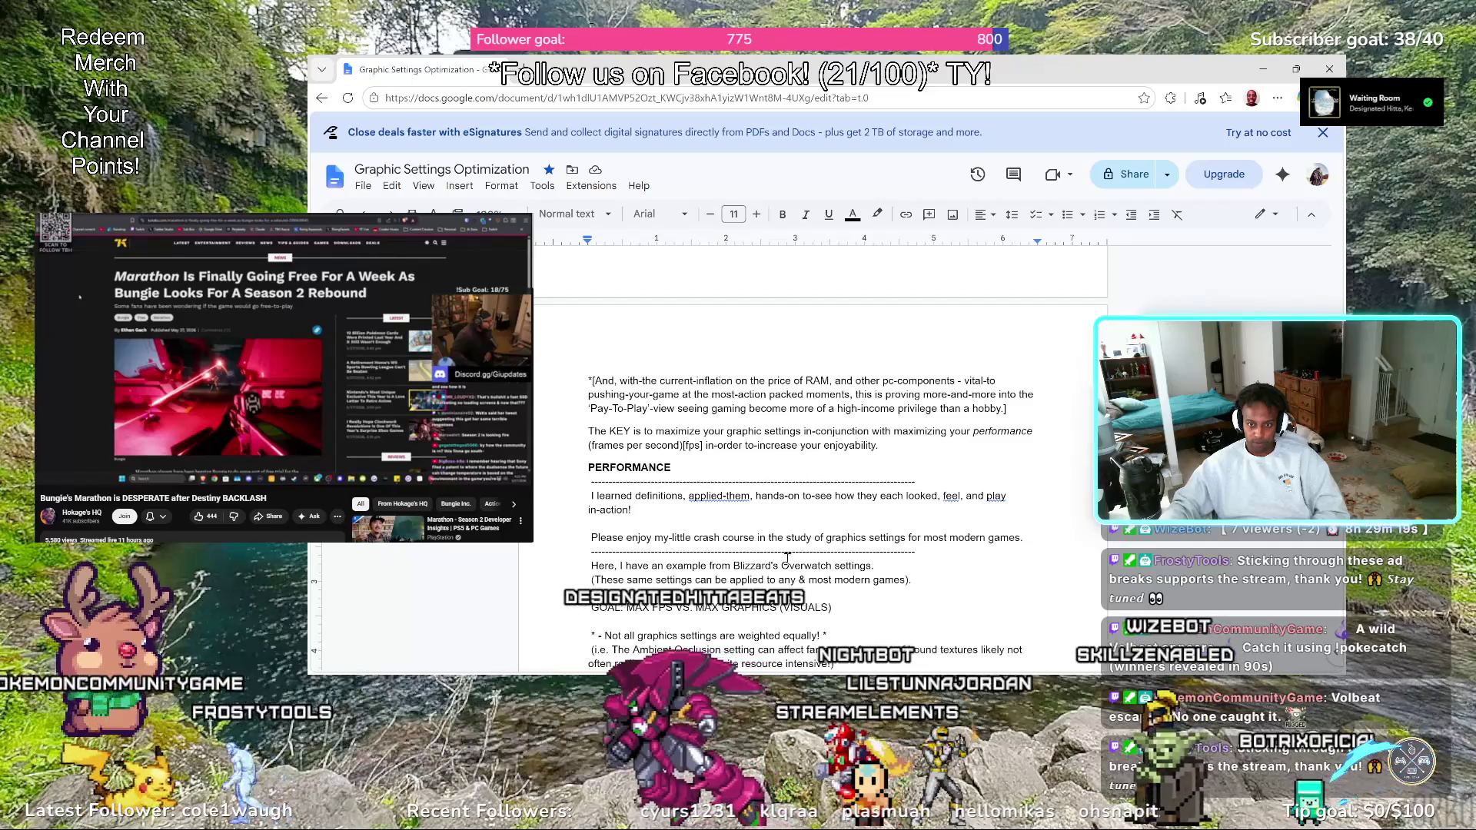
type("th")
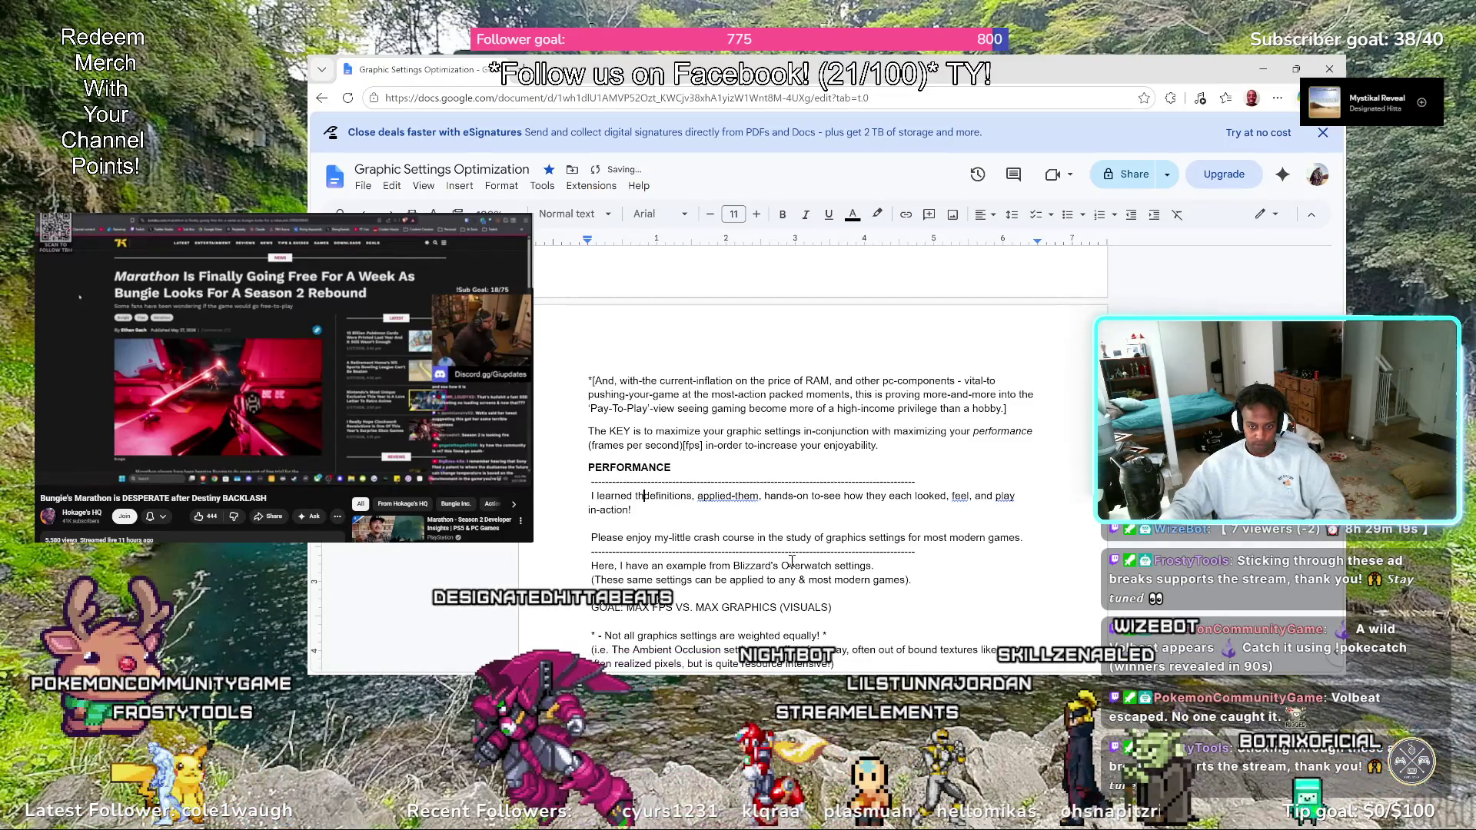
type("e")
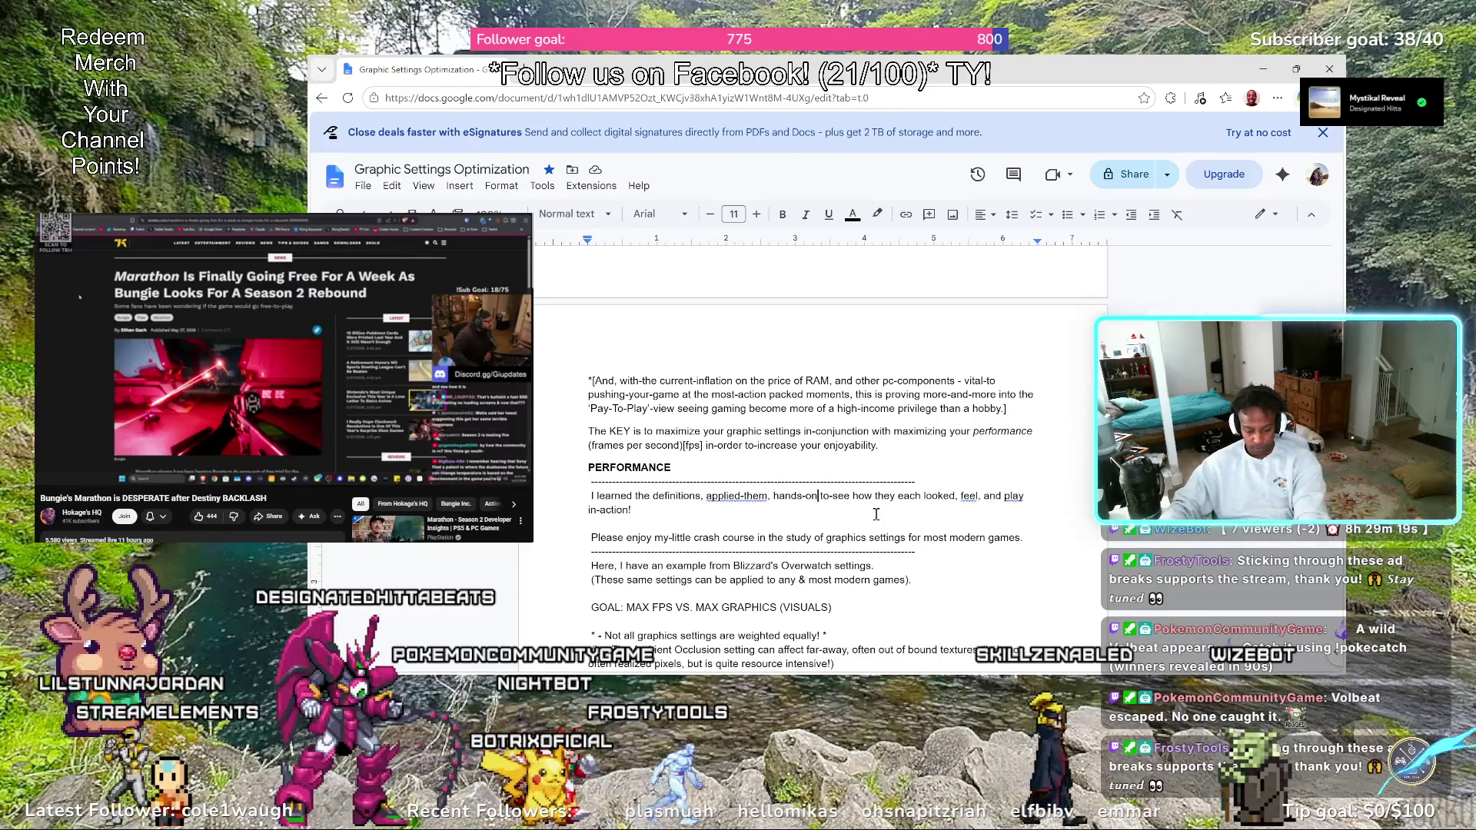
type("[")
Write 'I learned the definitions' and bracket the clause from 'to-see' through 'in-action!'
left_click(674, 511)
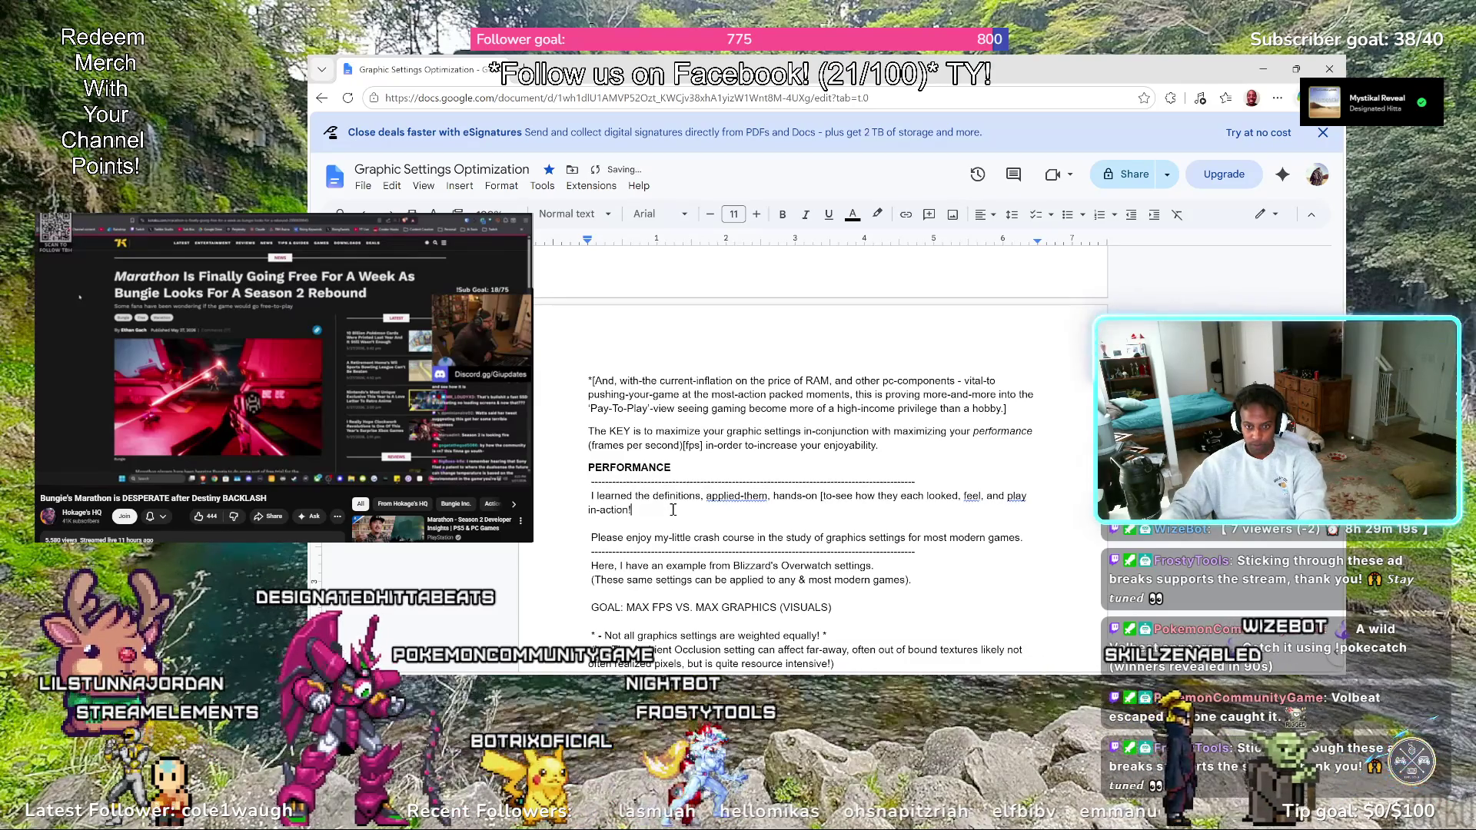
type("]")
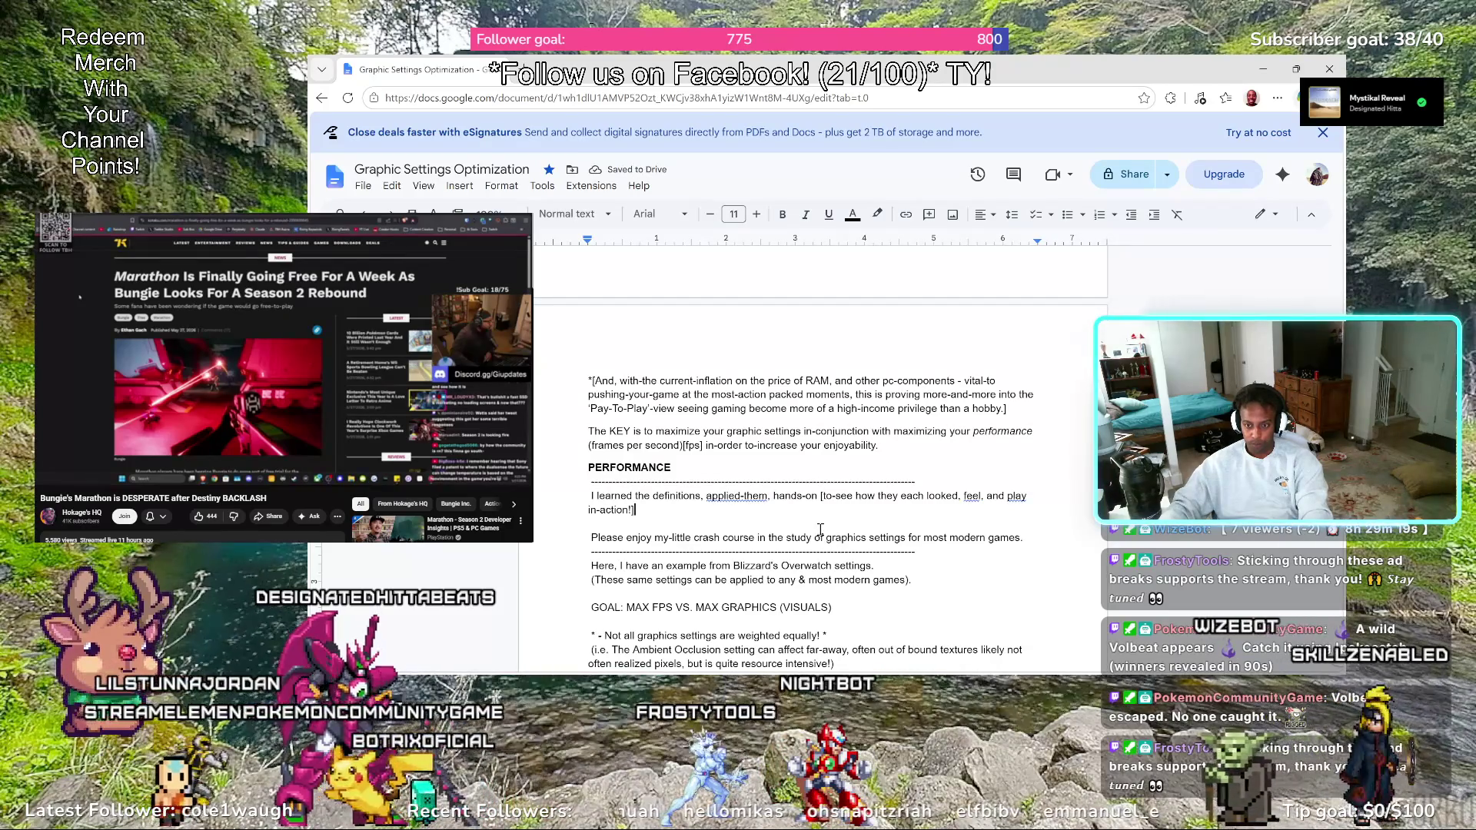
type("-")
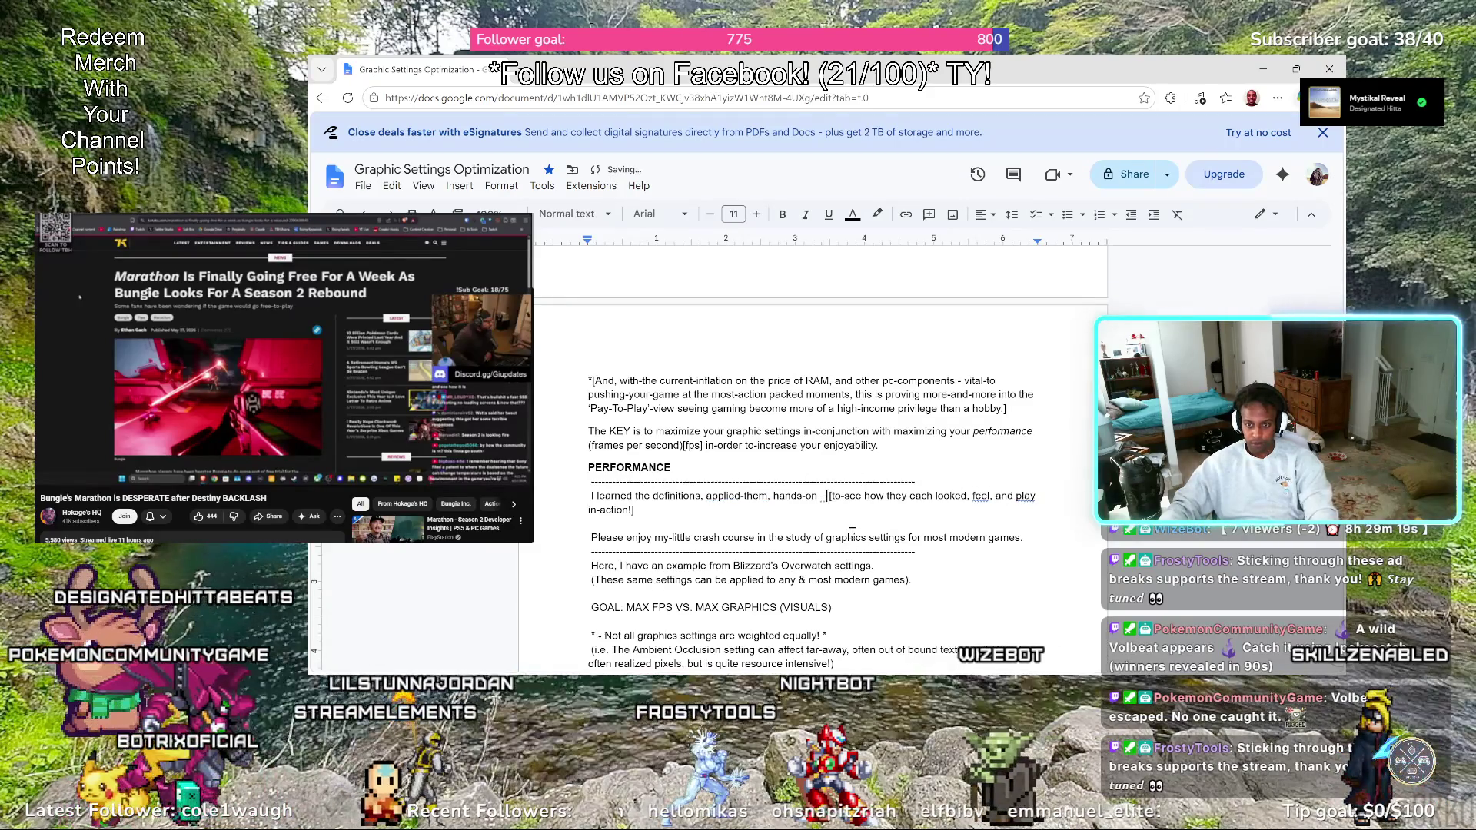
left_click(886, 496)
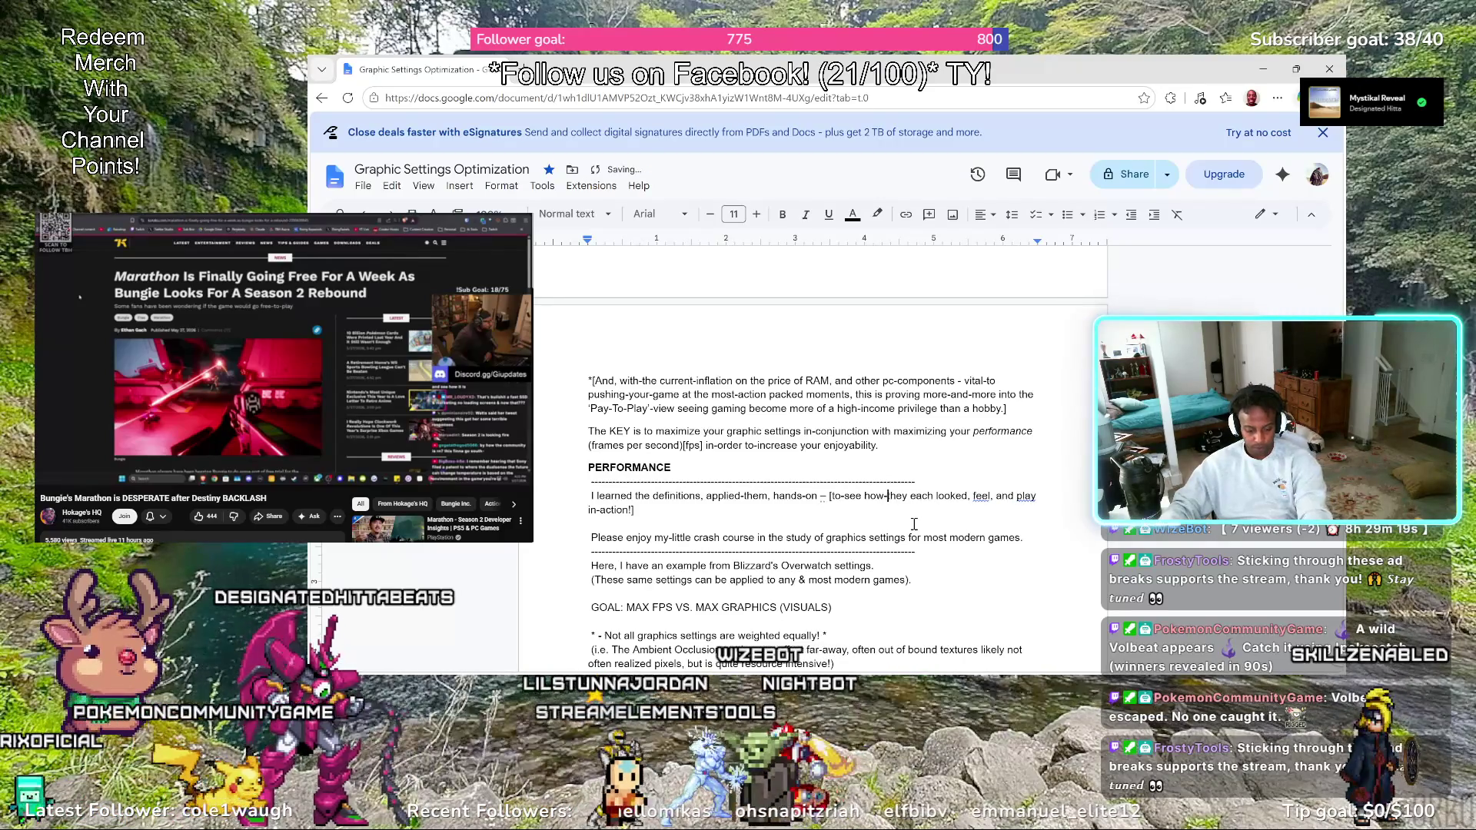